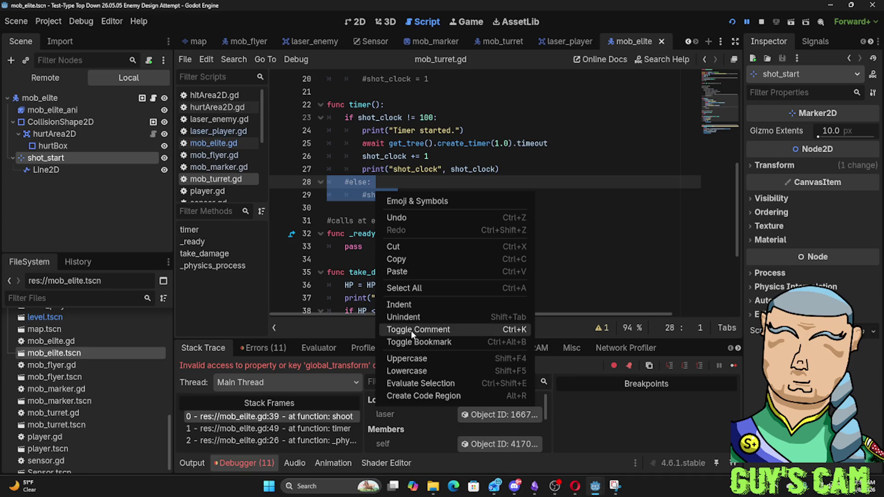
# Uncomment the shoot function on lines 12–20 of mob_turret.gd with Toggle Comment
pyautogui.scroll(4, 433, 228)
pyautogui.moveTo(435, 235)
pyautogui.mouseDown()
pyautogui.moveTo(368, 221)
pyautogui.moveTo(288, 134)
pyautogui.mouseUp()
pyautogui.rightClick(385, 170)
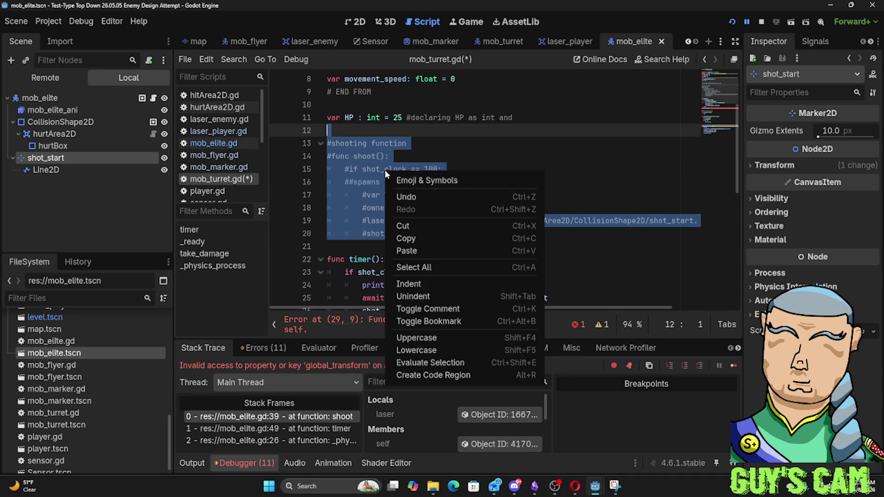
pyautogui.click(428, 308)
pyautogui.scroll(3, 413, 232)
pyautogui.scroll(-10, 413, 232)
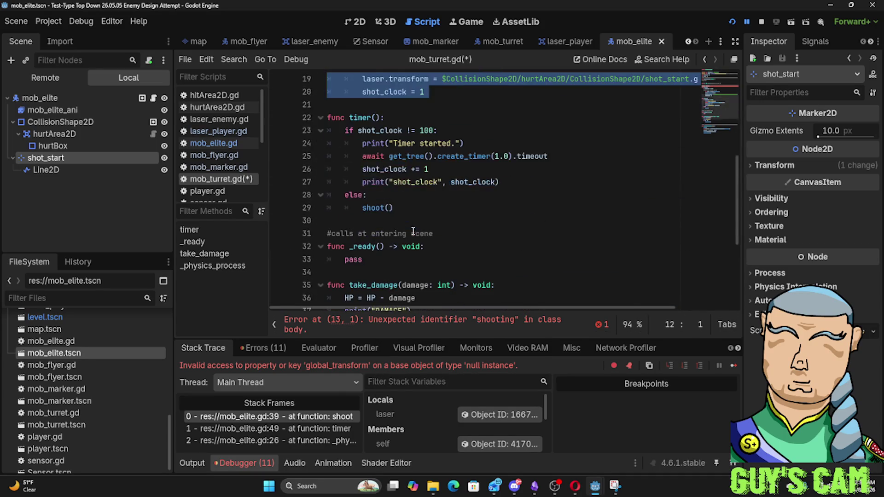
pyautogui.scroll(3, 413, 231)
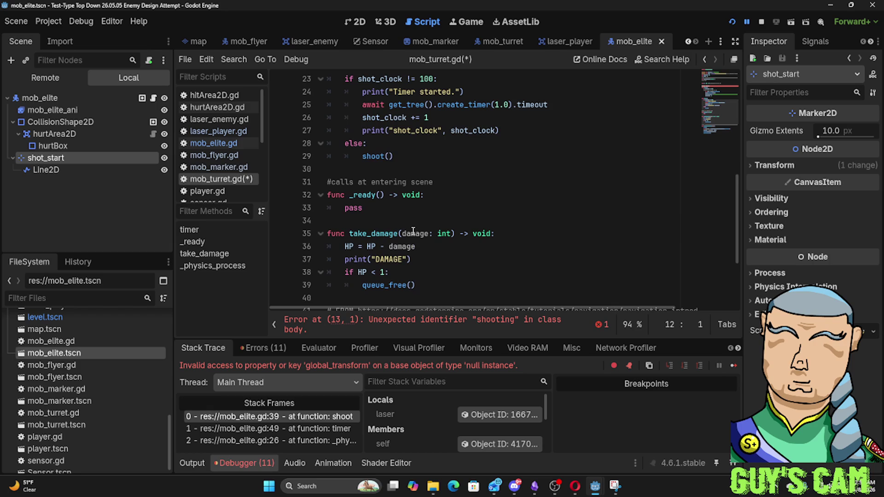
pyautogui.scroll(6, 413, 231)
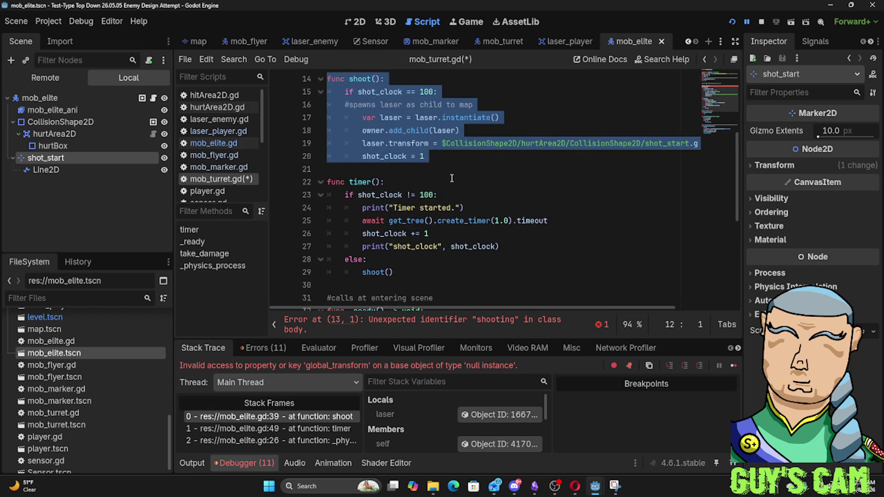
pyautogui.click(492, 223)
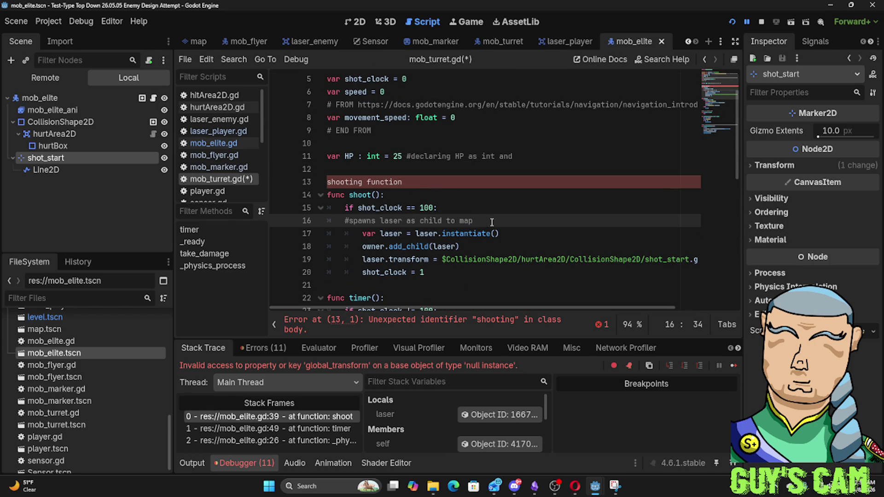
# Put # before 'shooting function' on line 13, then open mob_elite.gd
pyautogui.click(408, 183)
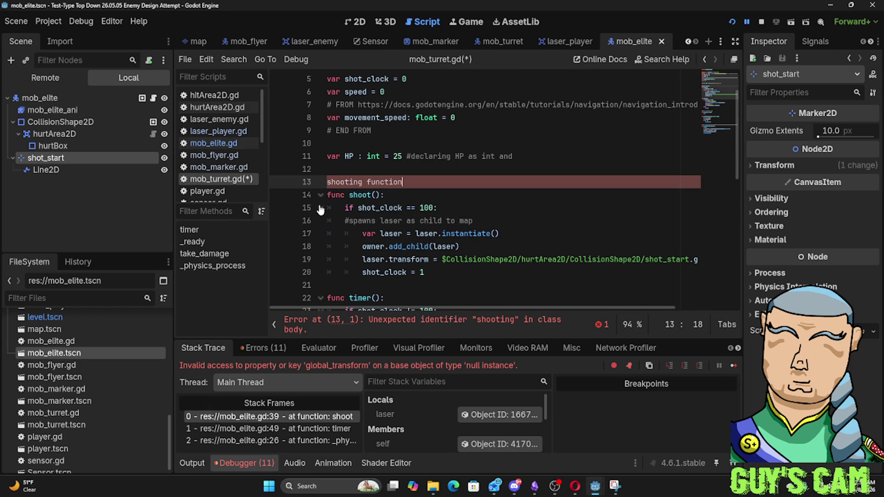
pyautogui.scroll(2, 359, 198)
pyautogui.click(395, 184)
pyautogui.scroll(-10, 395, 186)
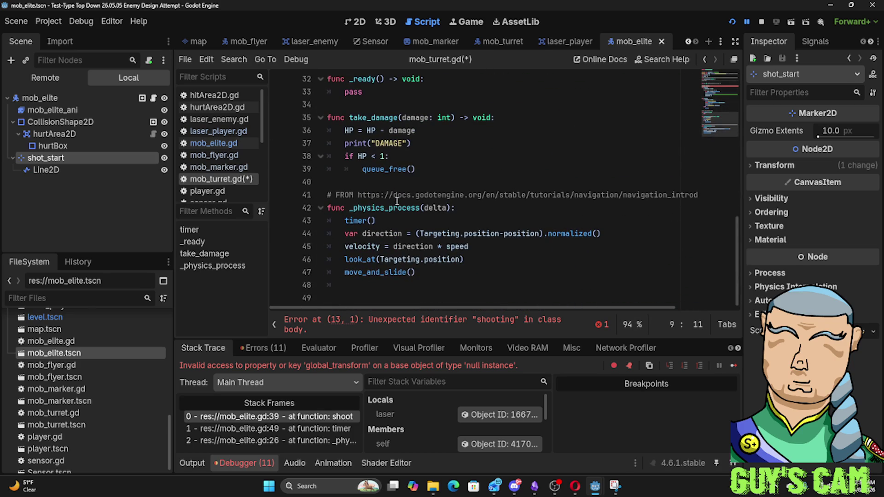
pyautogui.scroll(6, 397, 201)
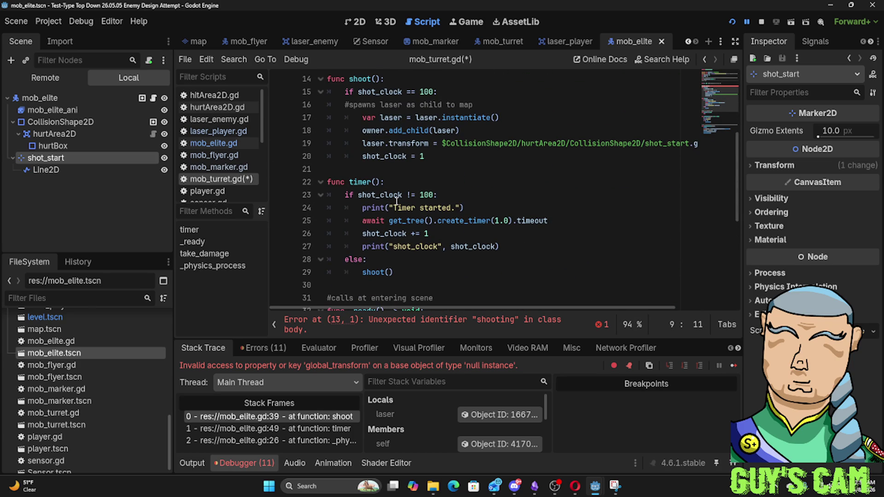
pyautogui.moveTo(397, 201)
pyautogui.scroll(3, 397, 201)
pyautogui.click(400, 182)
pyautogui.click(329, 182)
pyautogui.write('#shooting function')
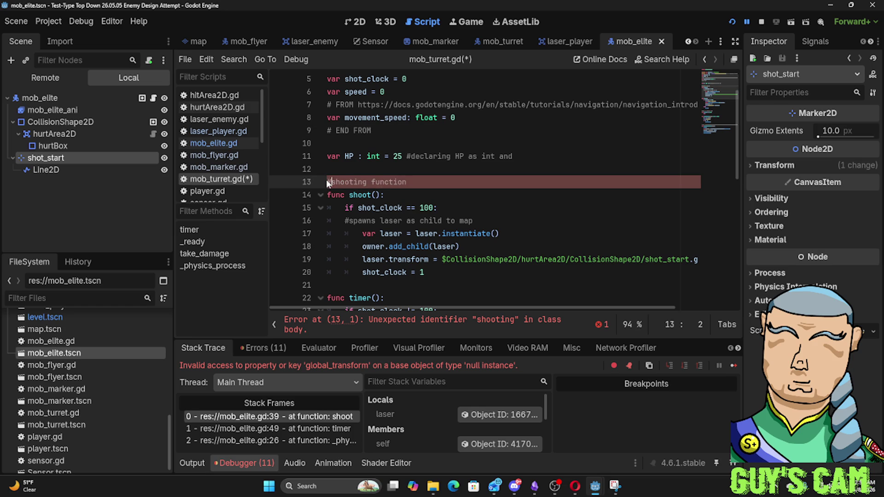
pyautogui.click(209, 146)
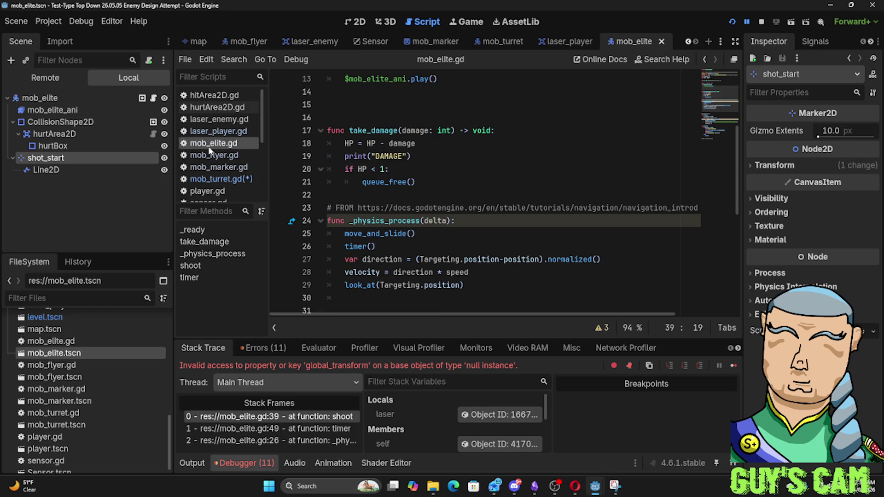
# Run the project to test the enemies, then undo the last edit
pyautogui.press('F5')
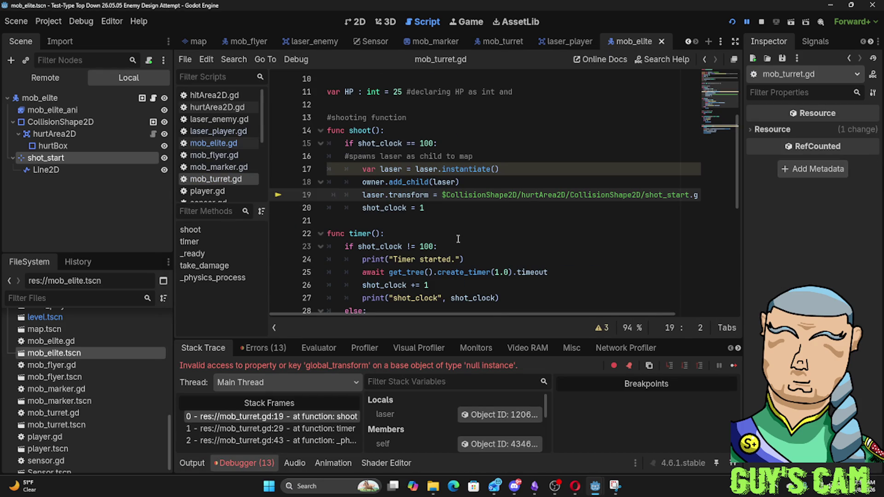
pyautogui.hotkey('ctrl', 'z')
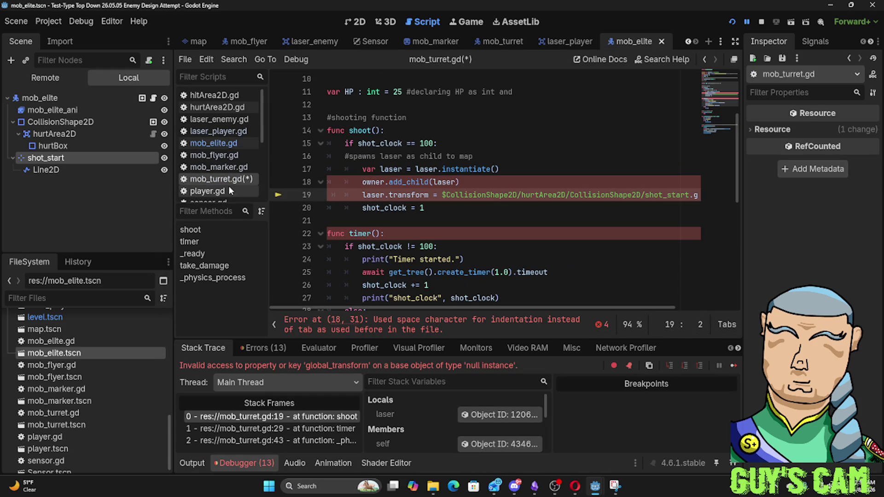
pyautogui.click(398, 223)
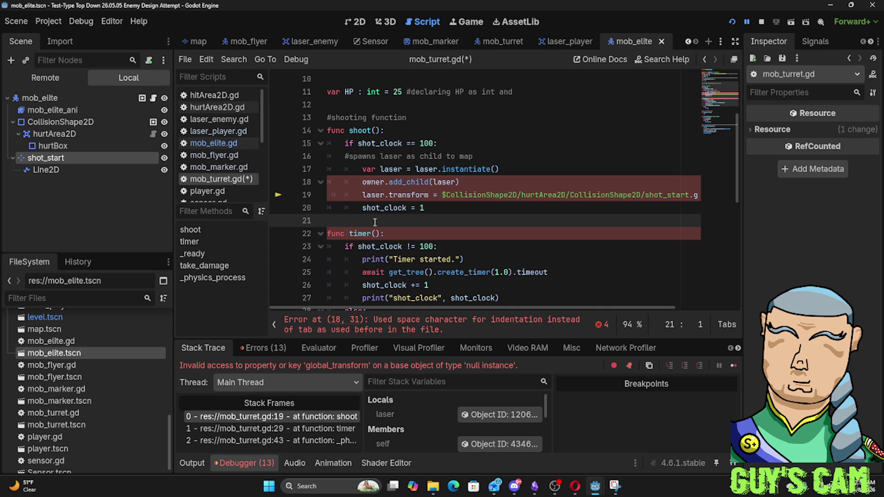
pyautogui.scroll(3, 375, 222)
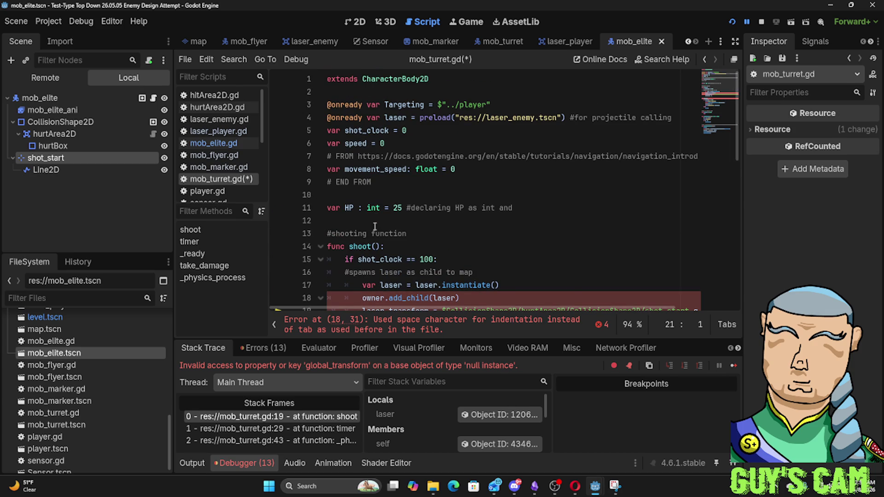
pyautogui.scroll(-1, 373, 227)
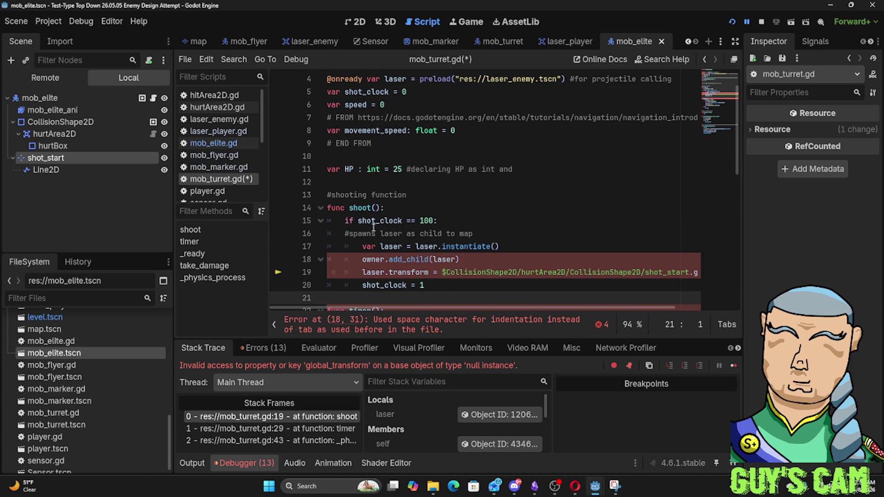
pyautogui.scroll(1, 373, 227)
pyautogui.scroll(-3, 512, 258)
# Replace line 19's CollisionShape2D/hurtArea2D path with $shot_start.global_transform and rerun the game
pyautogui.moveTo(446, 196); pyautogui.dragTo(644, 207)
pyautogui.click(685, 196)
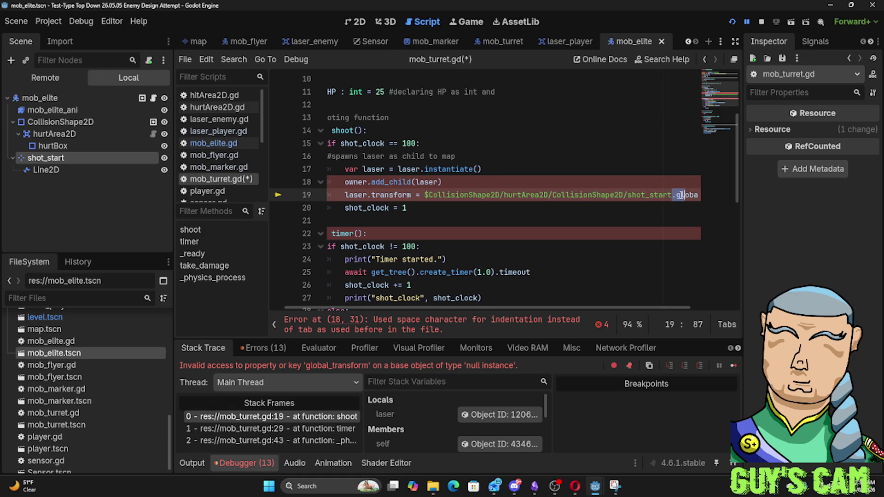
pyautogui.moveTo(674, 197); pyautogui.dragTo(424, 196)
pyautogui.hotkey('ctrl', 'c')
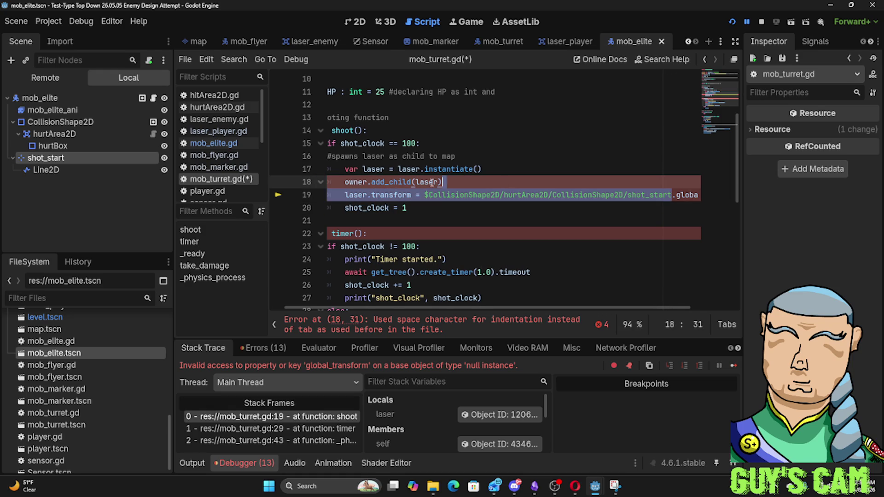
pyautogui.press('BackSpace')
pyautogui.moveTo(42, 159)
pyautogui.mouseDown()
pyautogui.moveTo(446, 269)
pyautogui.moveTo(442, 196)
pyautogui.mouseUp()
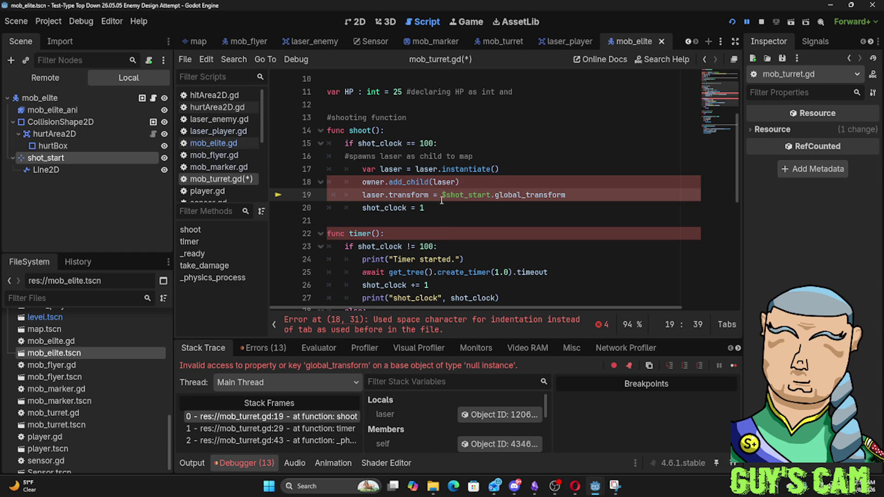
pyautogui.click(458, 220)
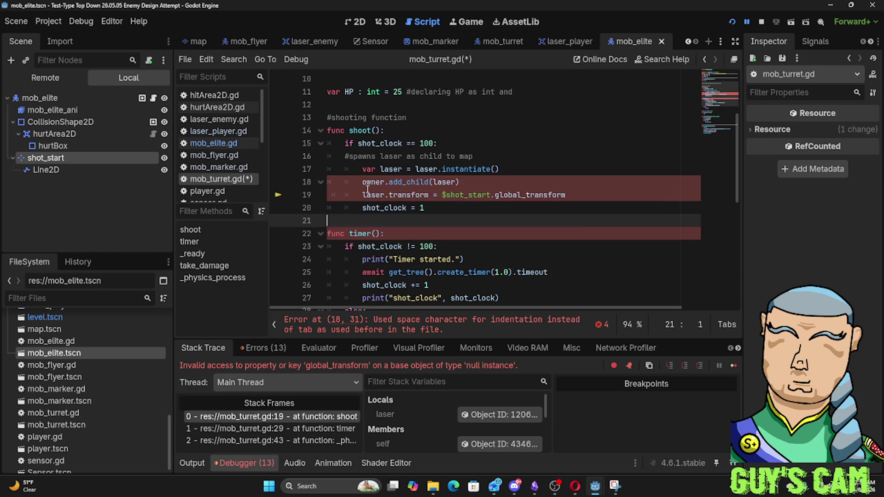
pyautogui.moveTo(368, 189)
pyautogui.press('F5')
# Read the 'owner' documentation on line 18, then return to the mob_turret scene
pyautogui.scroll(-8, 391, 258)
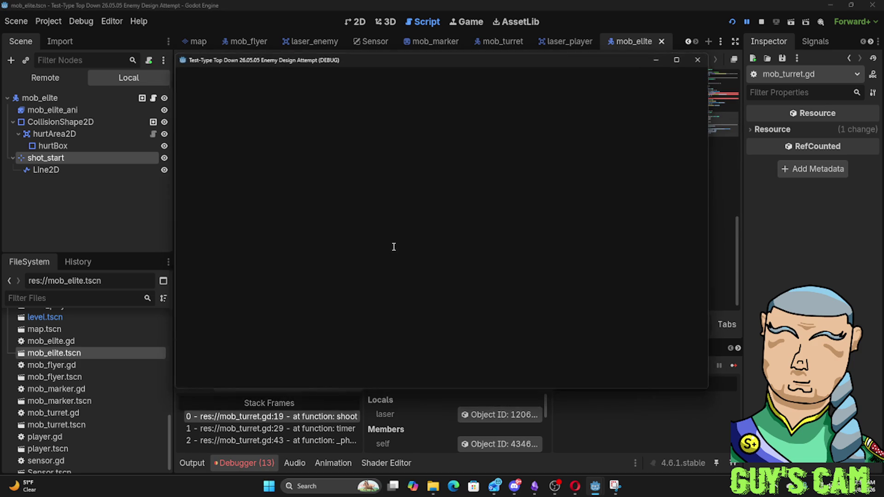
pyautogui.click(364, 182)
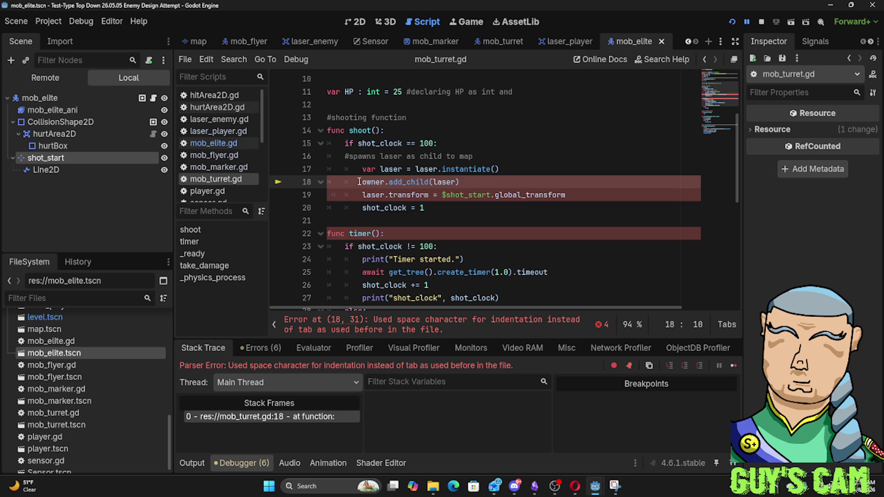
pyautogui.moveTo(358, 183)
pyautogui.click(357, 208)
pyautogui.scroll(3, 364, 202)
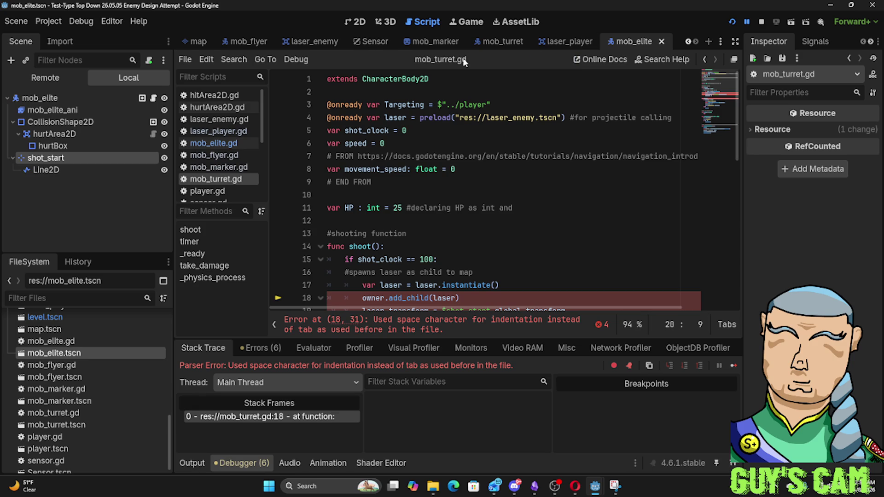
pyautogui.click(496, 41)
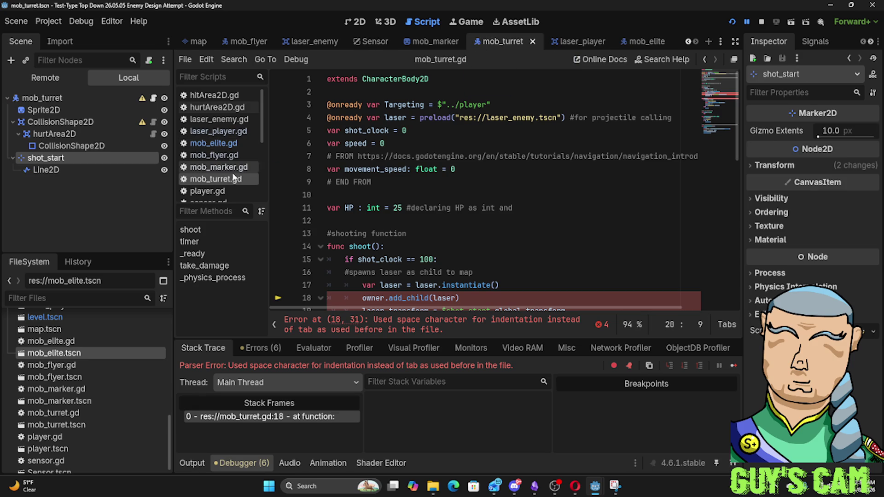
# Move shot_start under the inner CollisionShape2D node in the Scene dock
pyautogui.scroll(-2, 383, 225)
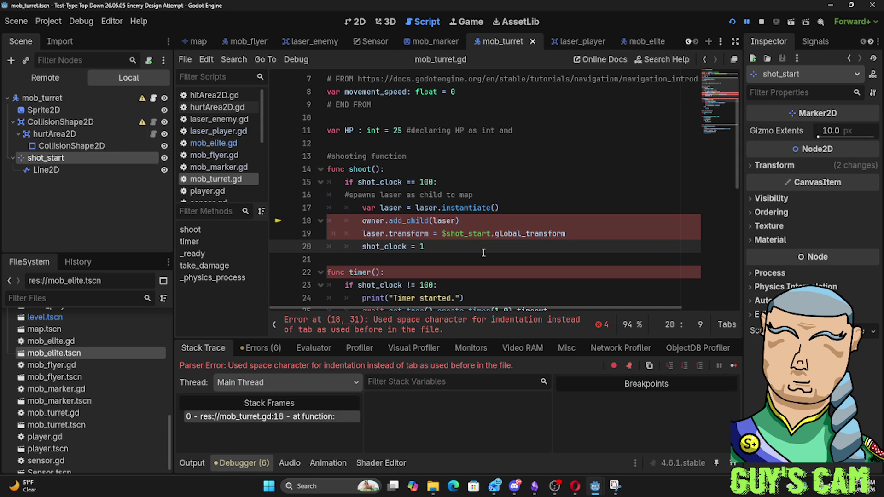
pyautogui.scroll(2, 486, 235)
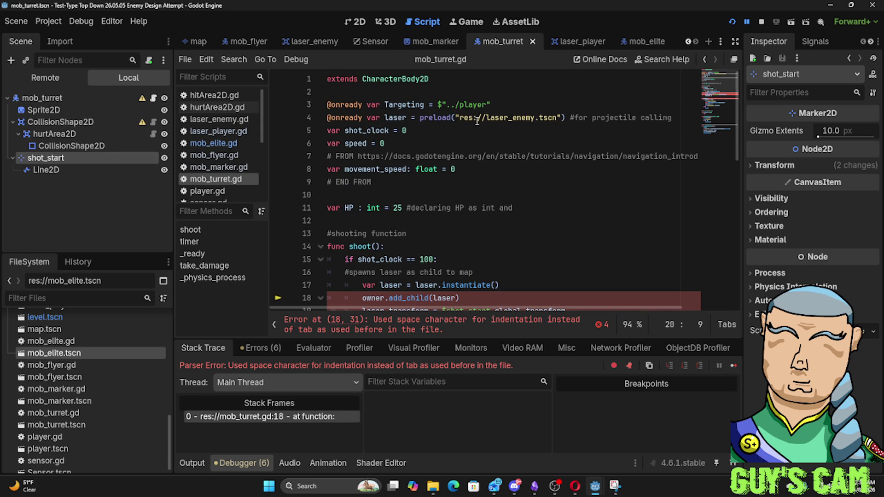
pyautogui.moveTo(477, 121)
pyautogui.scroll(-1, 462, 162)
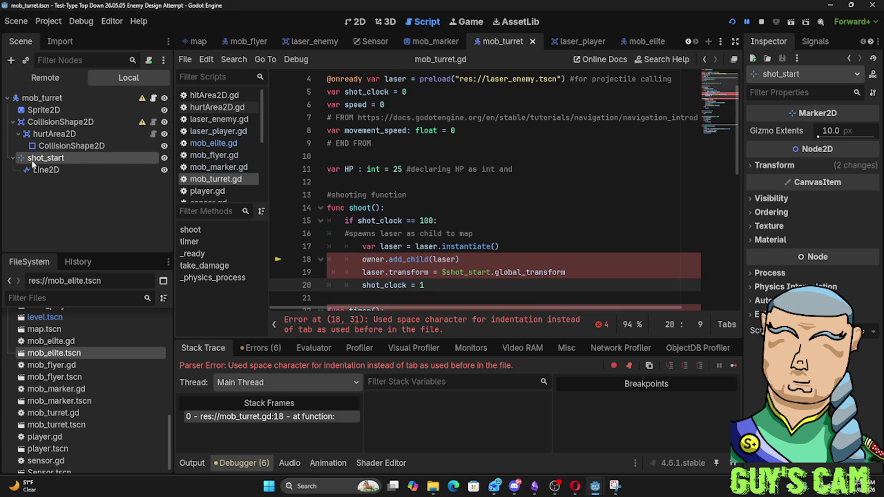
pyautogui.moveTo(53, 158); pyautogui.dragTo(60, 146)
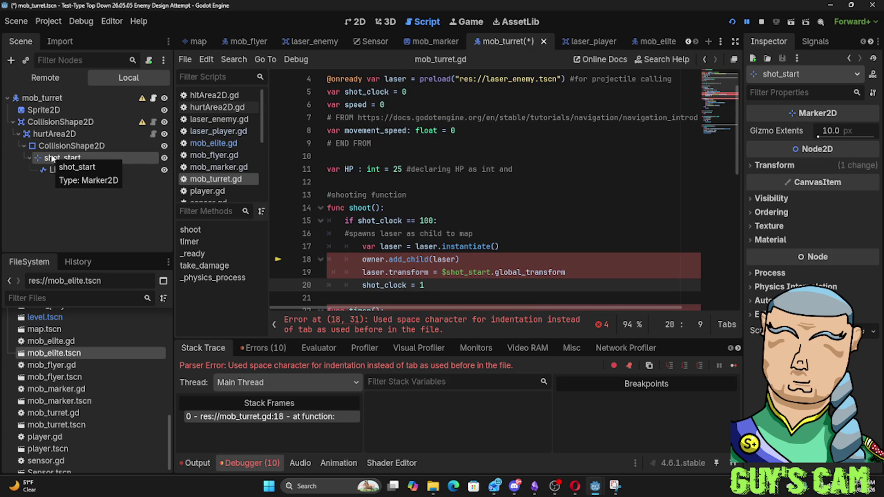
# Paste the full CollisionShape2D/hurtArea2D/CollisionShape2D/shot_start path over $shot_start on line 19 and save
pyautogui.click(453, 221)
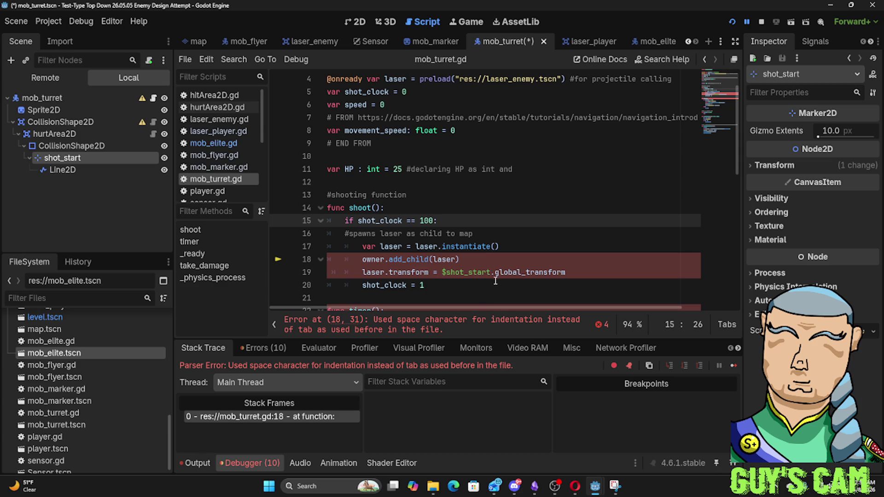
pyautogui.moveTo(491, 274); pyautogui.dragTo(444, 276)
pyautogui.hotkey('ctrl', 'v')
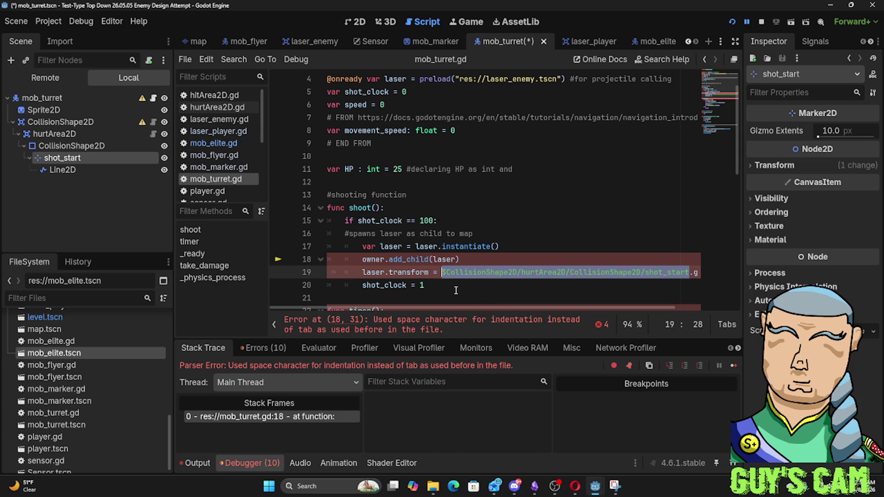
pyautogui.hotkey('ctrl', 's')
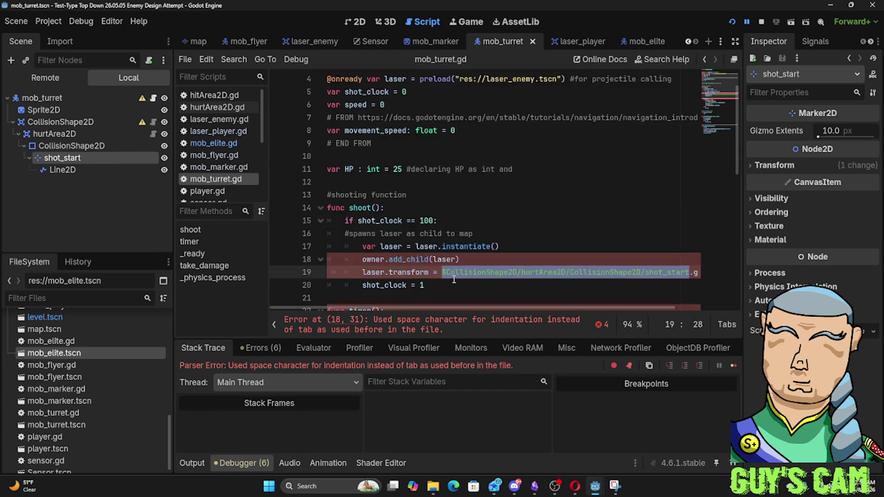
pyautogui.click(448, 220)
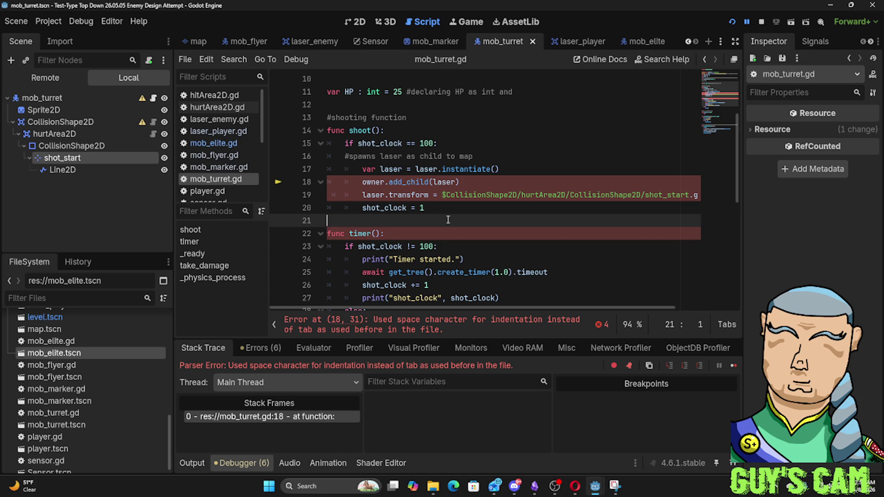
# Toggle comments on the shoot function lines with Ctrl+K, then undo it
pyautogui.press('Up')
pyautogui.press('Up')
pyautogui.press('Up')
pyautogui.press('Up')
pyautogui.hotkey('shift', 'Down')
pyautogui.hotkey('shift', 'Down')
pyautogui.hotkey('shift', 'Down')
pyautogui.hotkey('ctrl', 'k')
pyautogui.hotkey('ctrl', 'z')
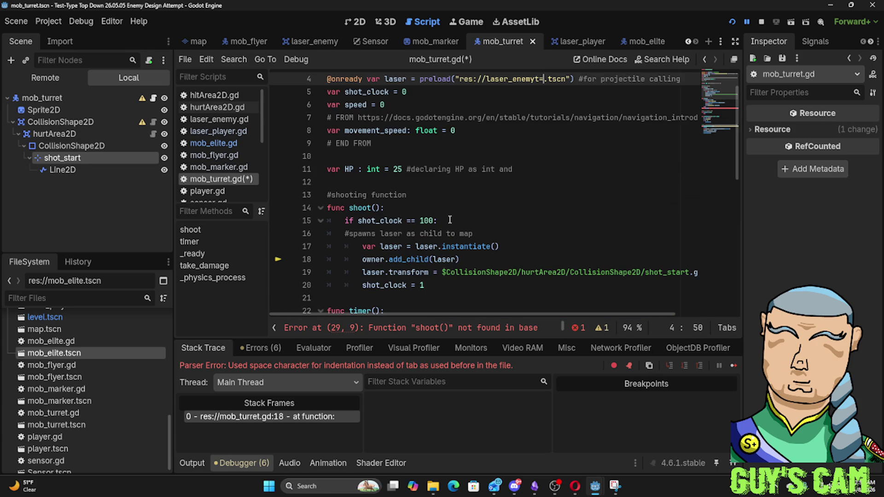
# Correct line 4's preload path to res://laser_enemy.tscn and run the project
pyautogui.press('BackSpace')
pyautogui.press('BackSpace')
pyautogui.press('BackSpace')
pyautogui.write('player')
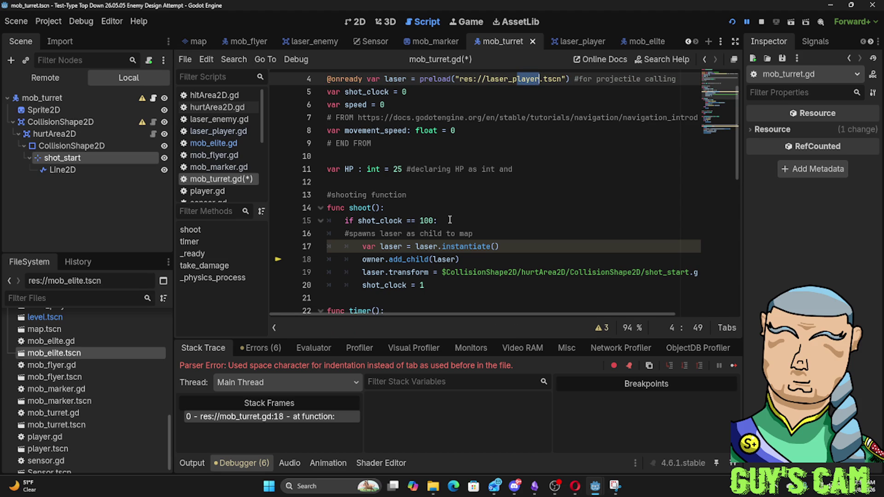
pyautogui.hotkey('ctrl', 'z')
pyautogui.hotkey('ctrl', 'z')
pyautogui.hotkey('ctrl', 'z')
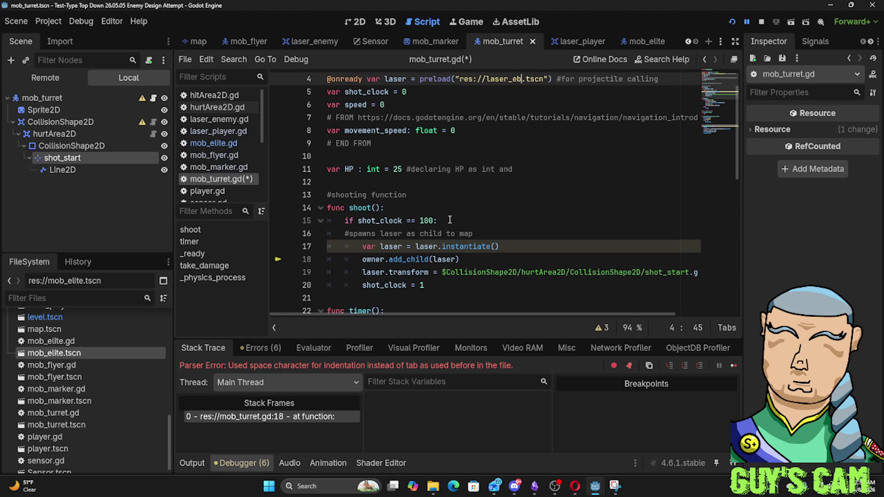
pyautogui.press('BackSpace')
pyautogui.press('BackSpace')
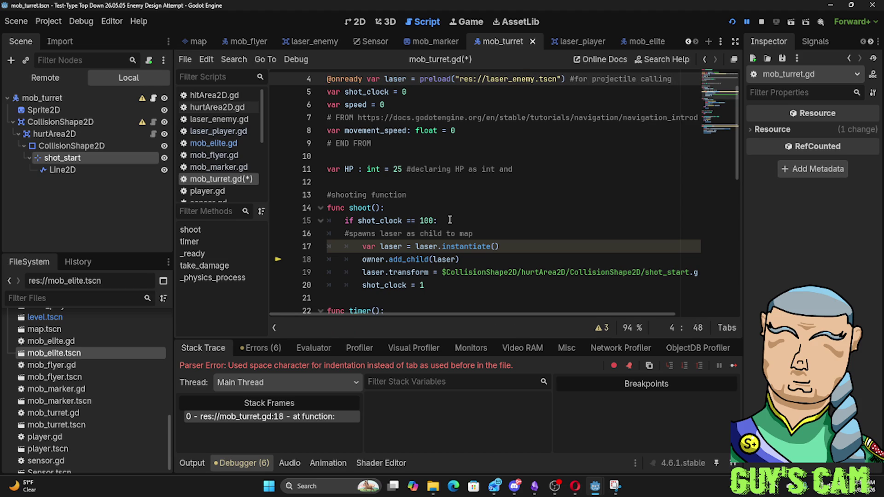
pyautogui.press('F5')
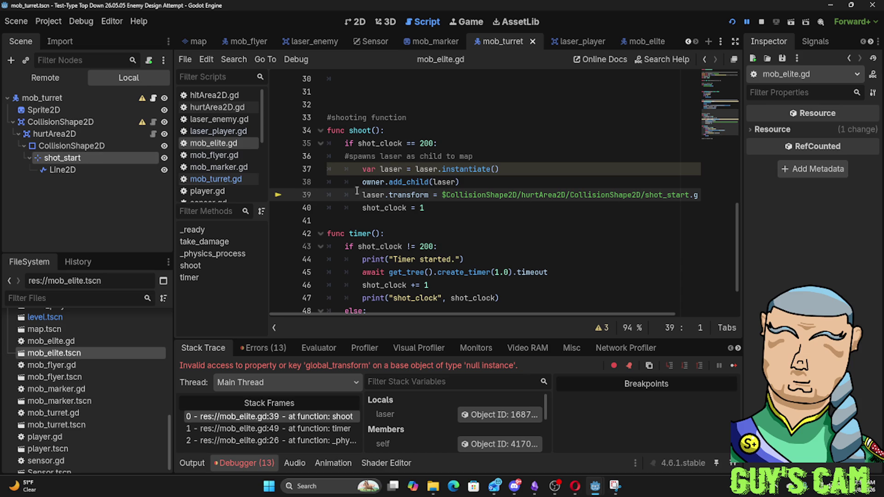
# Re-insert shot_start's node path on mob_elite.gd line 39 and rerun the game to test it
pyautogui.moveTo(442, 194); pyautogui.dragTo(690, 195)
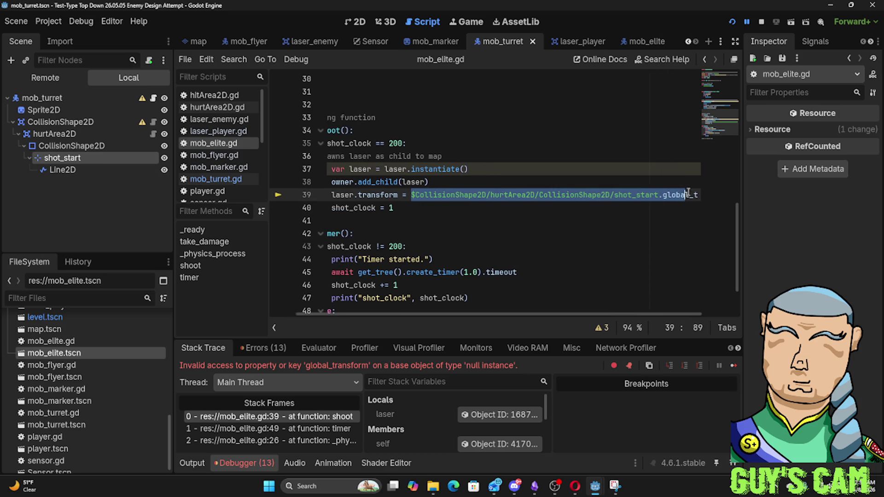
pyautogui.press('BackSpace')
pyautogui.moveTo(59, 159)
pyautogui.mouseDown()
pyautogui.moveTo(494, 204)
pyautogui.moveTo(426, 198)
pyautogui.mouseUp()
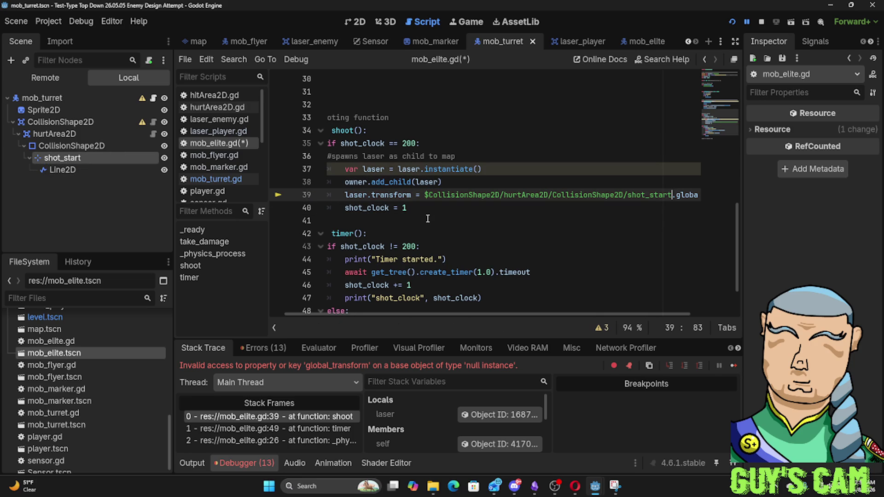
pyautogui.press('F5')
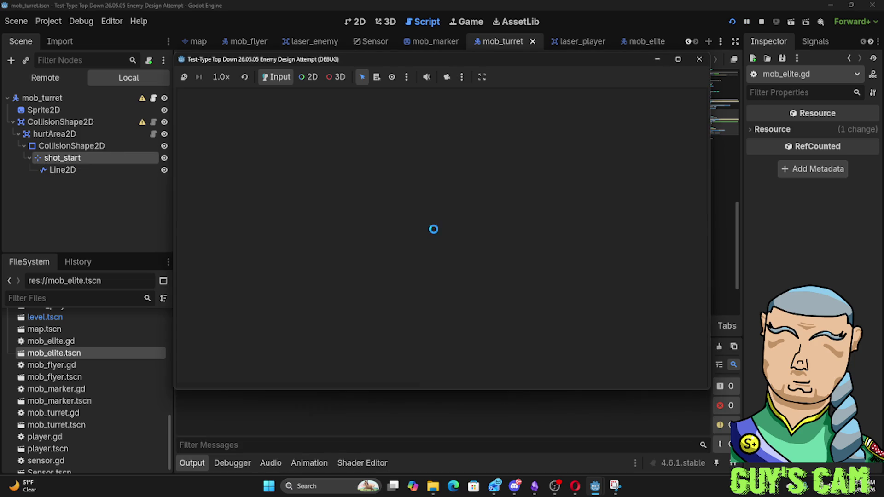
pyautogui.press('w')
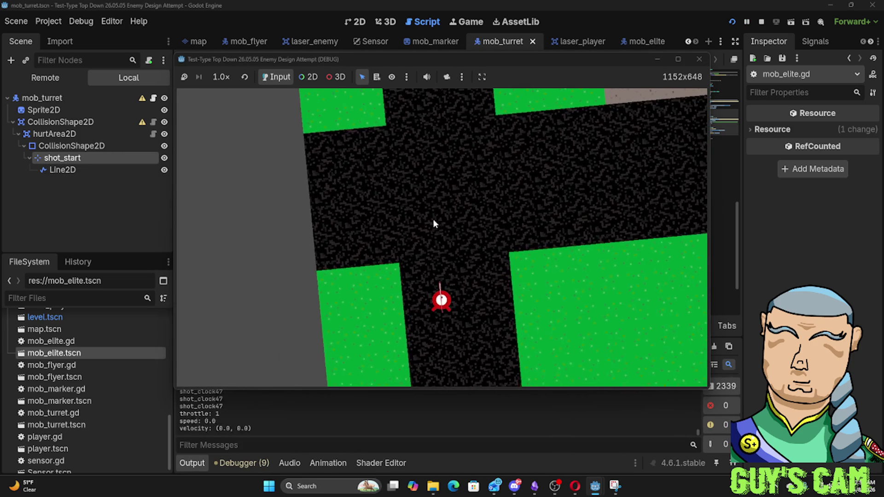
pyautogui.press('w')
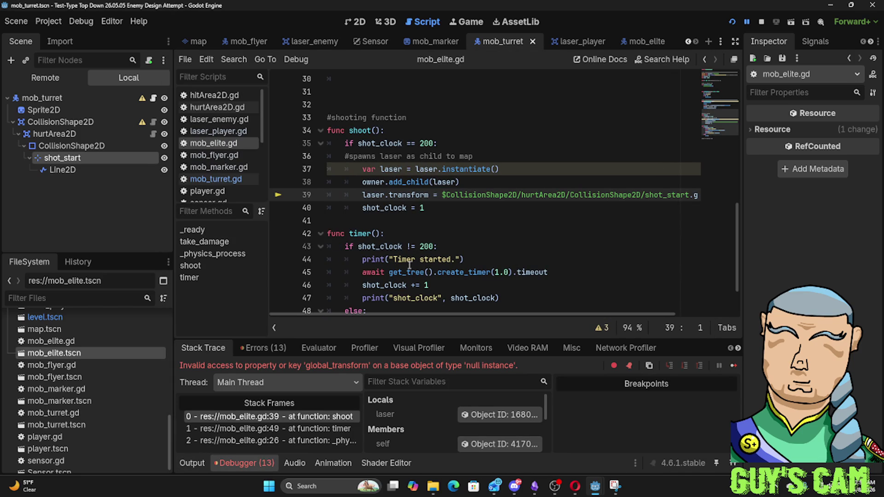
pyautogui.click(357, 22)
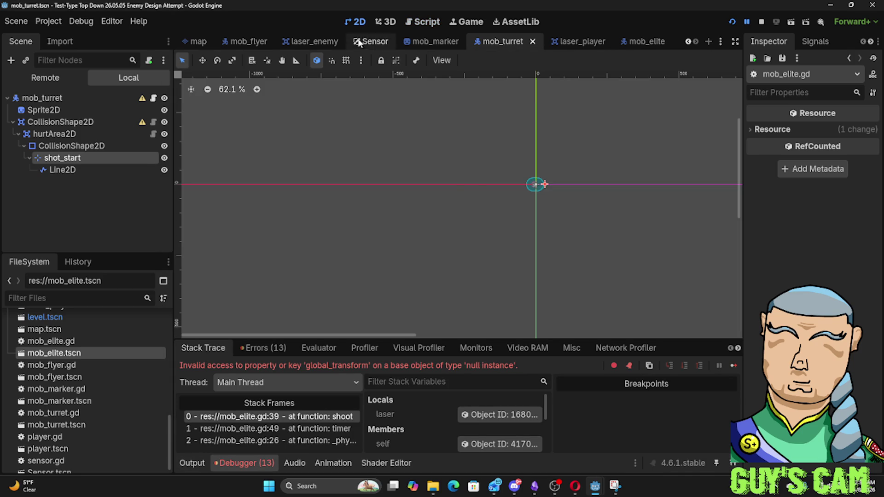
# In the mob_elite scene, make shot_start a child of hurtArea2D
pyautogui.scroll(10, 559, 168)
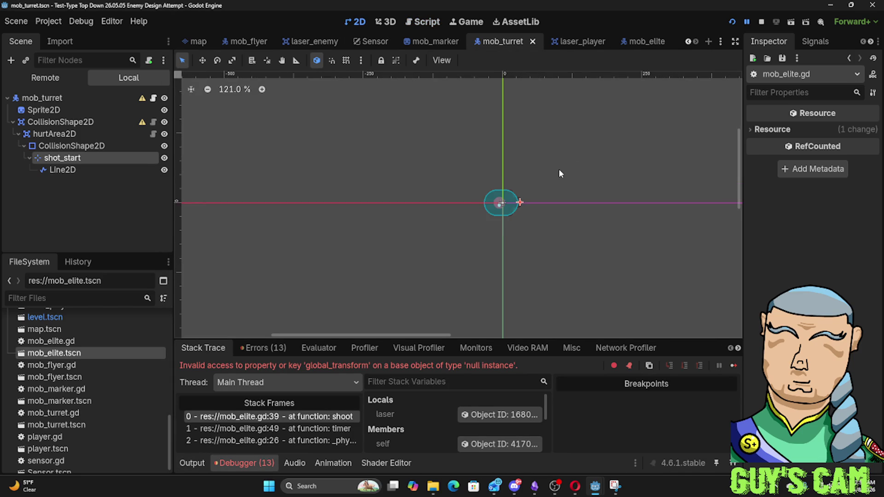
pyautogui.scroll(4, 524, 193)
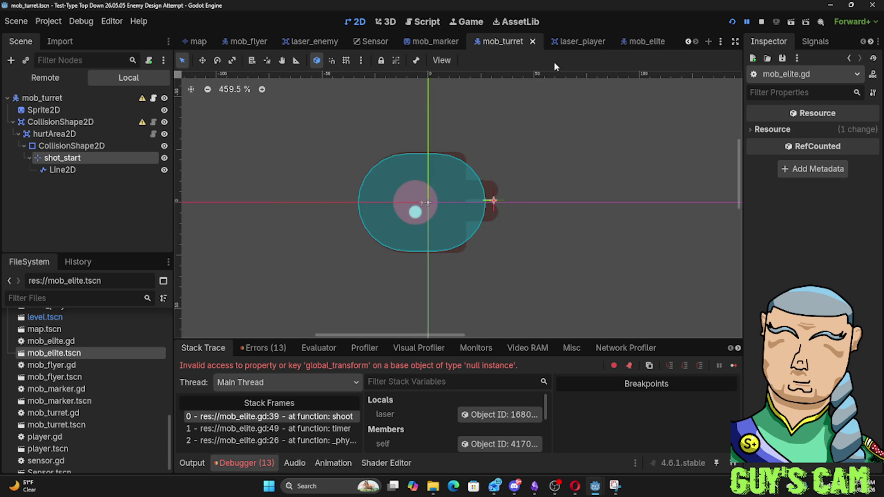
pyautogui.click(630, 45)
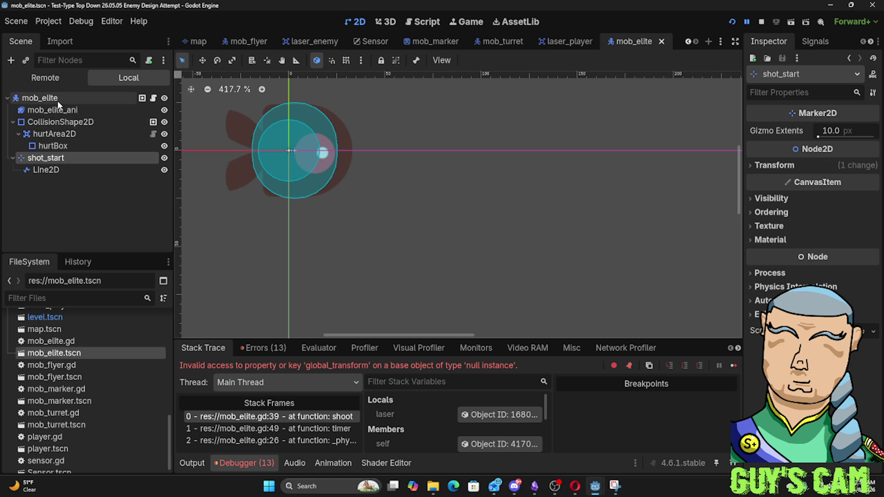
pyautogui.click(39, 98)
pyautogui.click(50, 162)
pyautogui.moveTo(50, 161)
pyautogui.mouseDown()
pyautogui.moveTo(71, 143)
pyautogui.moveTo(64, 169)
pyautogui.moveTo(60, 135)
pyautogui.moveTo(62, 149)
pyautogui.mouseUp()
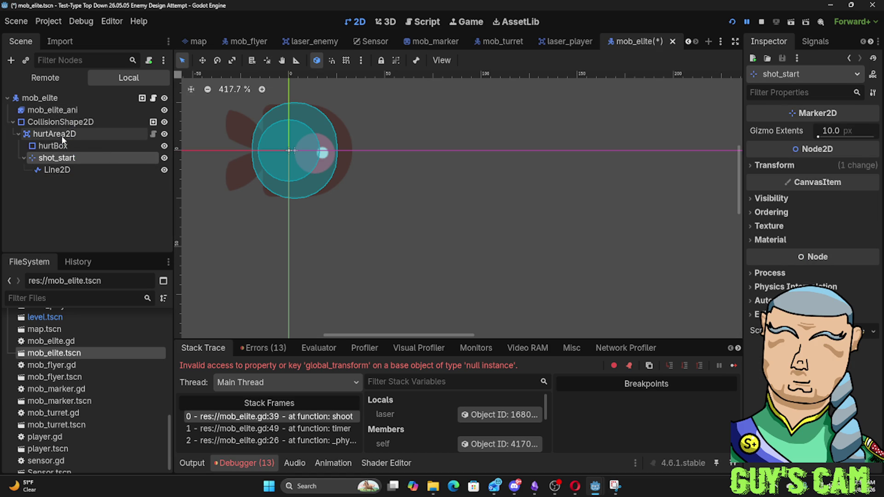
# Move the shot_start marker to just ahead of the mob's front edge
pyautogui.scroll(-4, 245, 195)
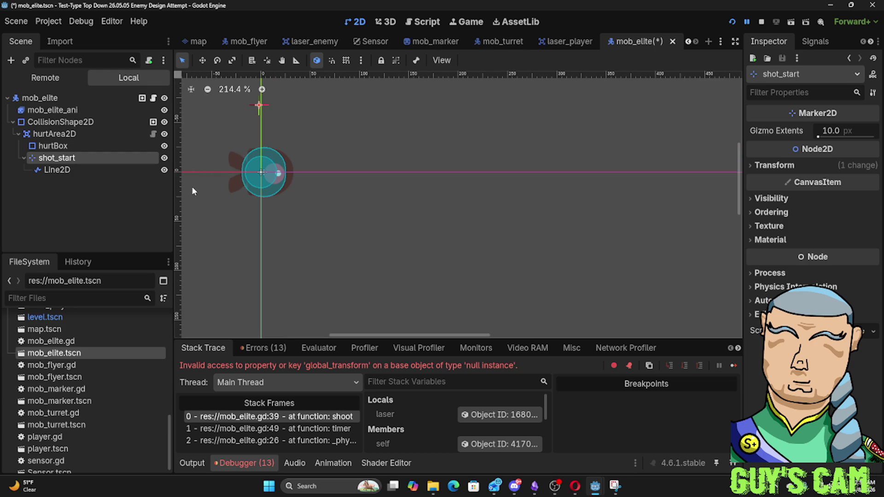
pyautogui.moveTo(259, 105); pyautogui.dragTo(294, 173)
pyautogui.click(305, 228)
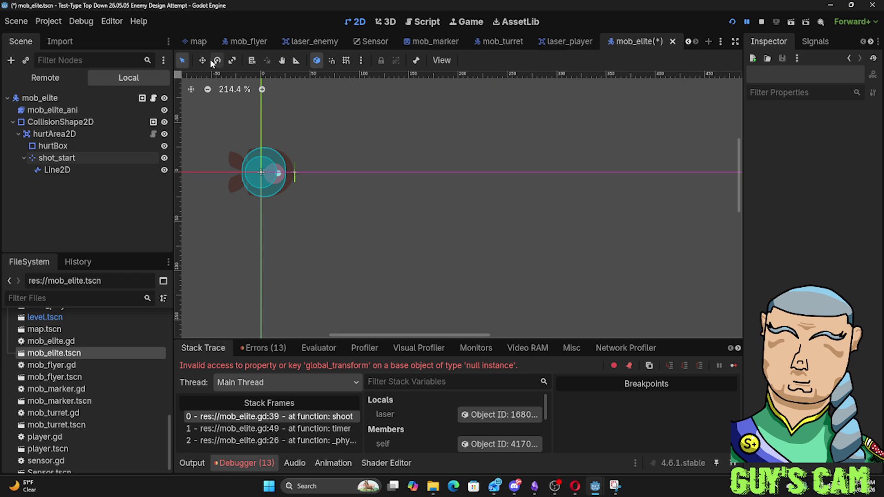
pyautogui.click(196, 41)
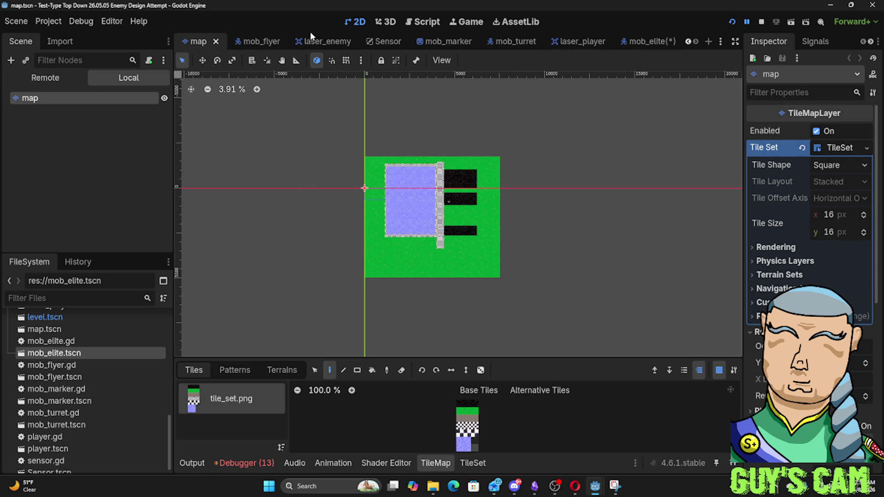
# Delete the mob_elite node from the level scene and run the game
pyautogui.click(689, 42)
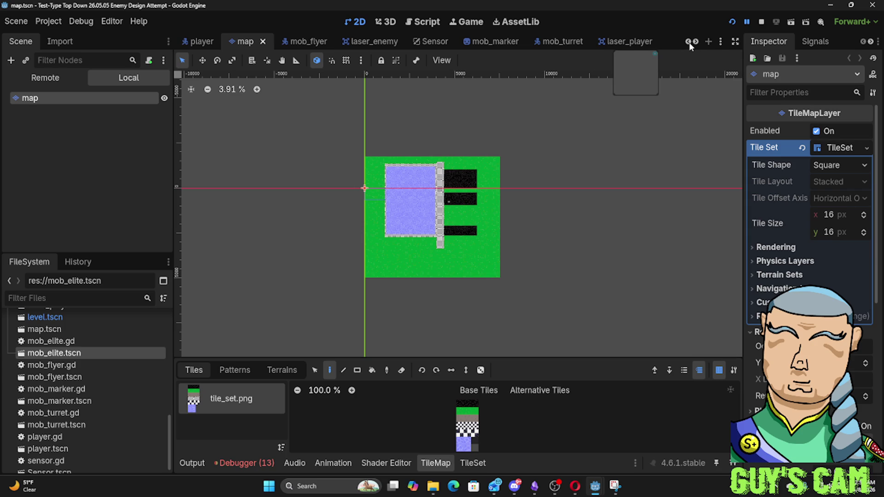
pyautogui.click(695, 42)
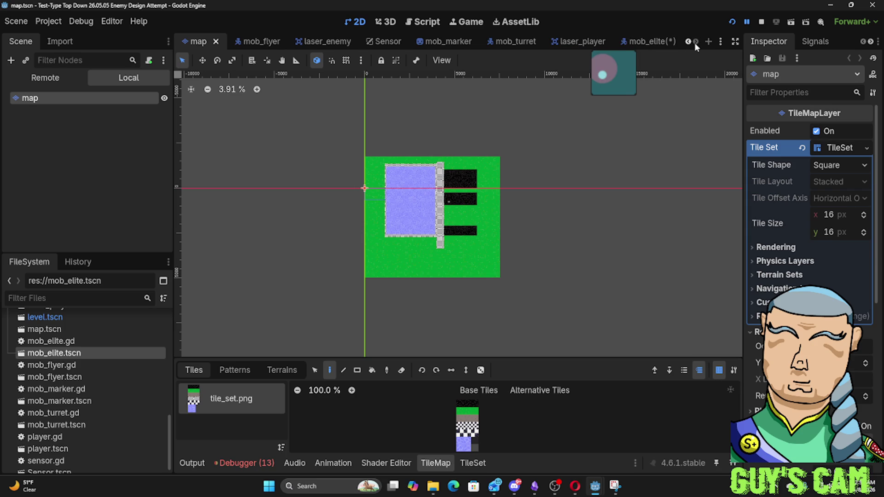
pyautogui.click(688, 42)
pyautogui.click(688, 42)
pyautogui.click(211, 41)
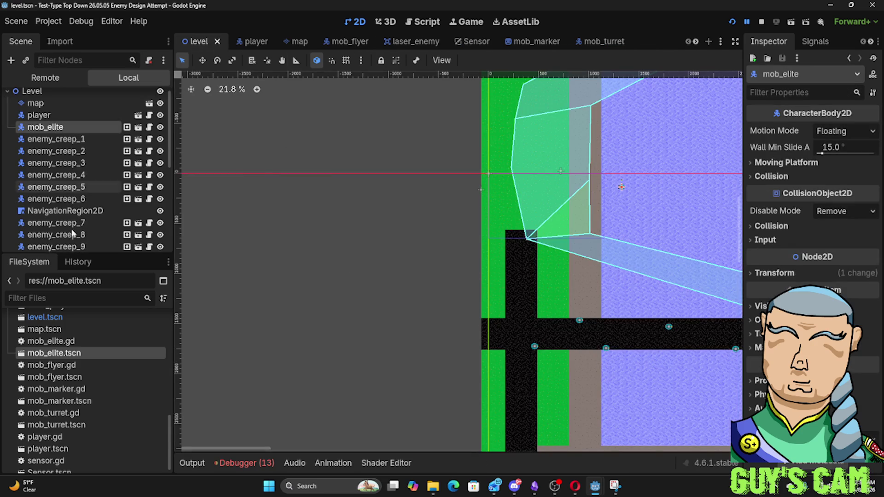
pyautogui.rightClick(55, 129)
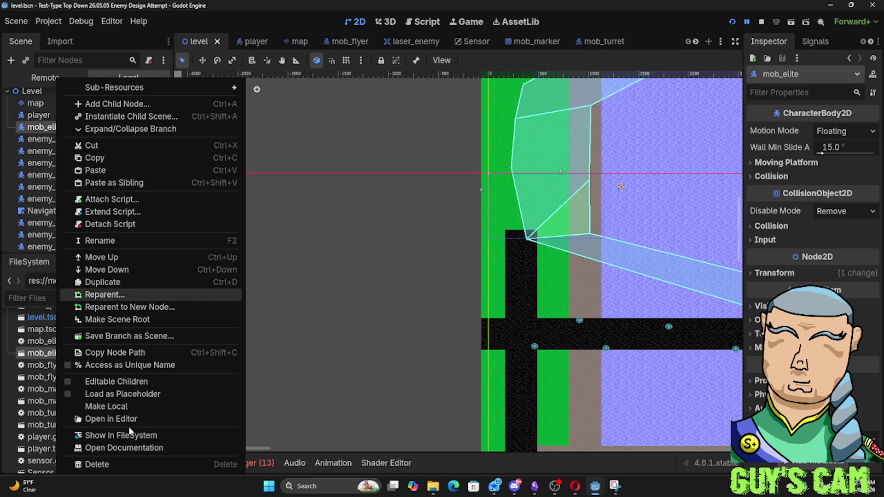
pyautogui.click(102, 464)
pyautogui.click(413, 256)
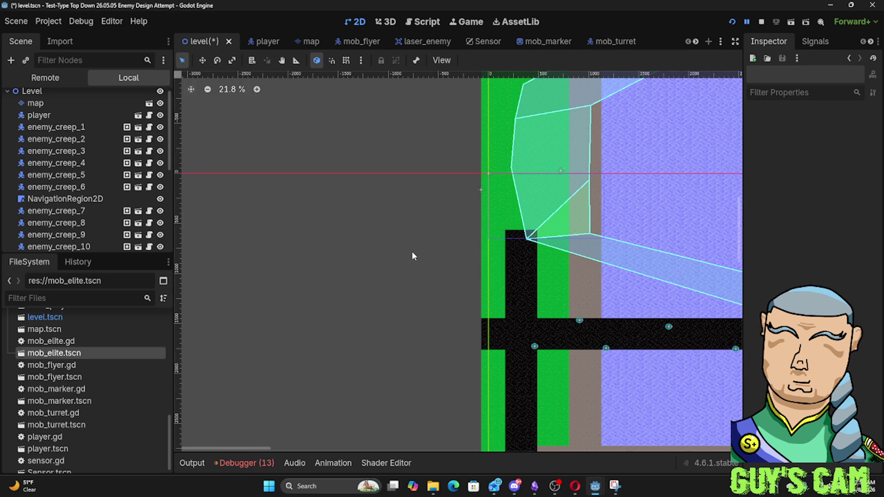
pyautogui.press('F5')
# Move the player through the level toward the enemies, then close the game window
pyautogui.press('w')
pyautogui.press('w')
pyautogui.press('w')
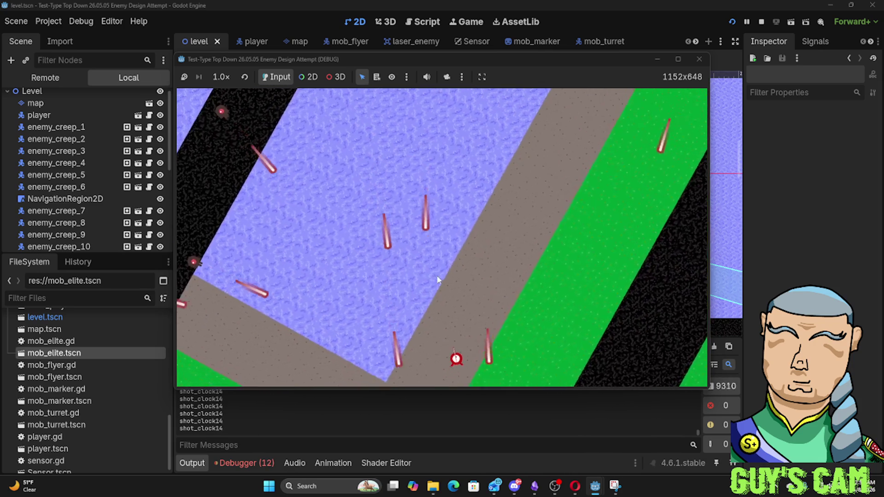
pyautogui.press('w')
pyautogui.press('w')
pyautogui.press('w')
pyautogui.press('w')
pyautogui.press('w')
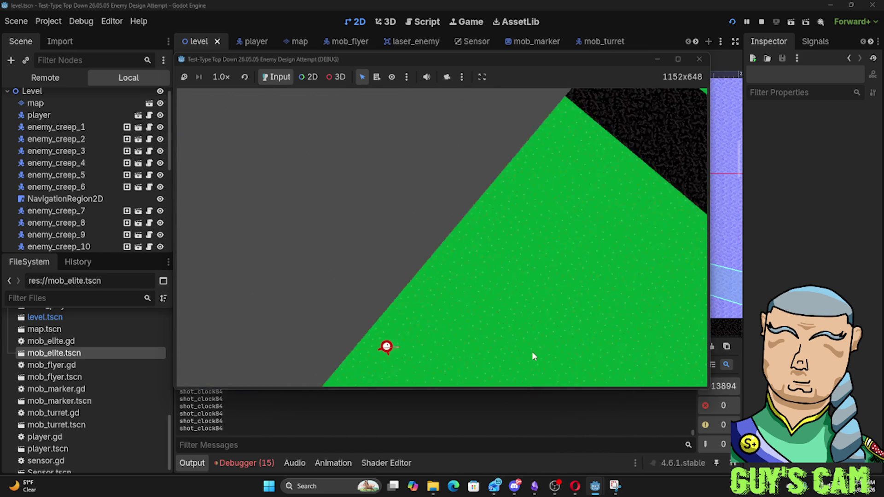
pyautogui.press('w')
pyautogui.press('w')
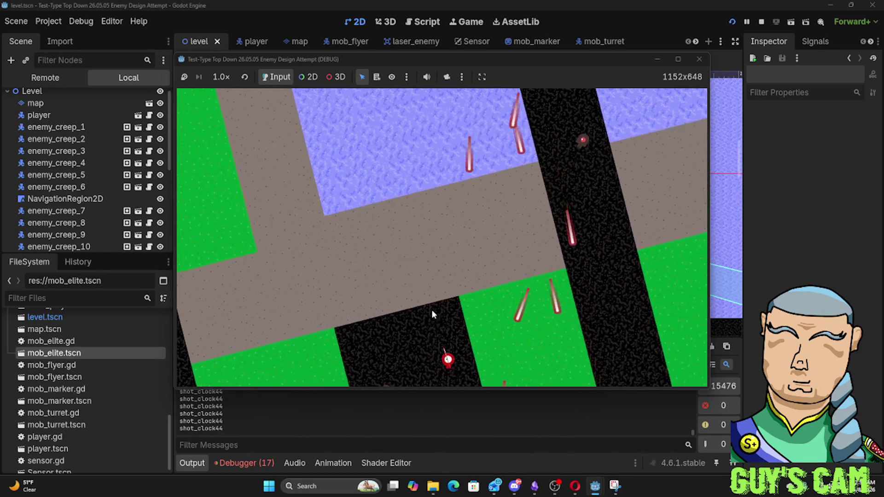
pyautogui.press('w')
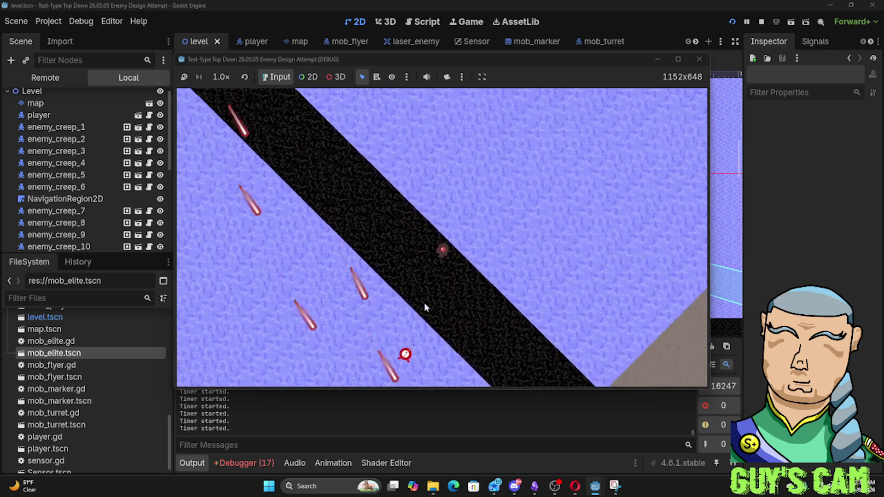
pyautogui.press('w')
pyautogui.press('w')
pyautogui.press('w')
pyautogui.press('w')
pyautogui.press('w')
pyautogui.press('w')
pyautogui.press('w')
pyautogui.press('w')
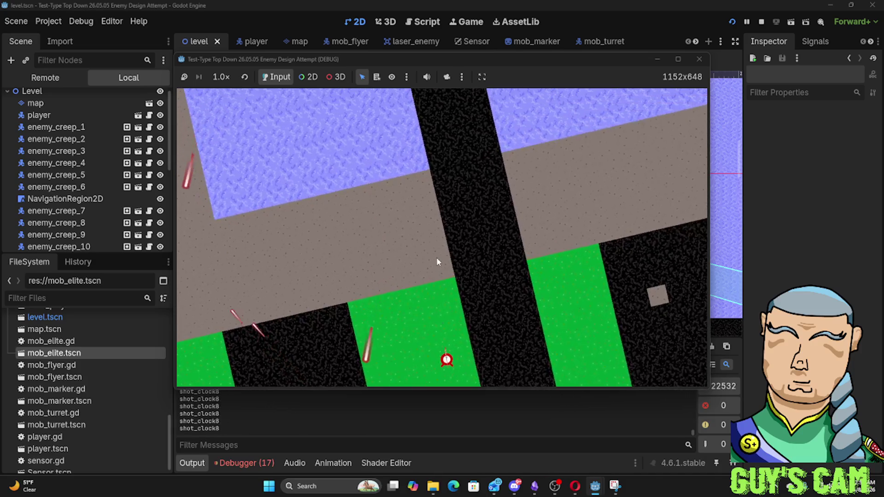
pyautogui.press('w')
pyautogui.press('w')
pyautogui.press('w')
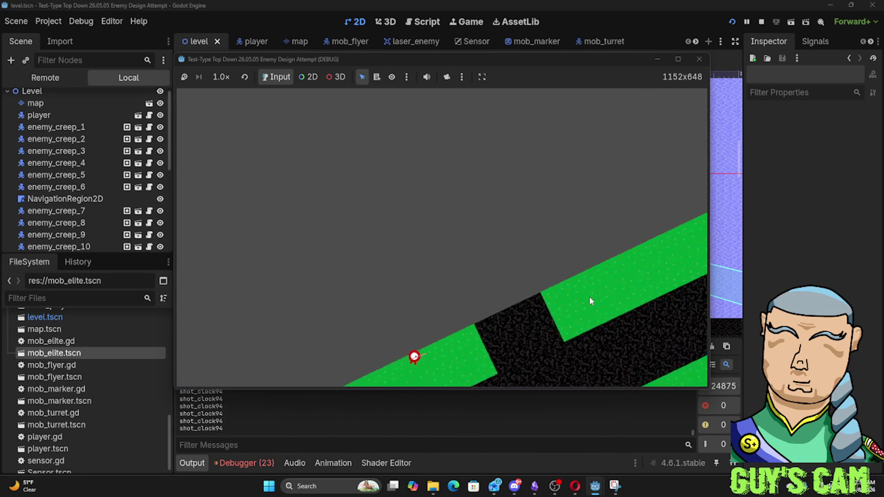
pyautogui.press('w')
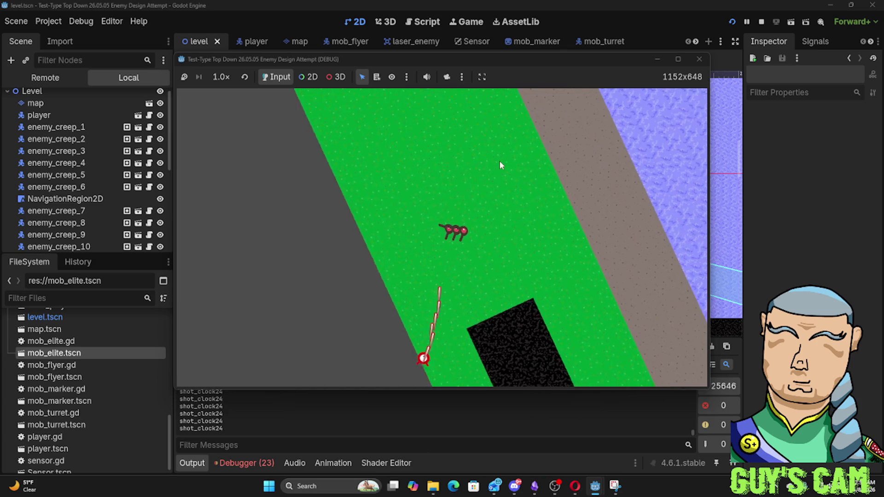
pyautogui.press('w')
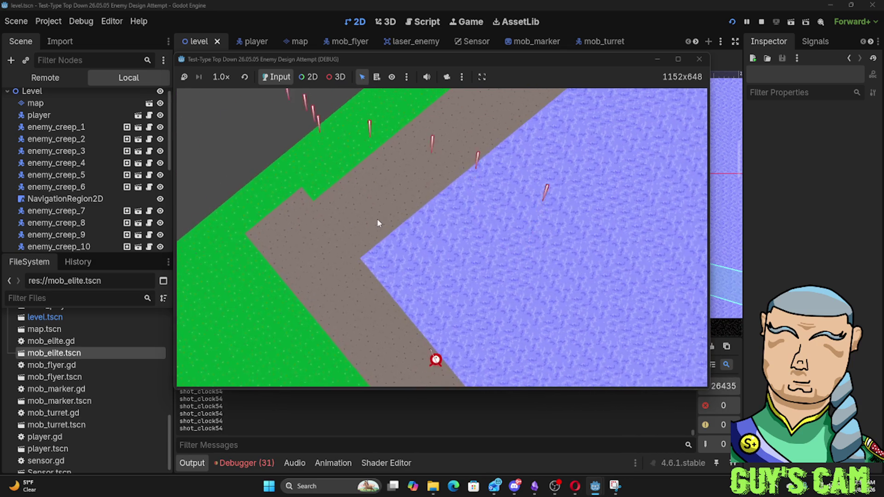
pyautogui.press('w')
pyautogui.press('w')
pyautogui.press('w')
pyautogui.press('w')
pyautogui.press('w')
pyautogui.press('w')
pyautogui.press('w')
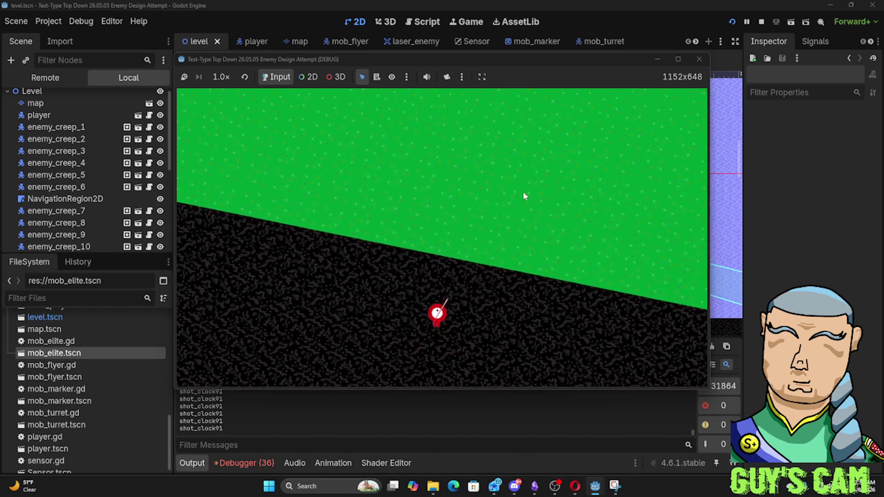
pyautogui.click(698, 59)
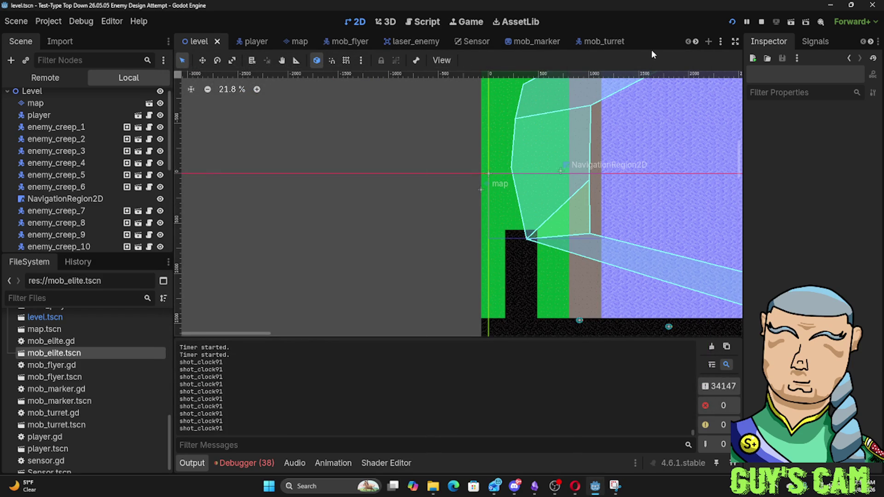
# Switch to the mob_elite scene and open its script
pyautogui.click(698, 40)
pyautogui.click(698, 40)
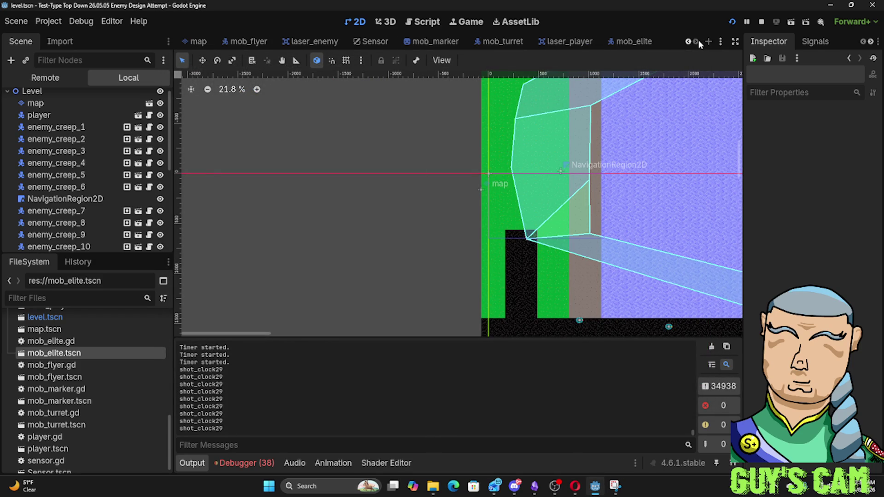
pyautogui.click(631, 42)
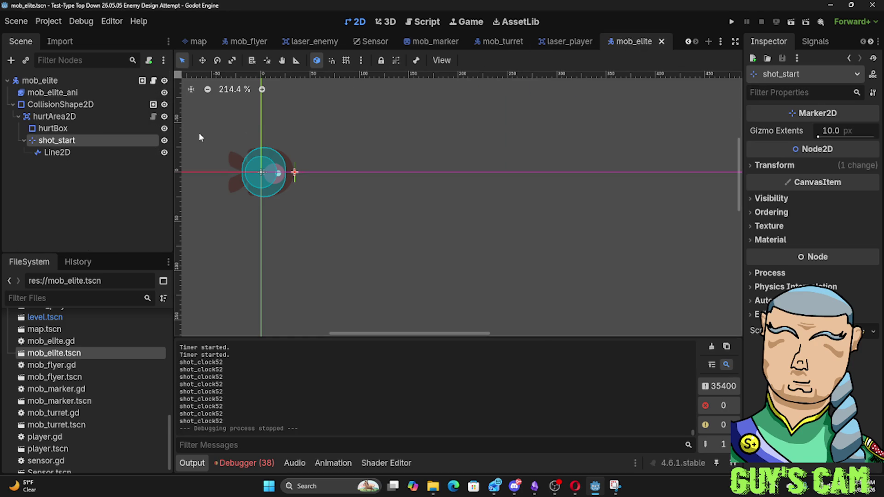
pyautogui.click(421, 24)
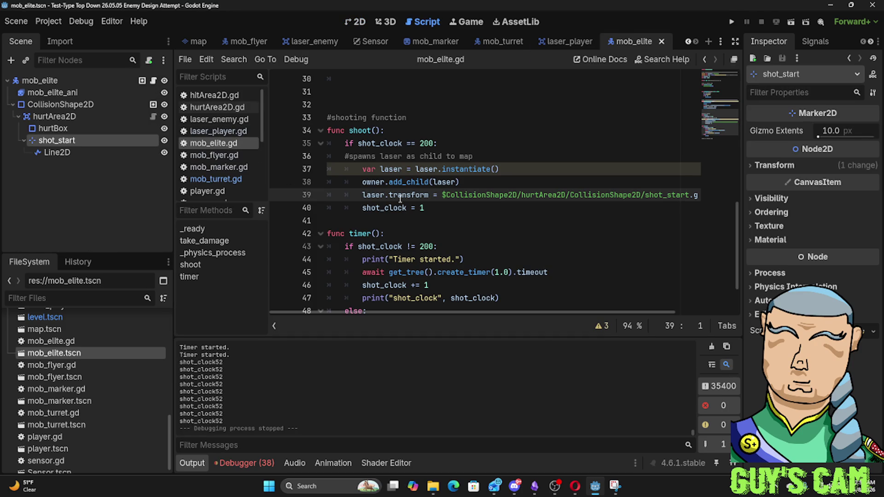
pyautogui.scroll(10, 400, 199)
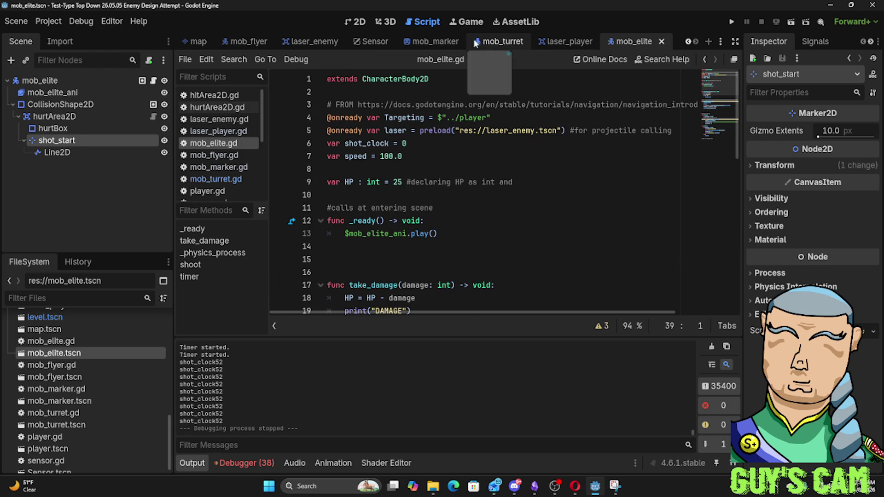
# Open mob_turret.gd from the mob_turret scene and select all its code
pyautogui.click(502, 41)
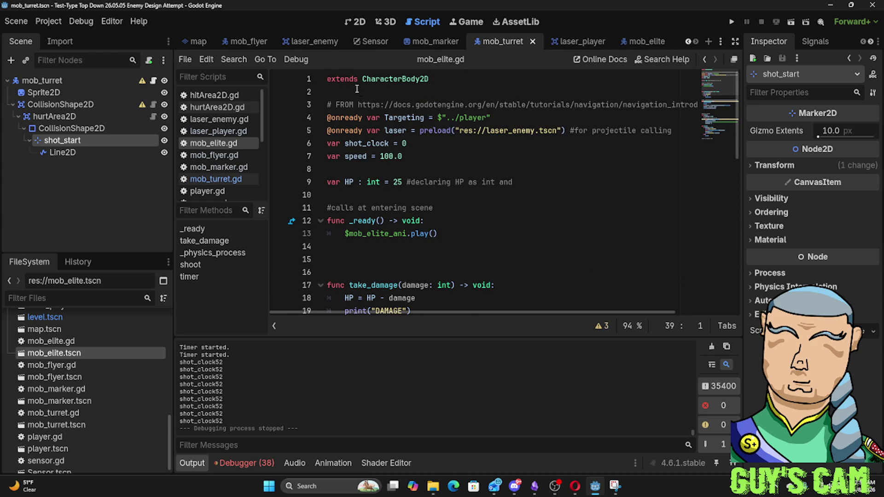
pyautogui.click(213, 181)
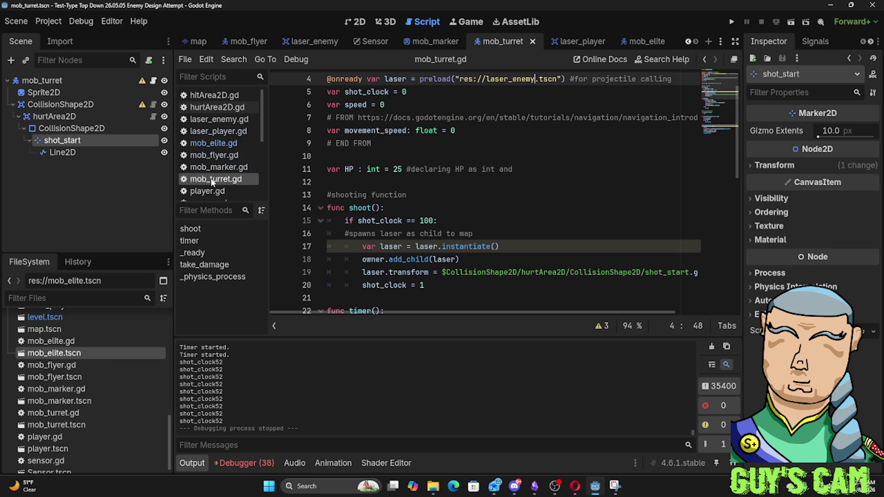
pyautogui.click(426, 274)
pyautogui.hotkey('ctrl', 'a')
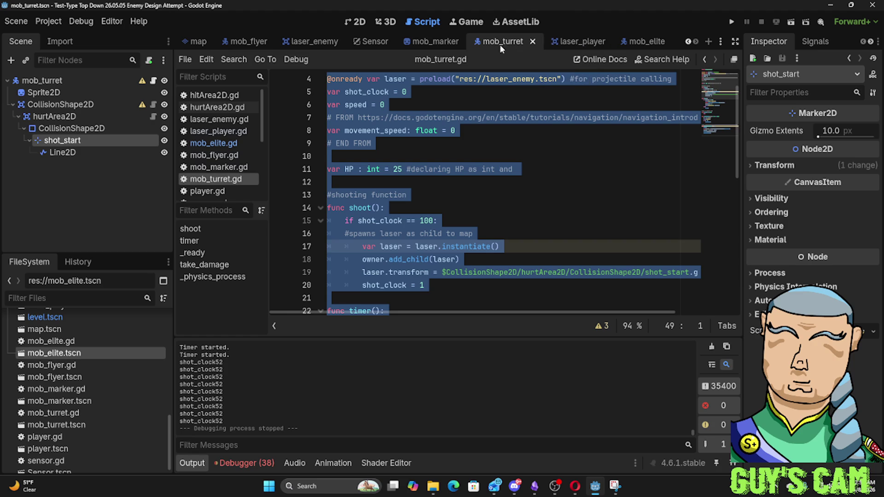
# Select all in the mob_elite script, undo the edit, select the shot_start path, and run the game
pyautogui.click(653, 43)
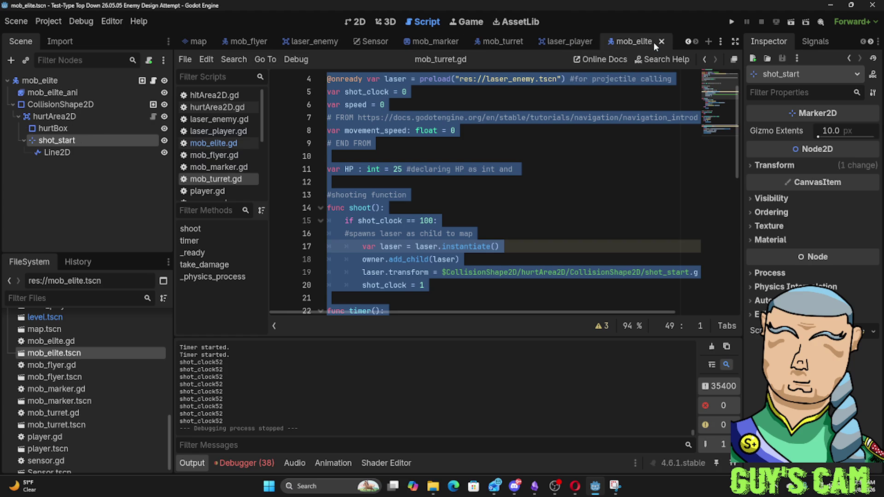
pyautogui.click(608, 97)
pyautogui.hotkey('ctrl', 'a')
pyautogui.press('Right')
pyautogui.hotkey('ctrl', 'z')
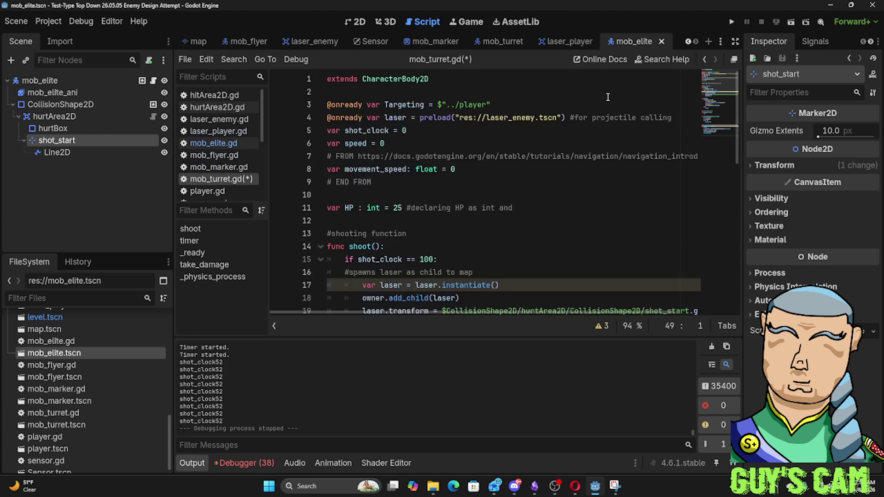
pyautogui.scroll(-2, 598, 114)
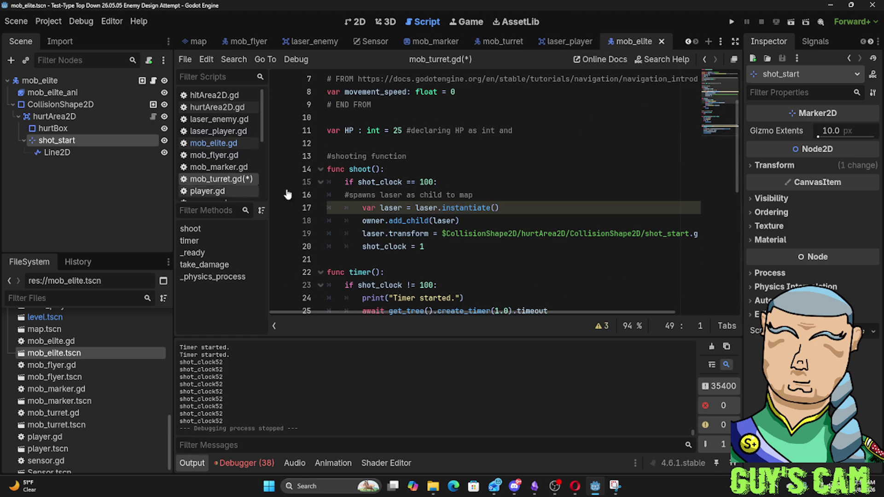
pyautogui.moveTo(443, 235)
pyautogui.mouseDown()
pyautogui.moveTo(698, 236)
pyautogui.moveTo(644, 235)
pyautogui.mouseUp()
pyautogui.press('F5')
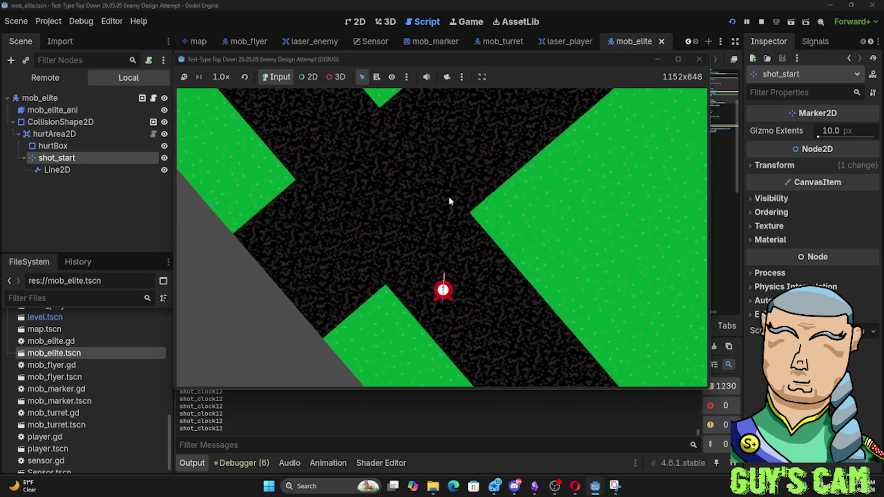
# Close the test run and change movement_speed on line 8 of mob_turret.gd from 0 to 100
pyautogui.click(700, 59)
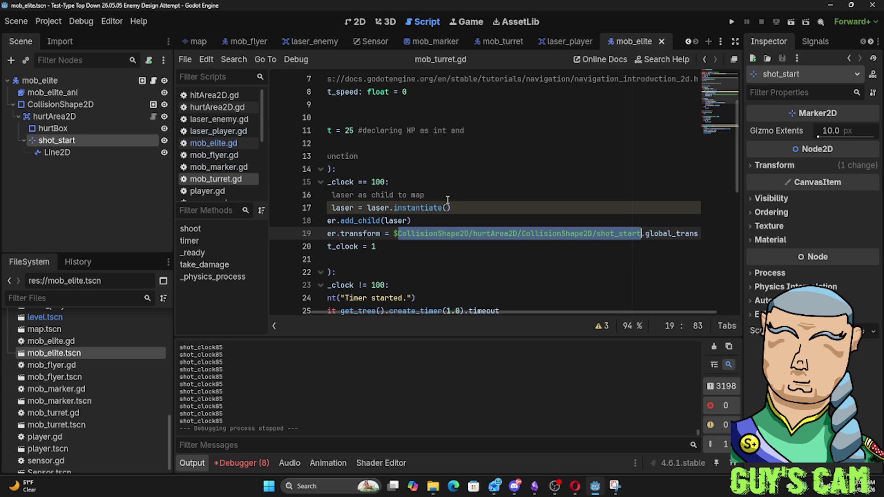
pyautogui.scroll(2, 435, 193)
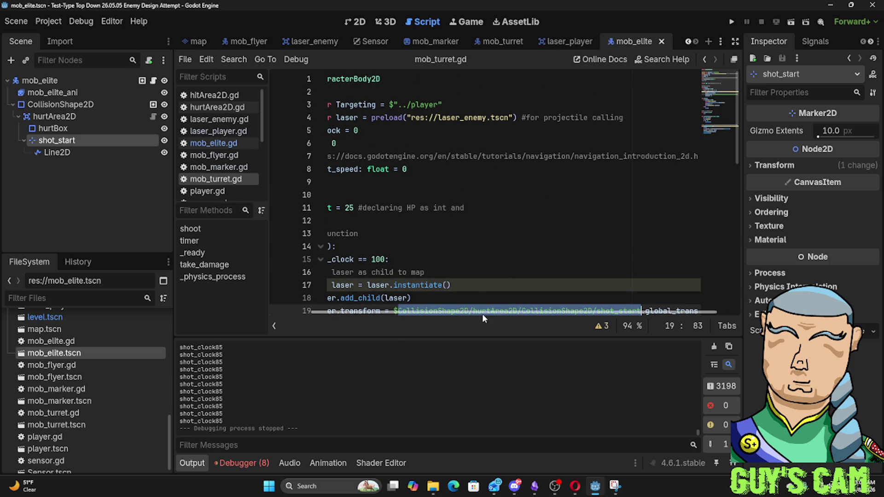
pyautogui.moveTo(470, 314); pyautogui.dragTo(352, 298)
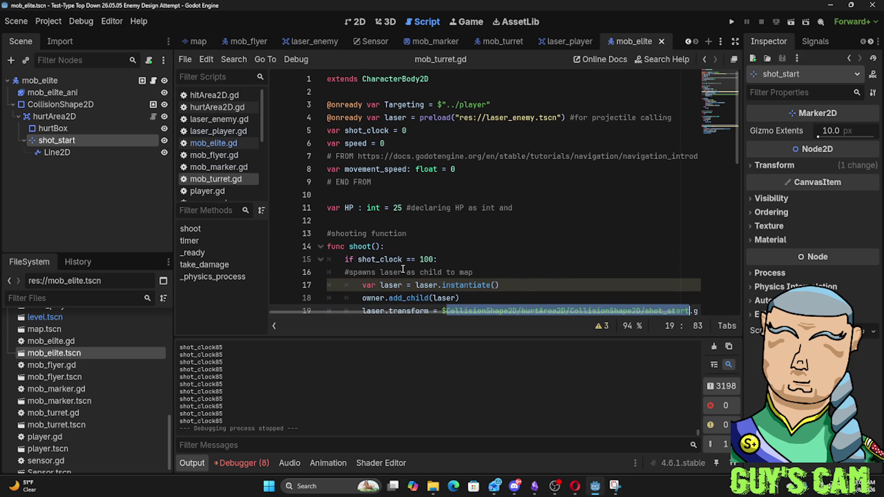
pyautogui.click(452, 170)
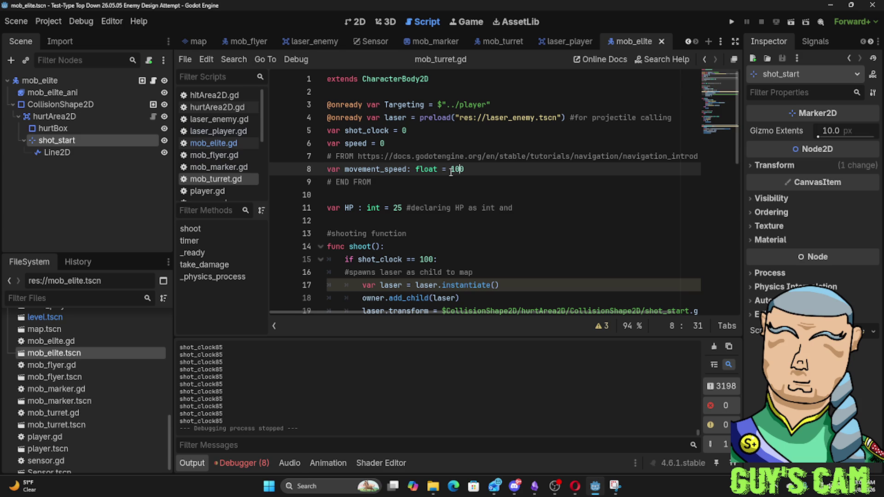
# Scroll through mob_turret.gd and briefly compare it with player.gd
pyautogui.scroll(-2, 467, 214)
pyautogui.moveTo(464, 208)
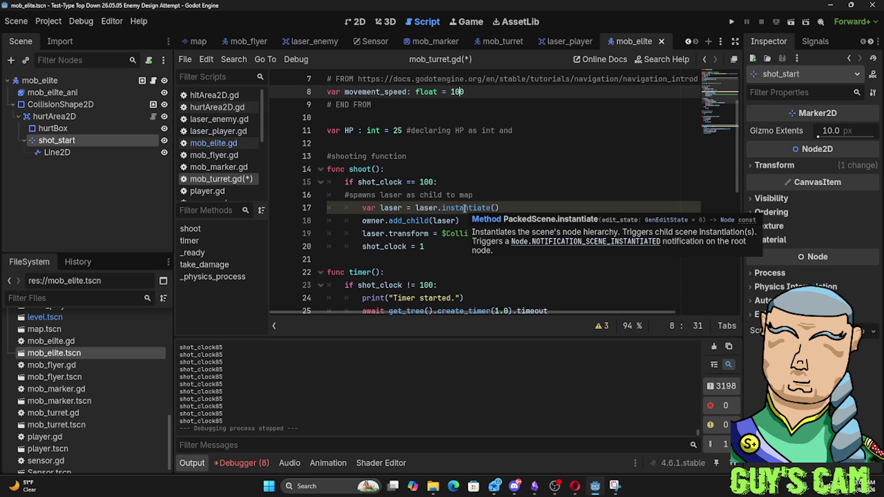
pyautogui.scroll(-2, 465, 209)
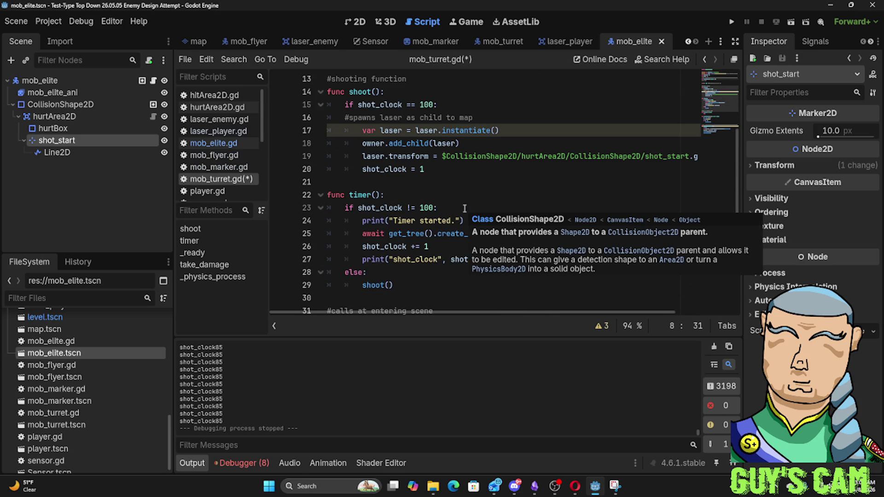
pyautogui.scroll(-2, 465, 208)
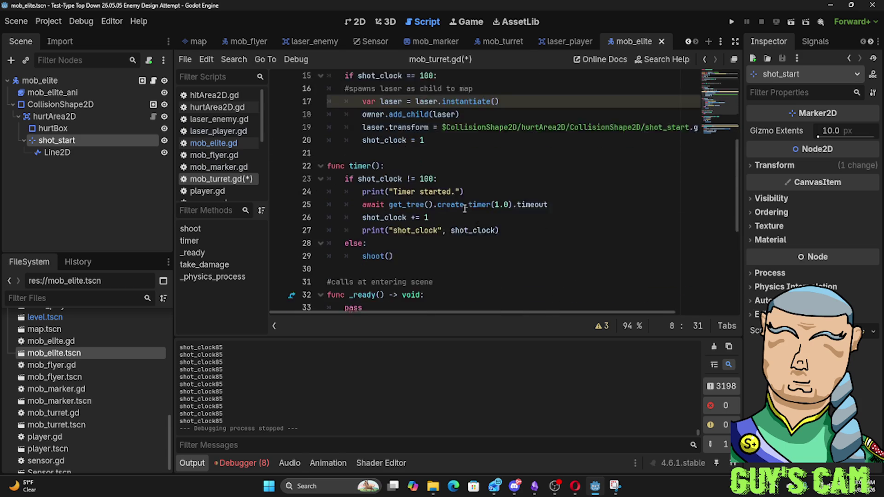
pyautogui.click(208, 190)
pyautogui.click(214, 180)
# Change the timer and shoot shot_clock values on lines 23 and 15 from 100 to 200
pyautogui.click(424, 130)
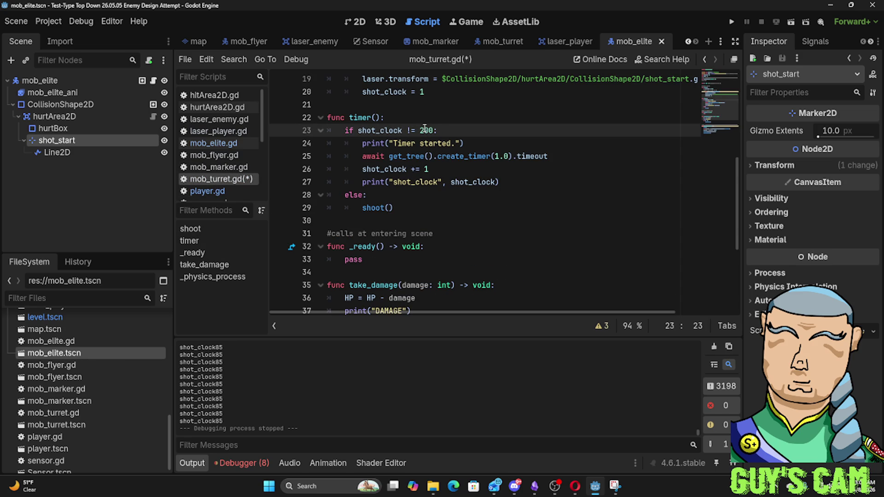
pyautogui.scroll(4, 401, 195)
pyautogui.moveTo(420, 182); pyautogui.dragTo(425, 182)
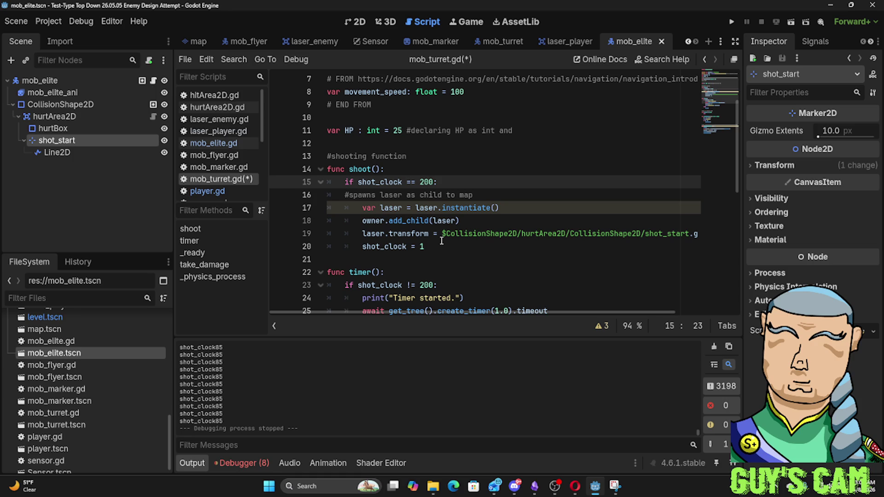
pyautogui.scroll(2, 441, 241)
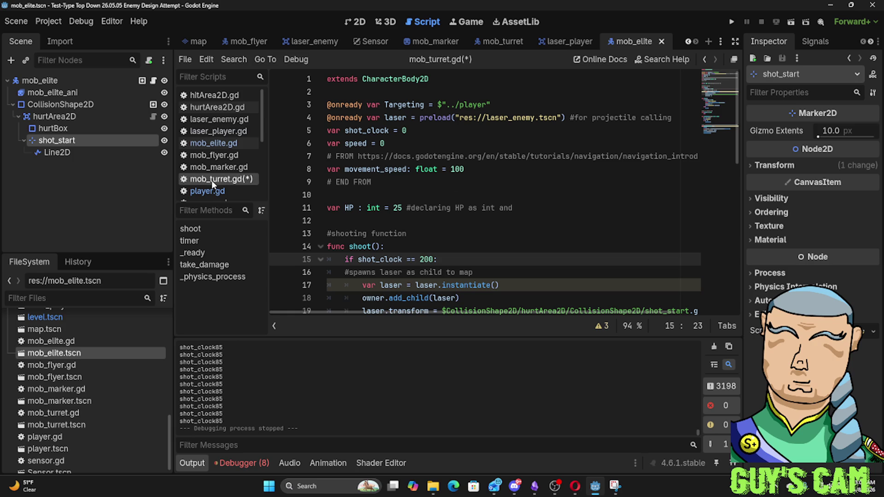
# Compare mob_elite.gd against mob_turret.gd by switching between the two scripts
pyautogui.click(218, 144)
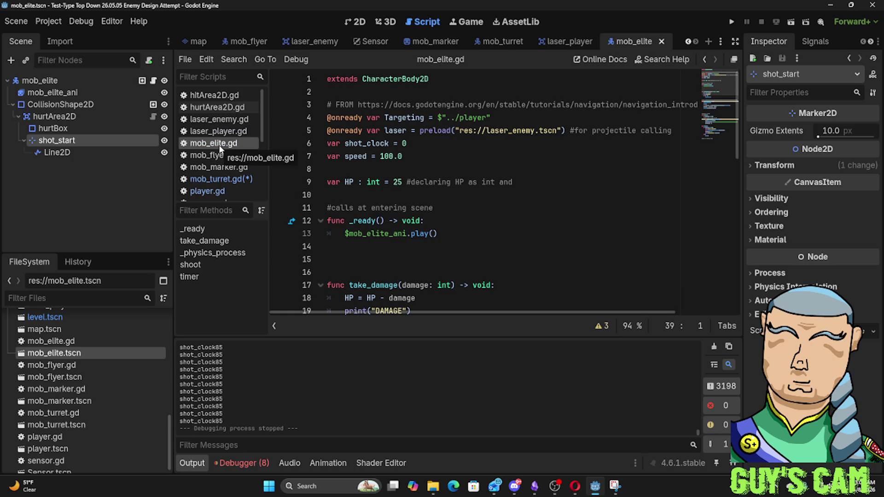
pyautogui.click(209, 179)
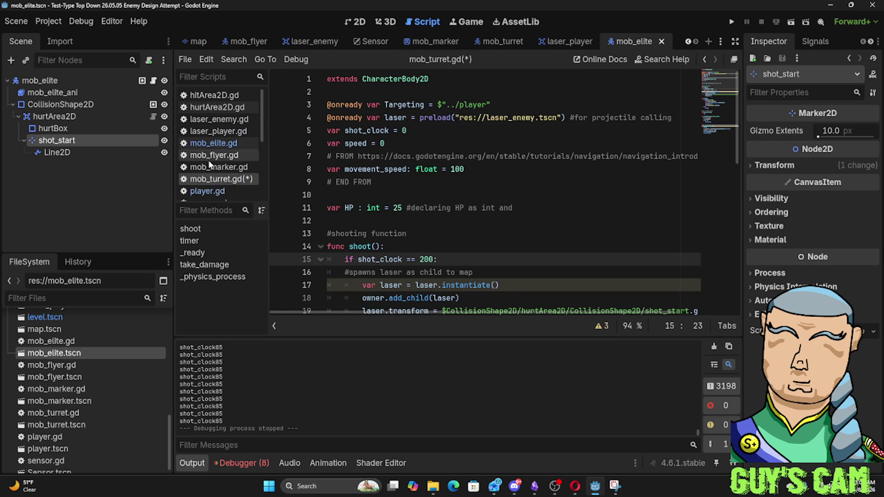
pyautogui.click(212, 145)
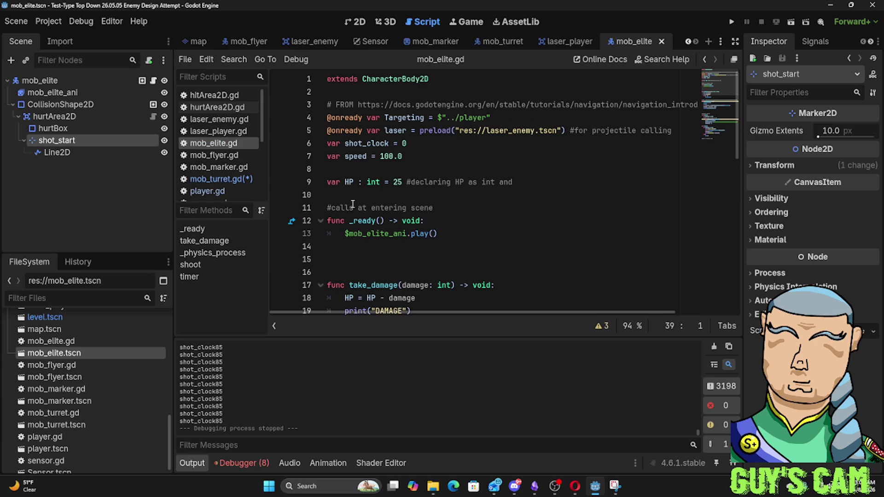
pyautogui.click(220, 179)
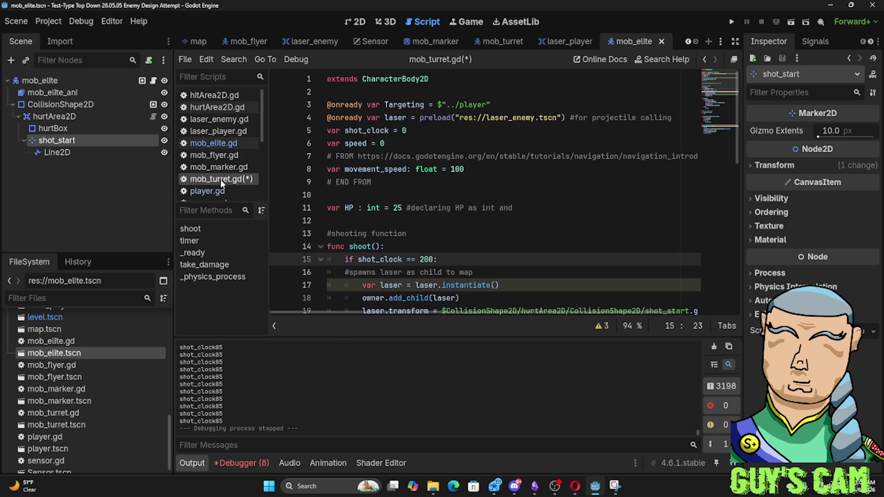
# Revert mob_turret.gd to movement_speed 0 and shot_clock checks of 100
pyautogui.click(449, 212)
pyautogui.press('Down')
pyautogui.press('Down')
pyautogui.press('Down')
pyautogui.press('Left')
pyautogui.press('Left')
pyautogui.press('Left')
pyautogui.press('Delete')
pyautogui.write('1')
pyautogui.press('Down')
pyautogui.press('Down')
pyautogui.press('Down')
pyautogui.press('BackSpace')
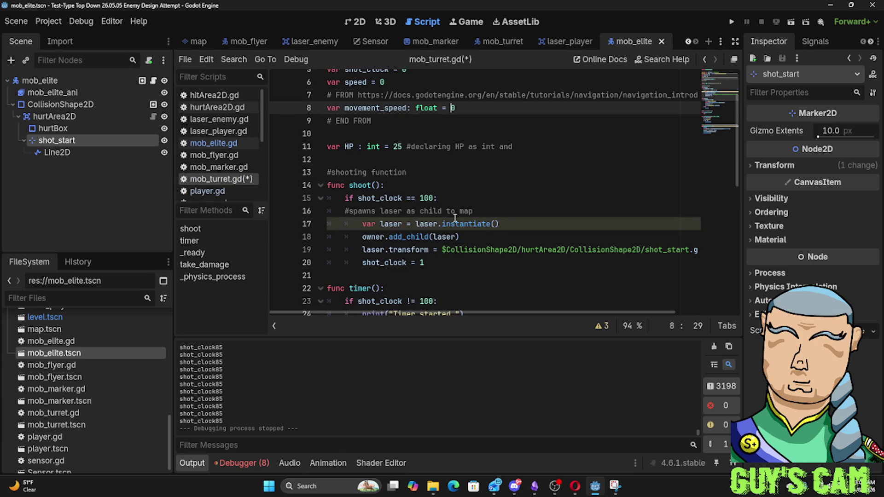
pyautogui.hotkey('ctrl', 'a')
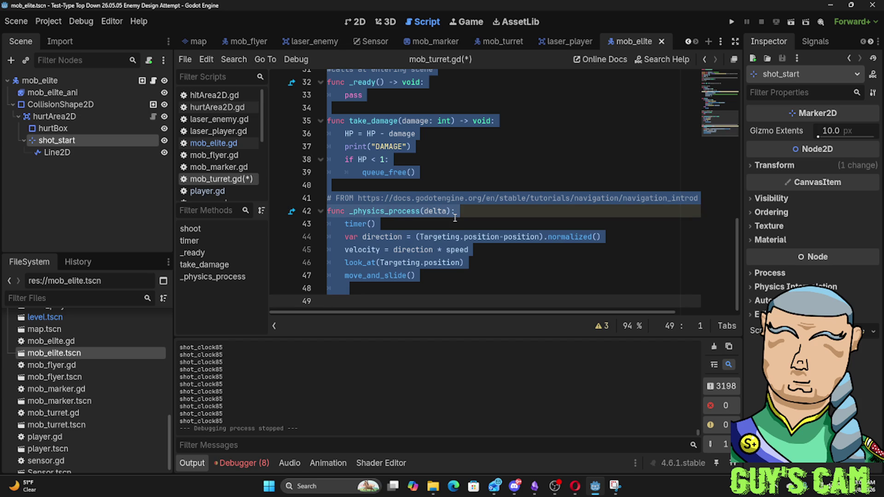
pyautogui.hotkey('ctrl', 'z')
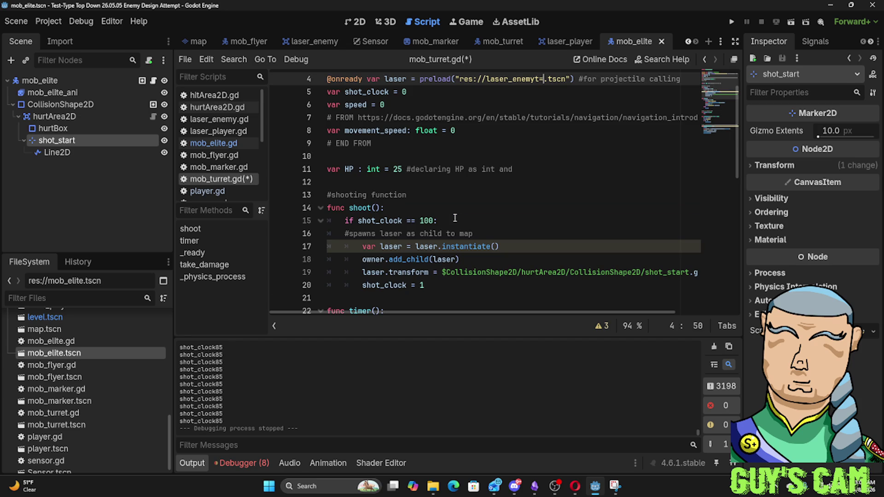
# Fix line 4's preload path to res://laser_enemy.tscn and run the game
pyautogui.hotkey('ctrl', 'a')
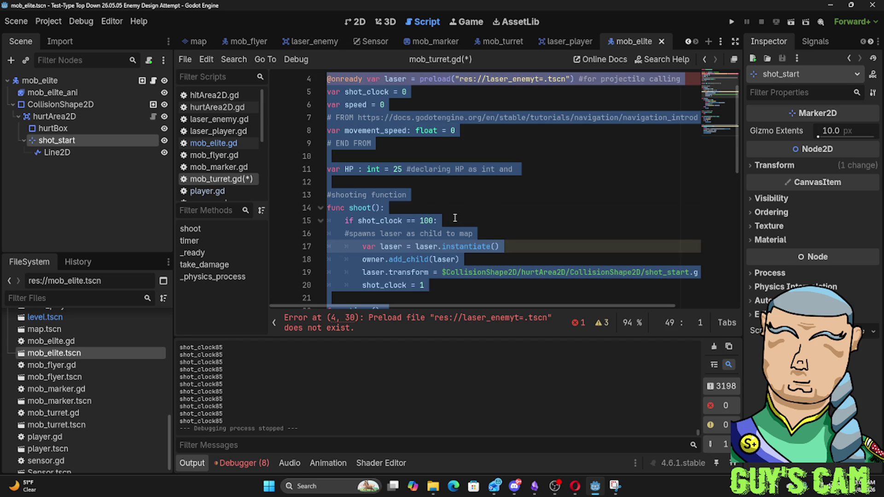
pyautogui.press('F5')
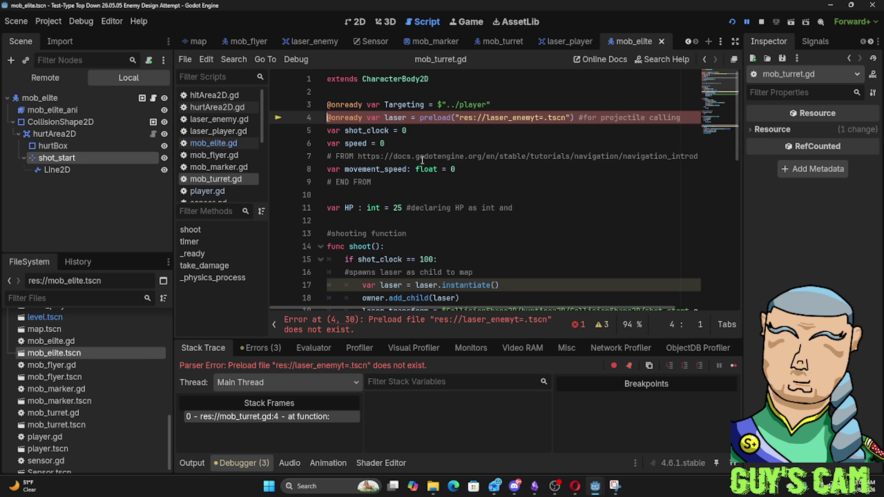
pyautogui.press('BackSpace')
pyautogui.press('BackSpace')
pyautogui.press('BackSpace')
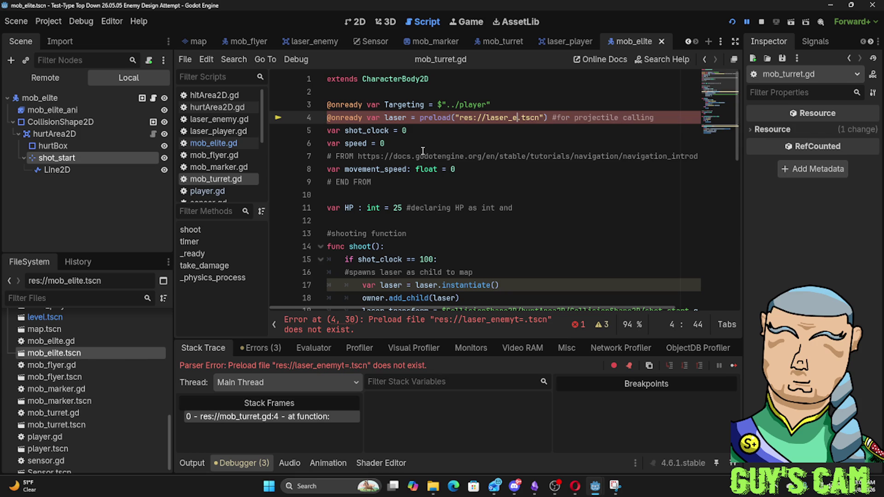
pyautogui.write('nemy')
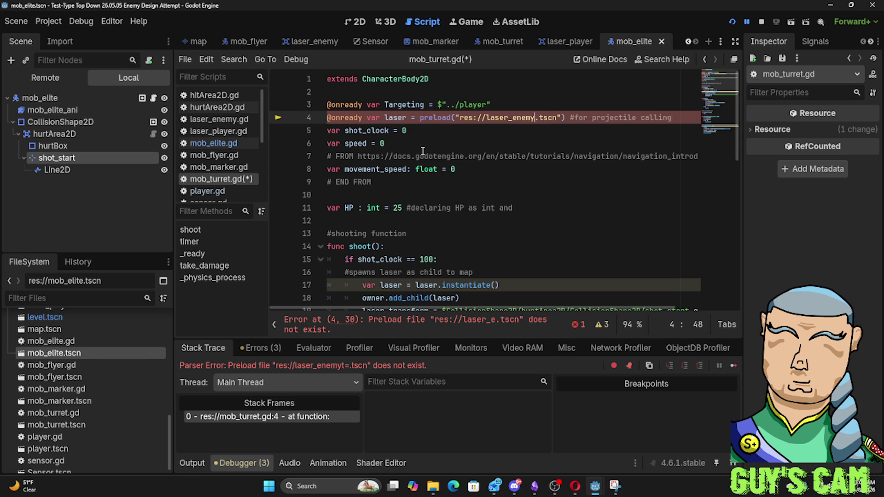
pyautogui.press('F5')
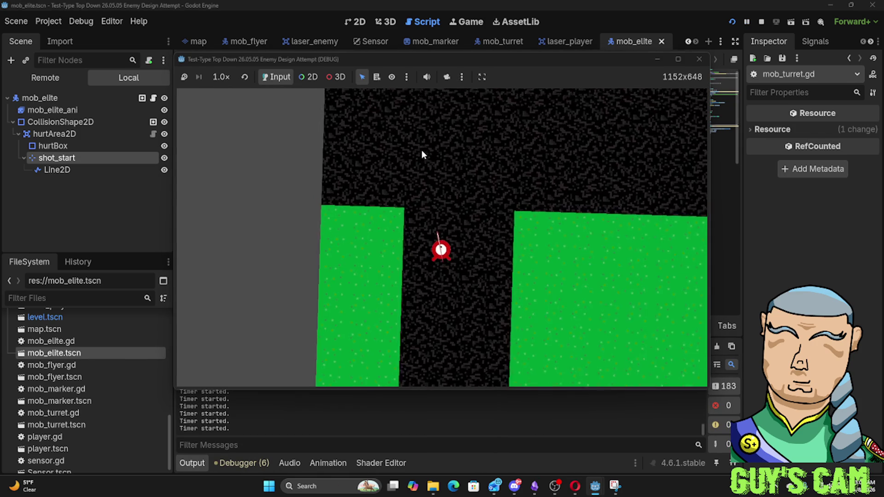
# Stop the run, test the game again with the mob firing lasers, then stop it
pyautogui.click(698, 59)
pyautogui.click(368, 182)
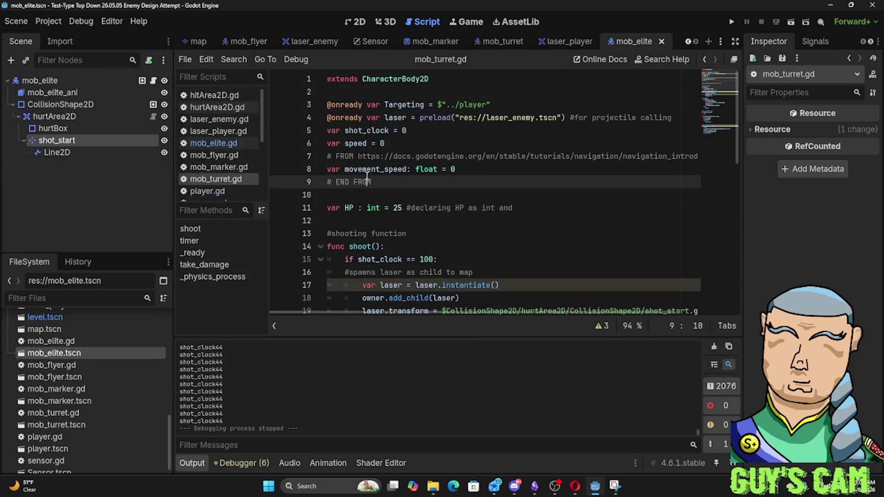
pyautogui.hotkey('ctrl', 'a')
pyautogui.press('F5')
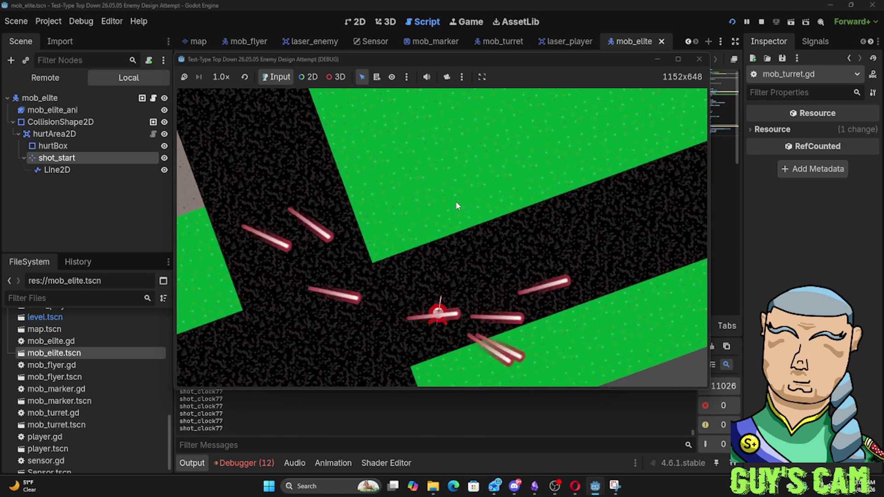
pyautogui.click(699, 59)
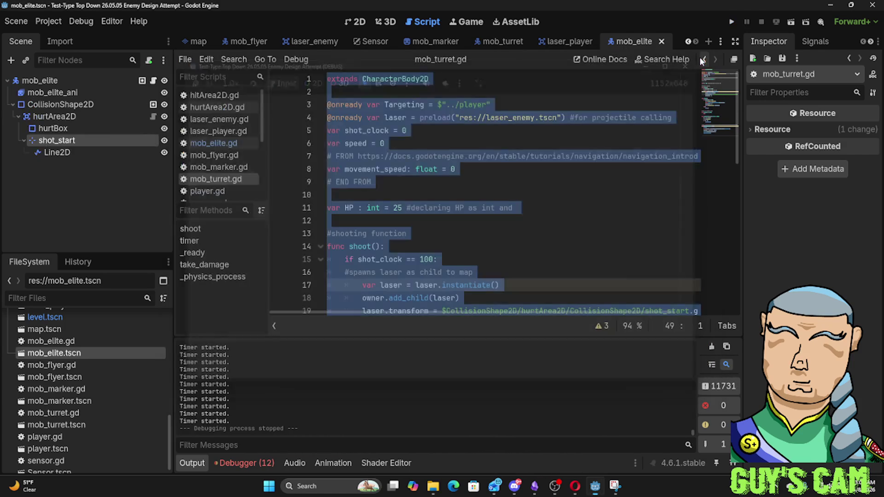
# Copy all of mob_turret.gd's code and paste it over mob_elite.gd's contents
pyautogui.click(441, 189)
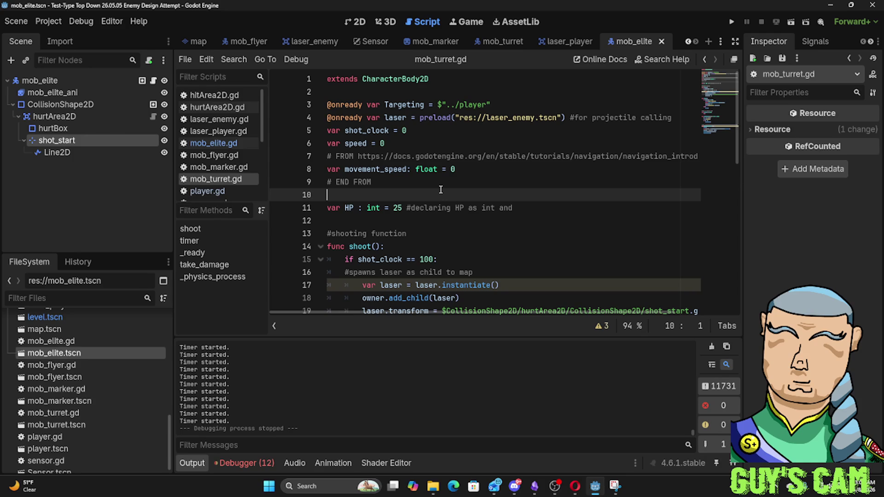
pyautogui.click(212, 146)
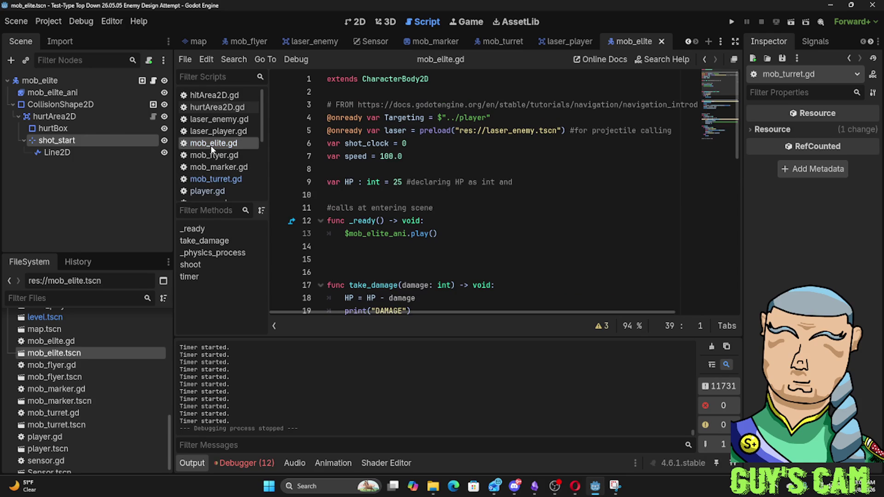
pyautogui.click(242, 178)
pyautogui.hotkey('ctrl', 'a')
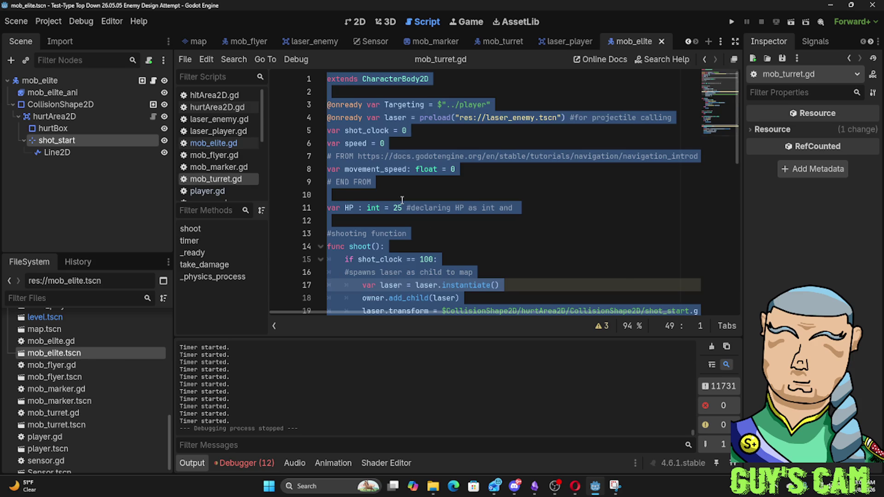
pyautogui.click(210, 143)
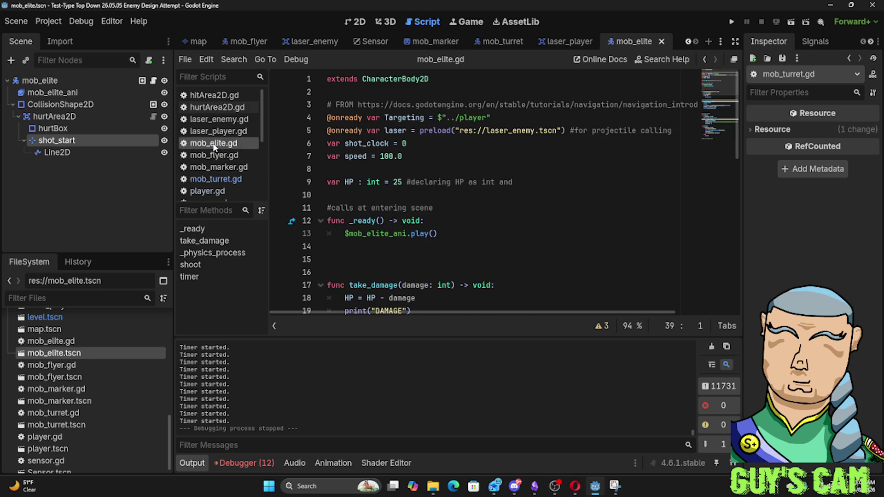
pyautogui.click(420, 170)
pyautogui.hotkey('ctrl', 'a')
pyautogui.hotkey('ctrl', 'v')
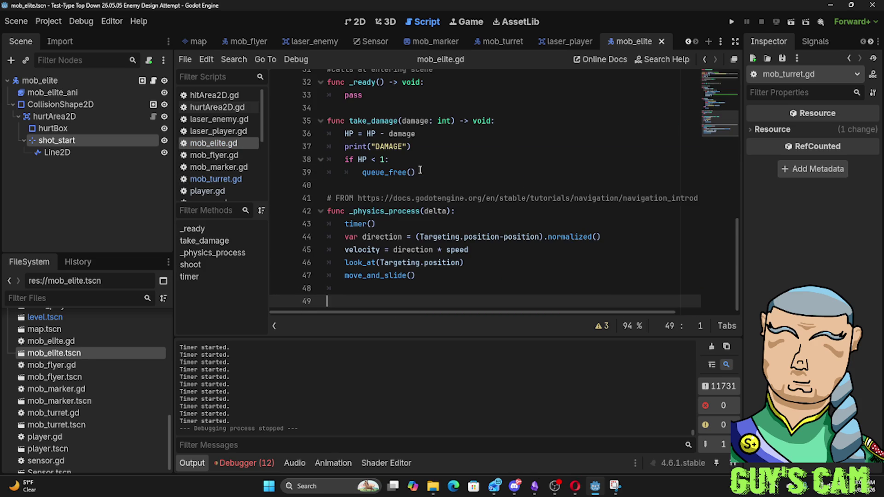
pyautogui.scroll(12, 420, 161)
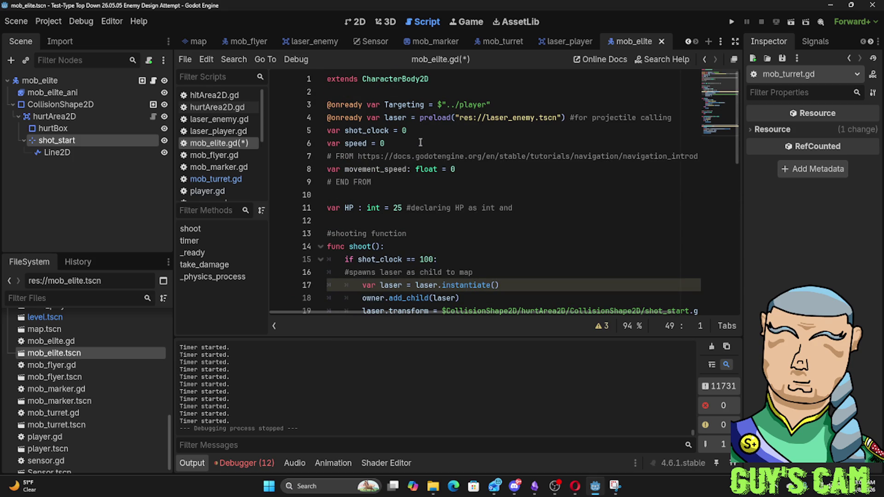
pyautogui.scroll(-3, 417, 150)
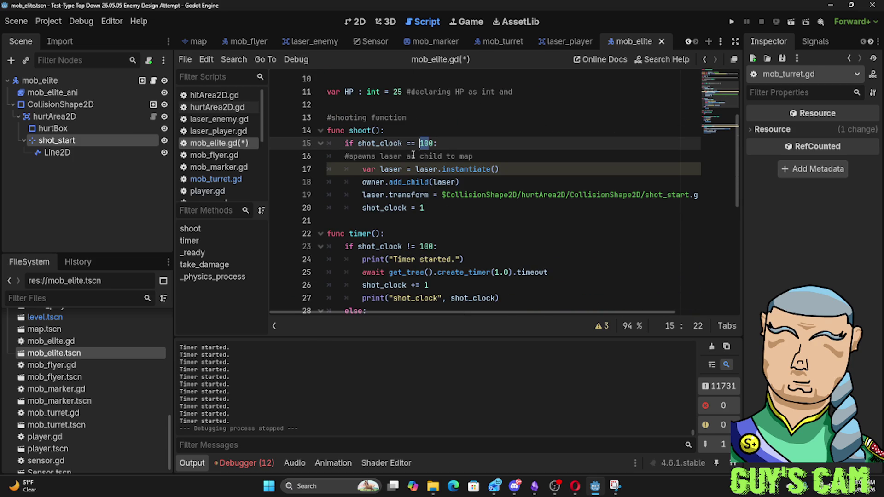
# Change mob_turret.gd's shoot and timer shot_clock thresholds from 100 to 200
pyautogui.click(239, 180)
pyautogui.scroll(-2, 435, 170)
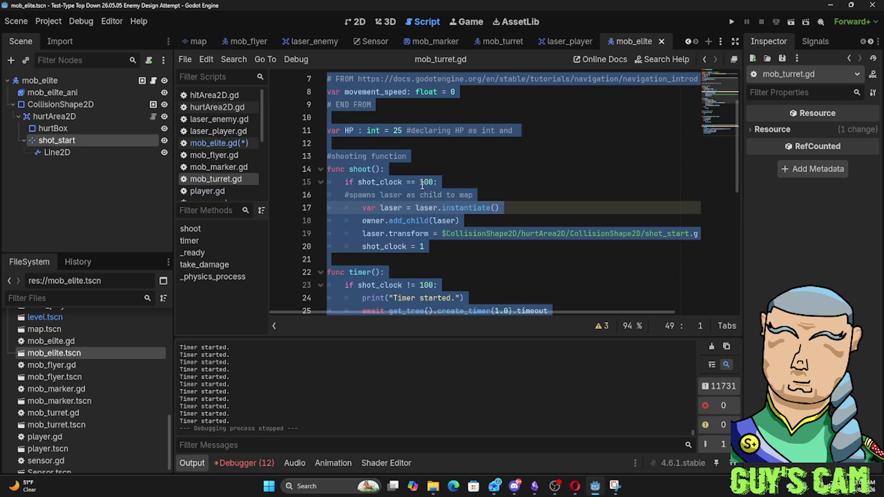
pyautogui.click(420, 183)
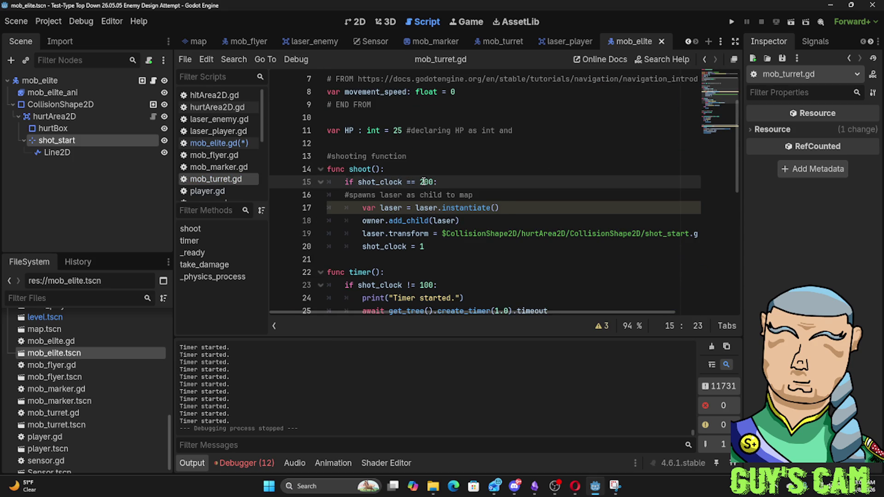
pyautogui.press('Down')
pyautogui.press('Down')
pyautogui.press('Down')
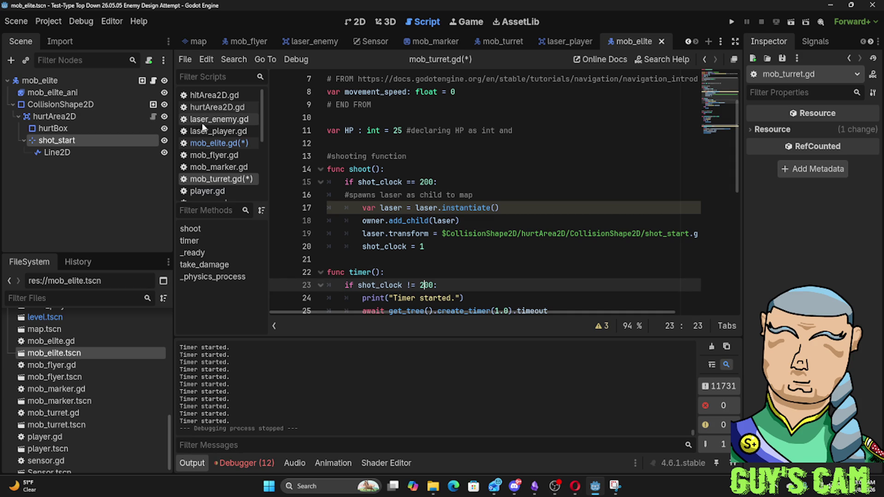
# Set mob_elite.gd's shoot check to shot_clock == 300 and trial-insert the shot_start path on line 19
pyautogui.click(214, 143)
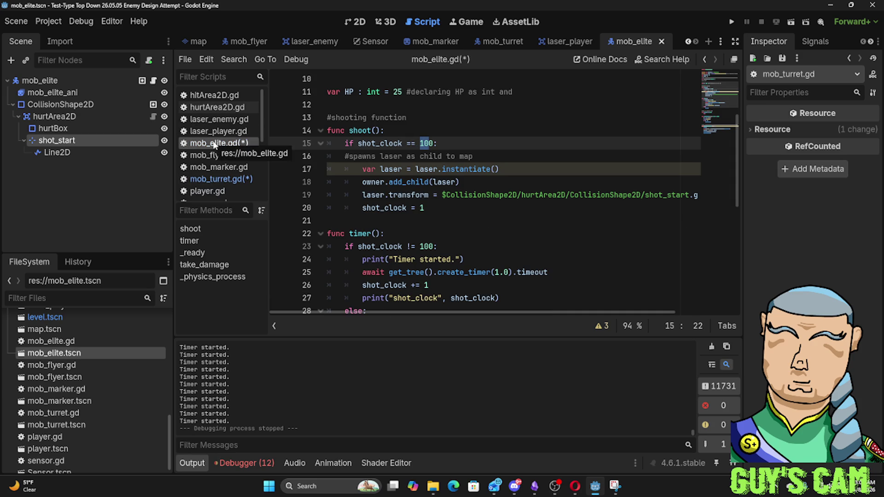
pyautogui.click(459, 194)
pyautogui.click(422, 144)
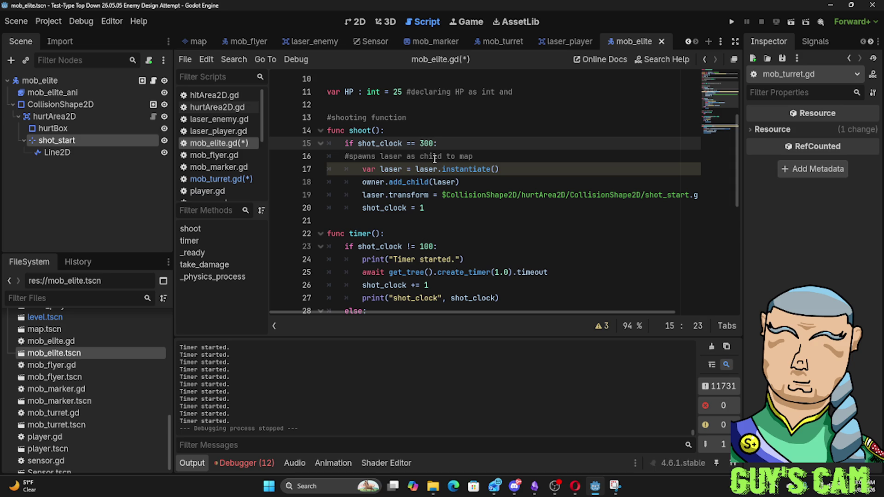
pyautogui.scroll(-2, 478, 189)
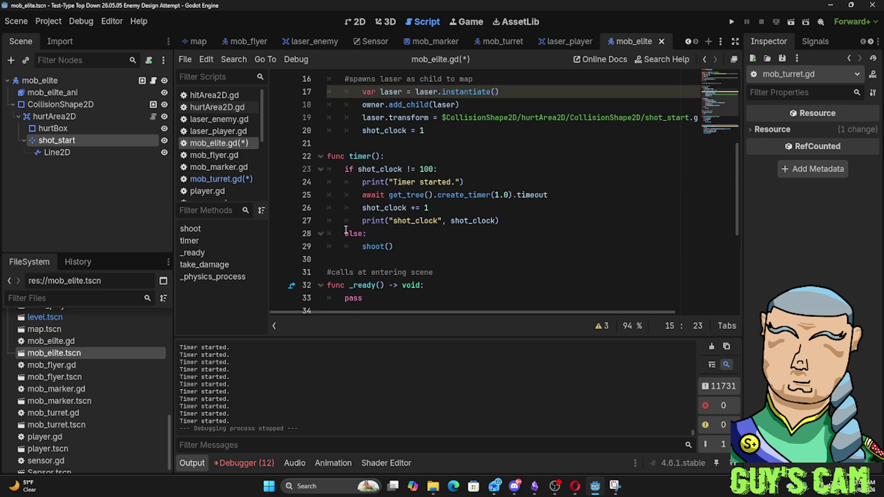
pyautogui.moveTo(50, 140)
pyautogui.mouseDown()
pyautogui.moveTo(88, 148)
pyautogui.moveTo(449, 128)
pyautogui.moveTo(450, 119)
pyautogui.mouseUp()
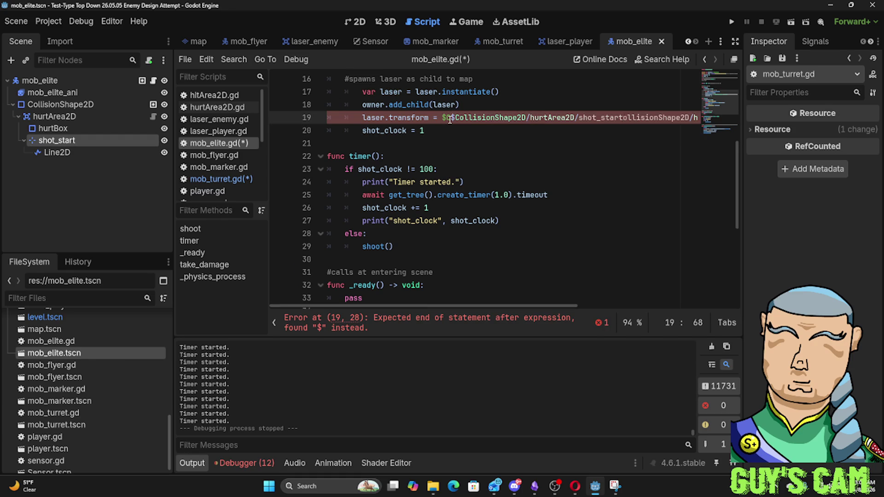
pyautogui.hotkey('ctrl', 'z')
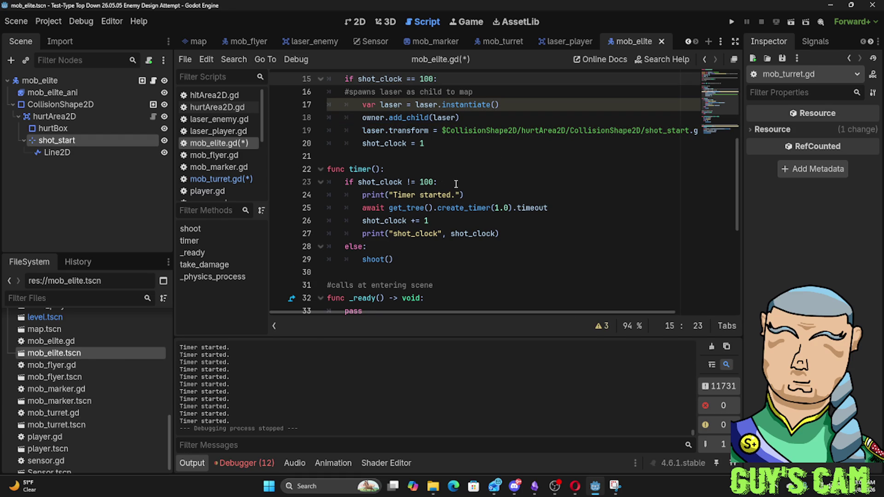
# Delete the Line2D node under shot_start in the mob_elite scene
pyautogui.click(68, 157)
pyautogui.rightClick(68, 157)
pyautogui.click(109, 454)
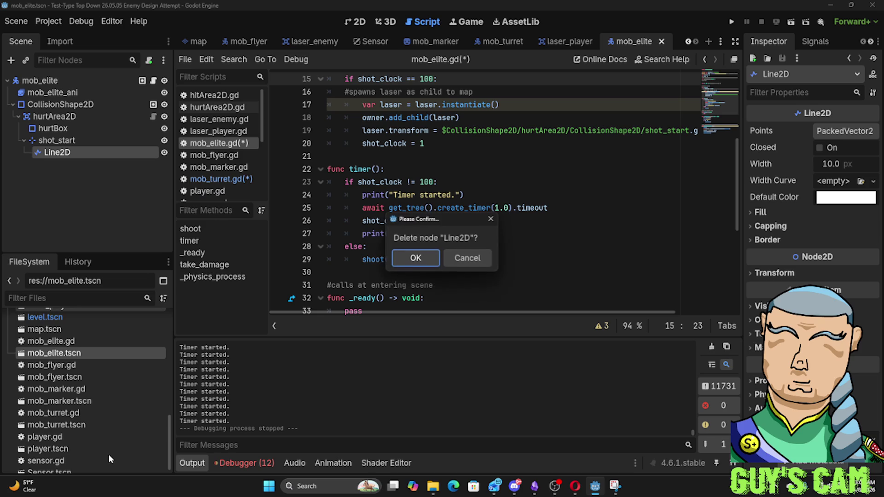
pyautogui.click(402, 257)
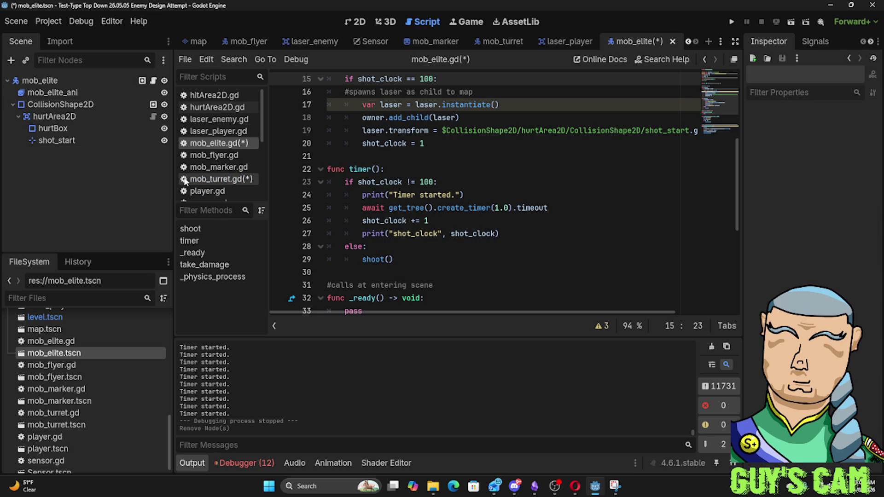
# Save everything, test-run the firing mob, and stop the game
pyautogui.click(52, 93)
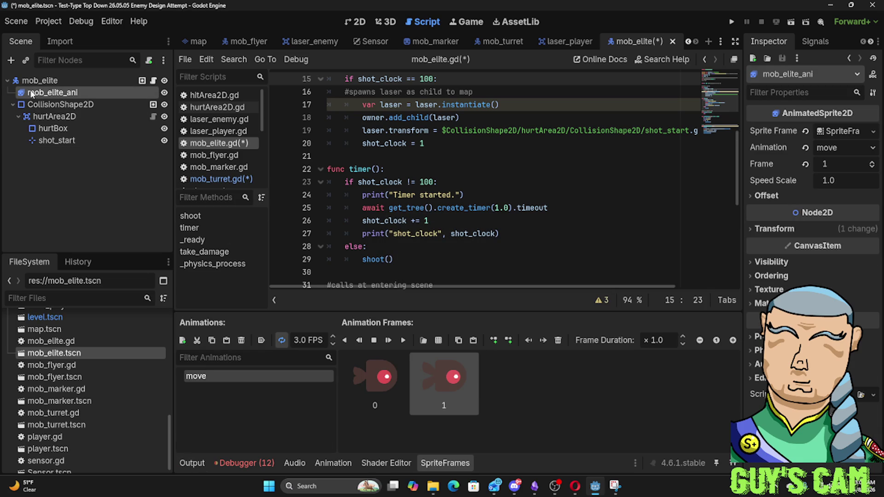
pyautogui.scroll(5, 491, 205)
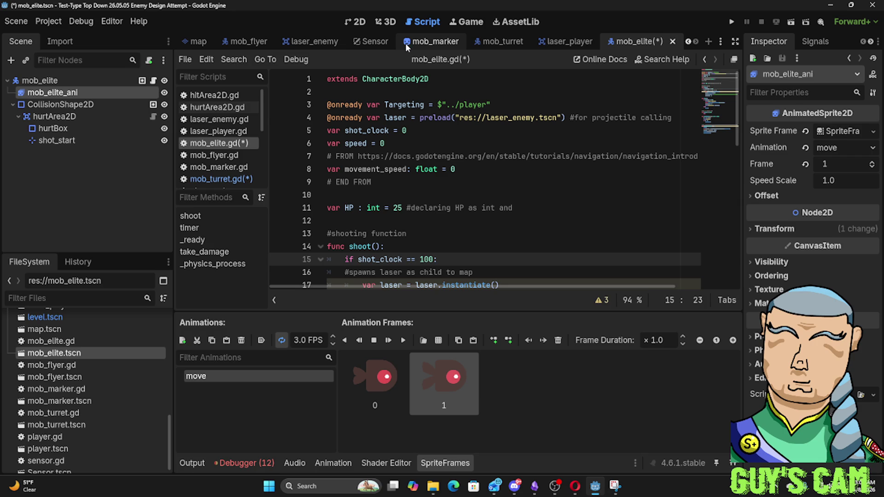
pyautogui.press('F5')
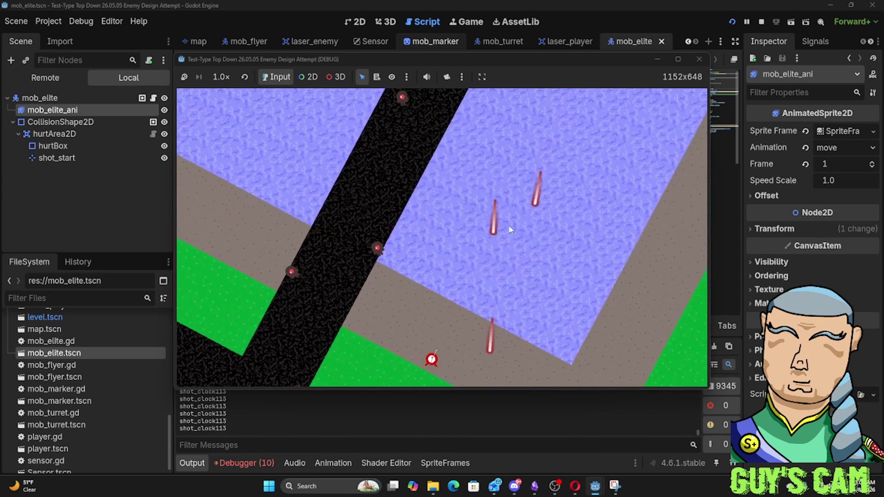
pyautogui.click(699, 58)
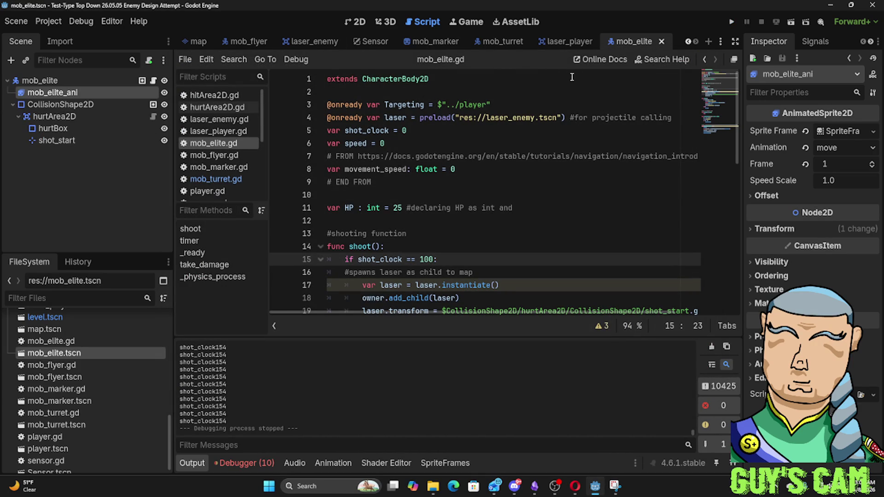
pyautogui.click(689, 44)
# In the level scene, attach mob_elite.gd to the Level root node
pyautogui.click(689, 43)
pyautogui.click(185, 38)
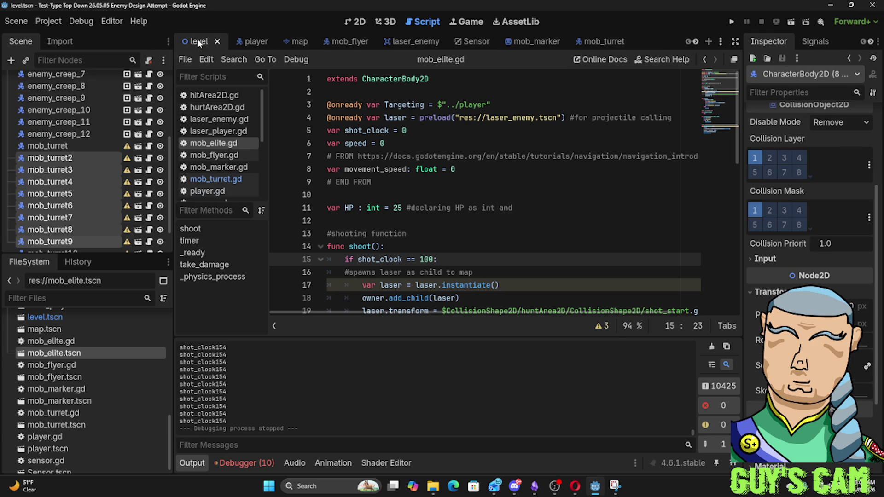
pyautogui.scroll(5, 170, 156)
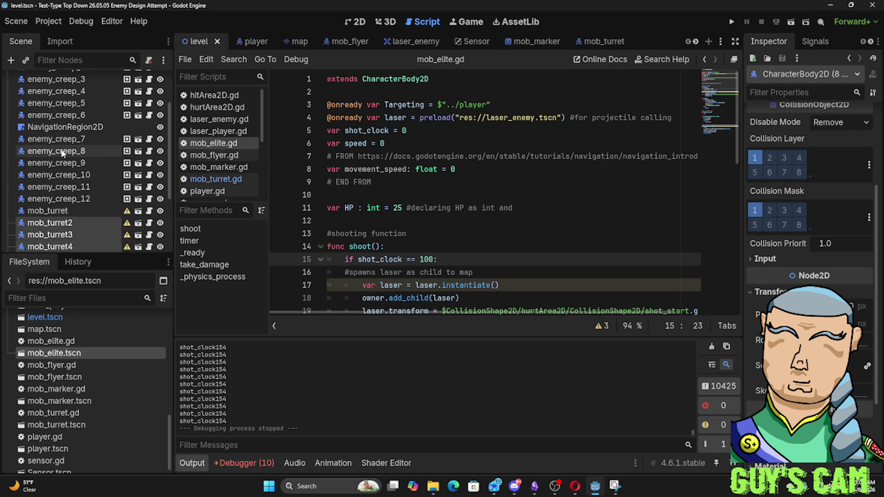
pyautogui.click(214, 155)
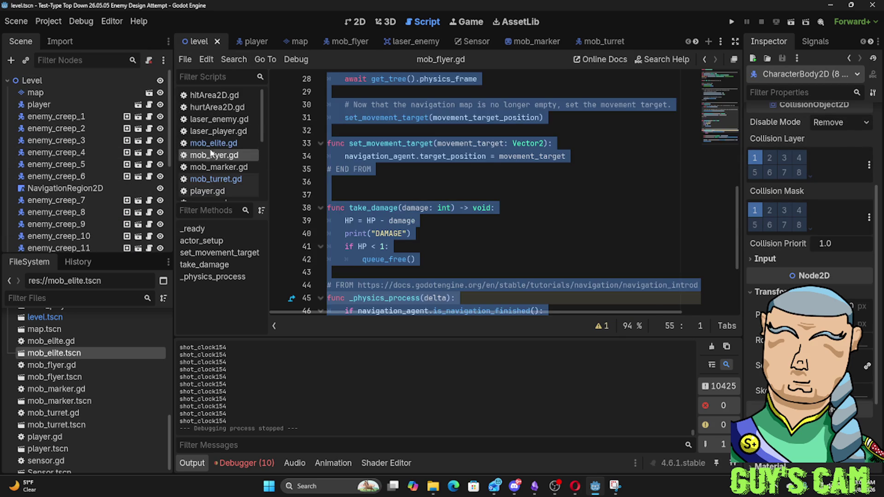
pyautogui.moveTo(209, 145)
pyautogui.mouseDown()
pyautogui.moveTo(111, 115)
pyautogui.moveTo(81, 76)
pyautogui.mouseUp()
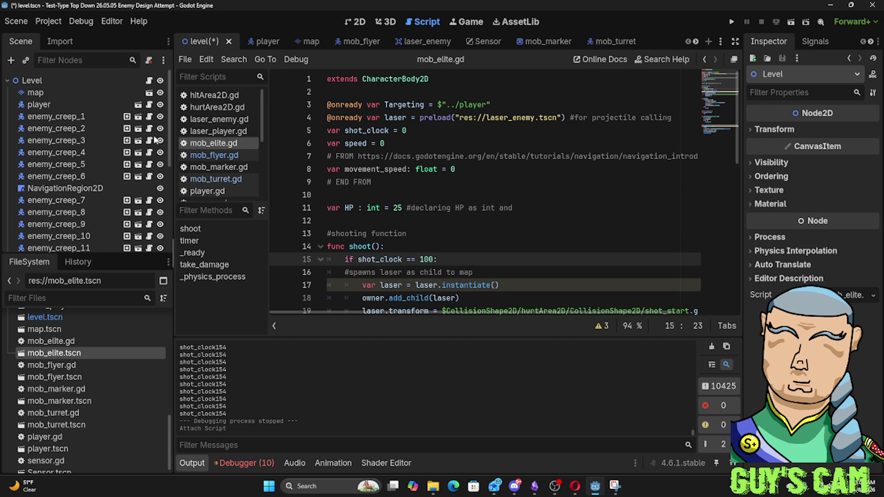
pyautogui.scroll(-5, 131, 162)
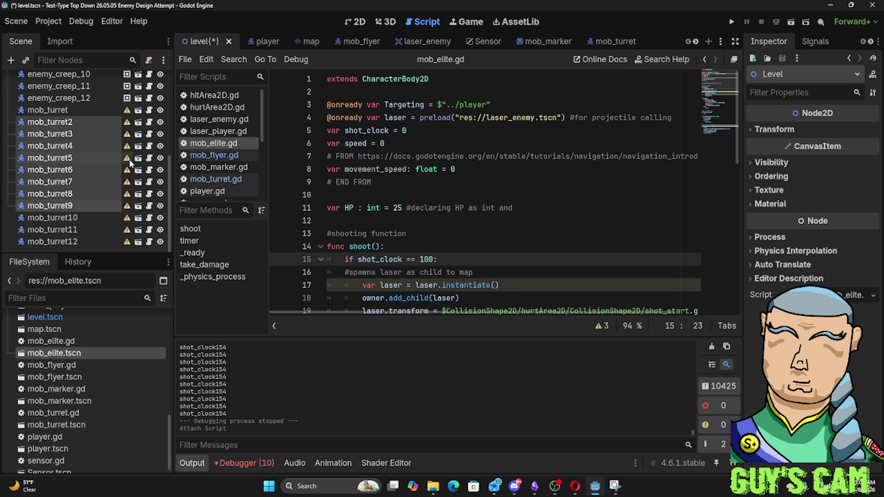
pyautogui.scroll(5, 128, 157)
pyautogui.moveTo(196, 143); pyautogui.dragTo(72, 82)
# Run the game to get the CharacterBody2D vs Node2D error, restore shot_clock == 100, and relaunch
pyautogui.press('F5')
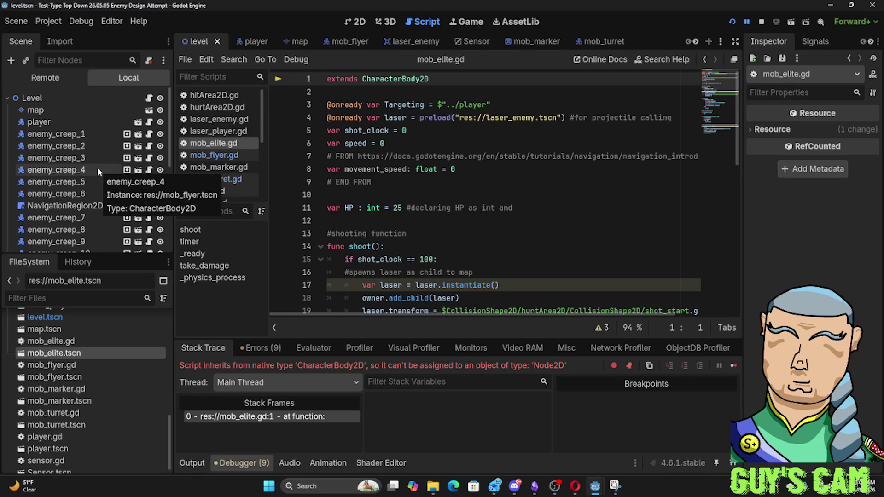
pyautogui.scroll(-10, 98, 169)
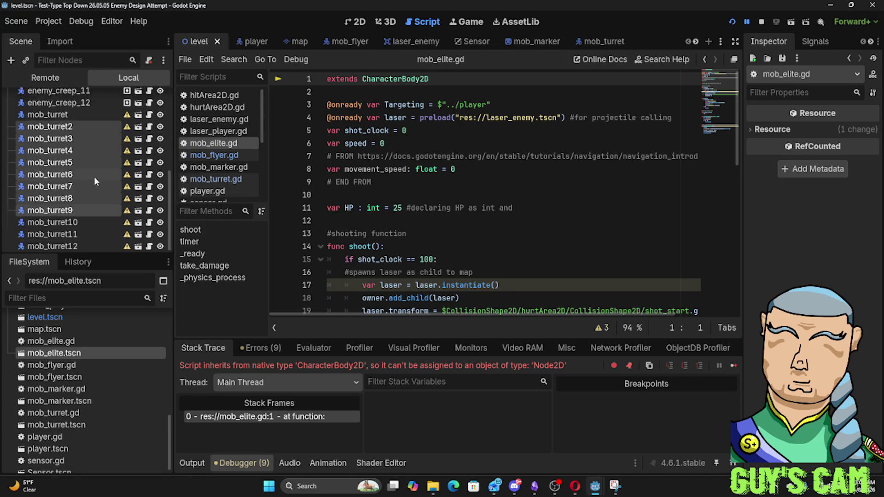
pyautogui.scroll(10, 92, 178)
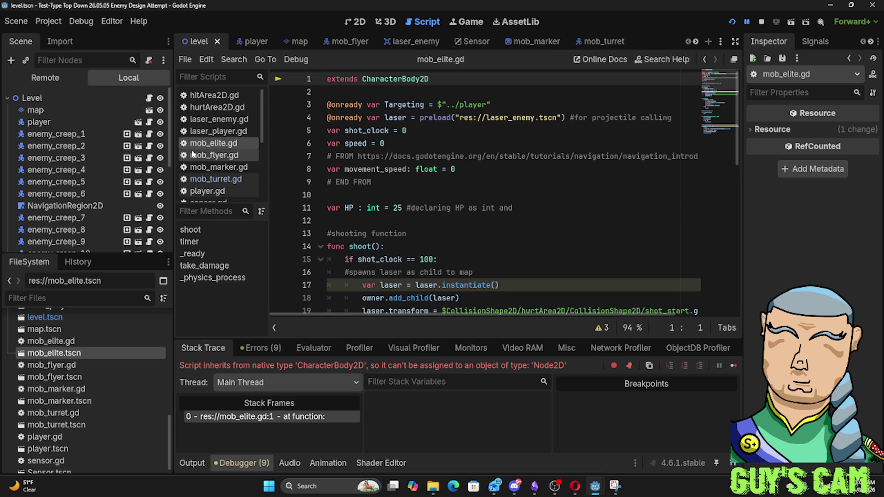
pyautogui.hotkey('ctrl', 'z')
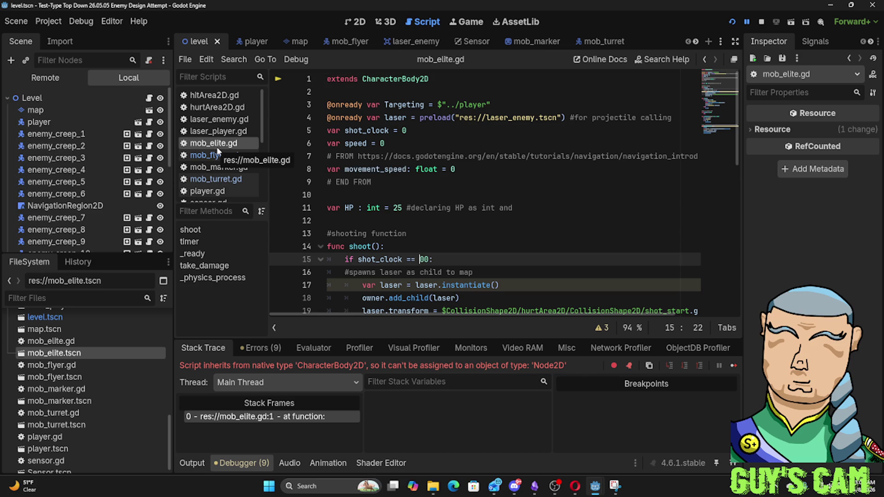
pyautogui.write('1')
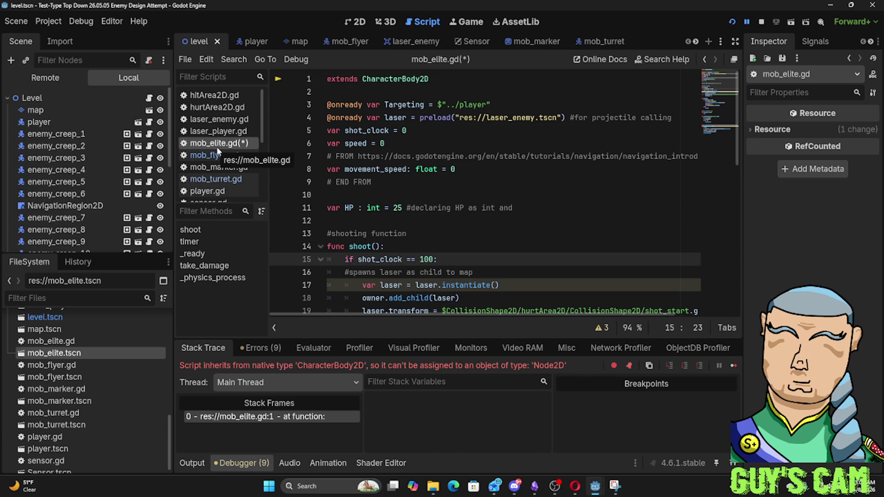
pyautogui.press('F5')
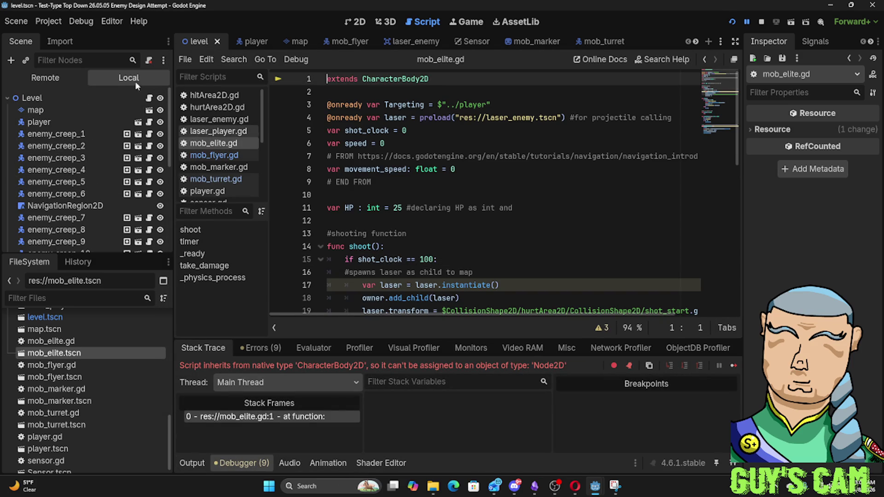
pyautogui.rightClick(135, 101)
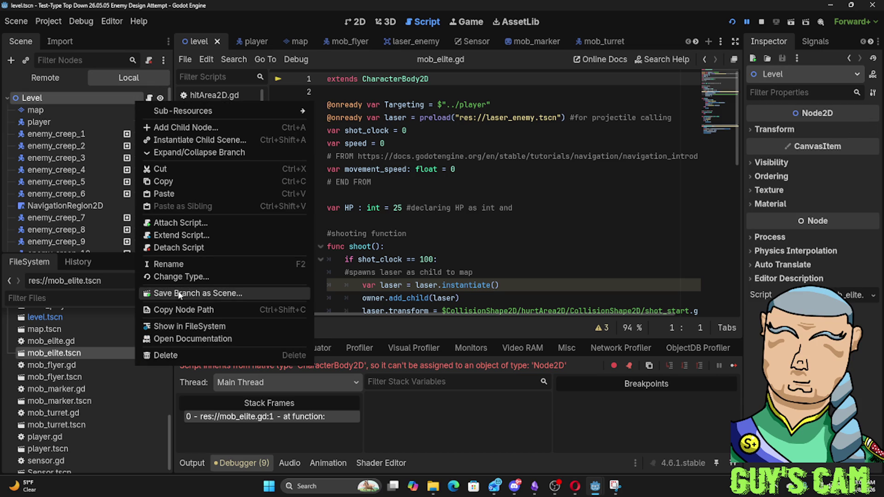
# Detach the script from Level, add a mob_elite.tscn instance, and run the game
pyautogui.click(172, 249)
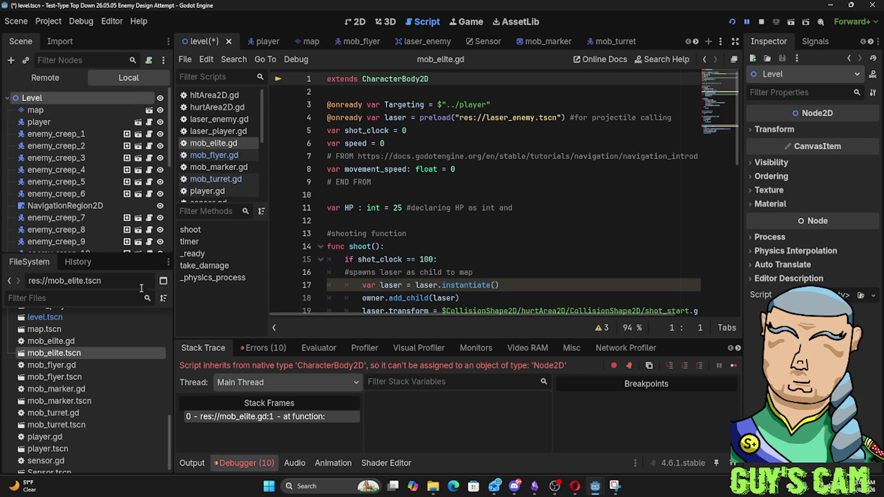
pyautogui.click(69, 346)
pyautogui.moveTo(65, 352)
pyautogui.mouseDown()
pyautogui.moveTo(45, 99)
pyautogui.moveTo(43, 107)
pyautogui.mouseUp()
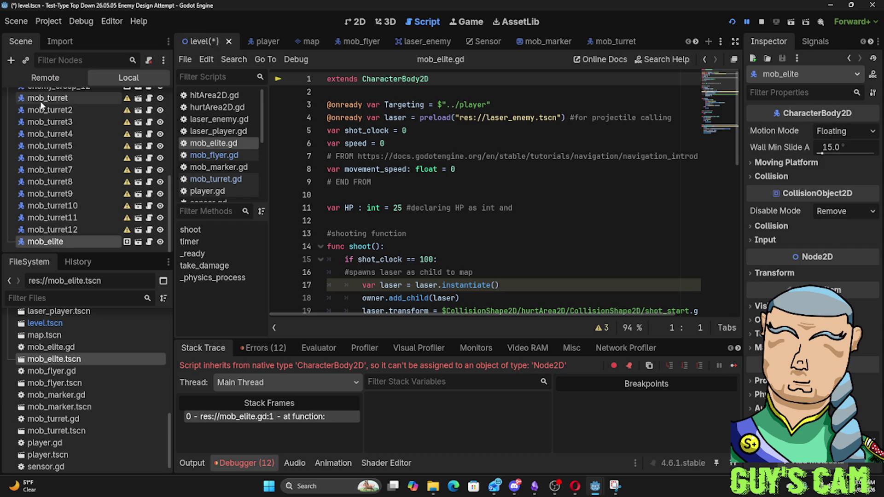
pyautogui.press('F5')
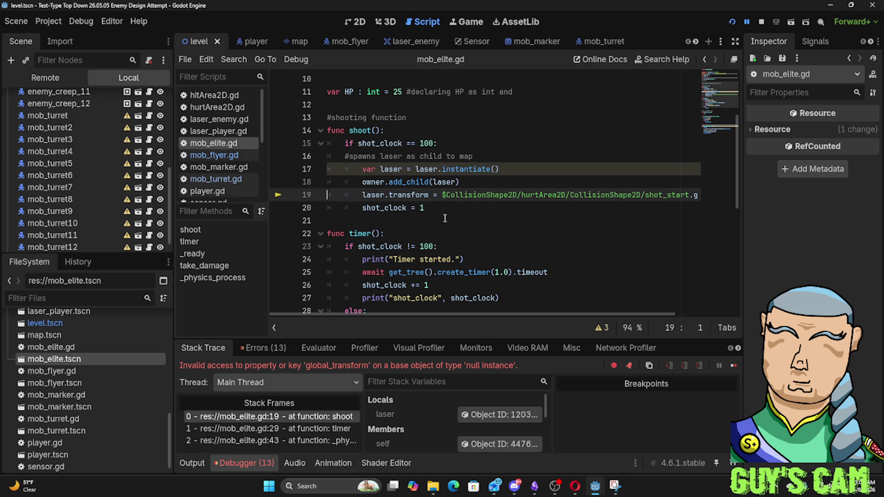
# Inspect the failing line 19 of mob_elite.gd behind the null-instance global_transform error
pyautogui.moveTo(498, 199); pyautogui.dragTo(704, 197)
pyautogui.click(592, 196)
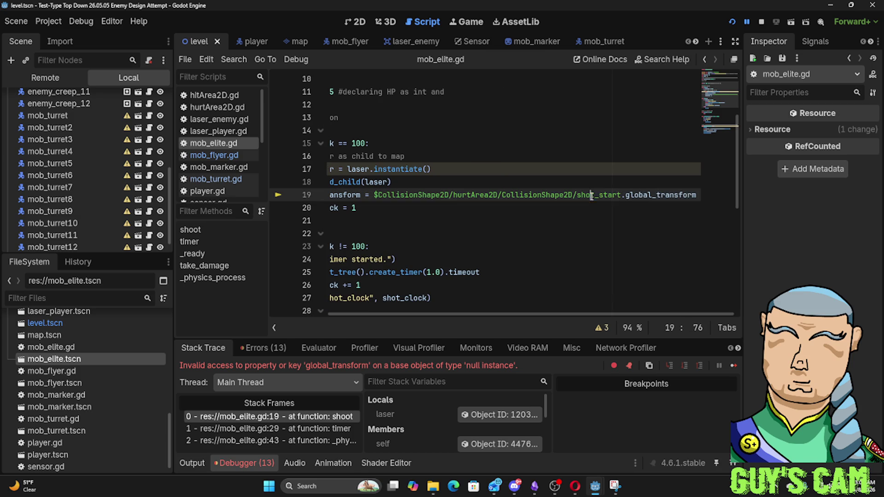
pyautogui.click(379, 207)
pyautogui.scroll(1, 375, 203)
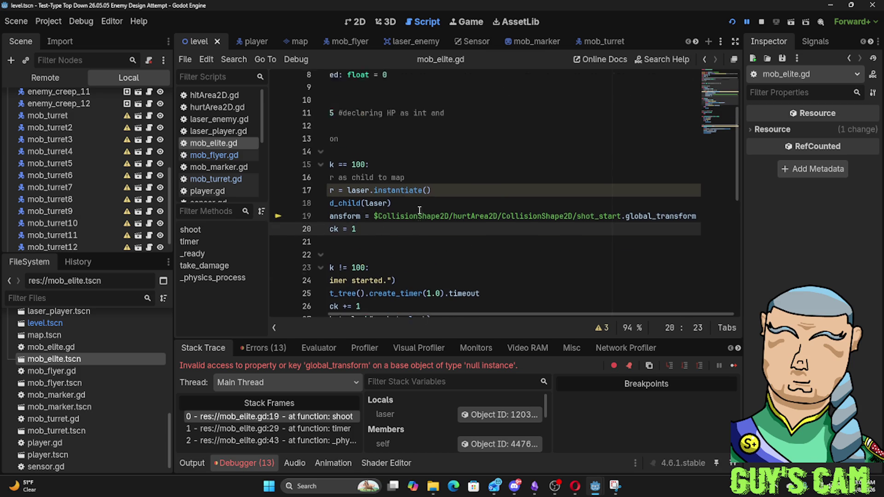
# Replace line 19's wrong node path with $CollisionShape2D/hurtArea2D/shot_start from the mob_elite scene
pyautogui.scroll(-1, 371, 200)
pyautogui.click(376, 196)
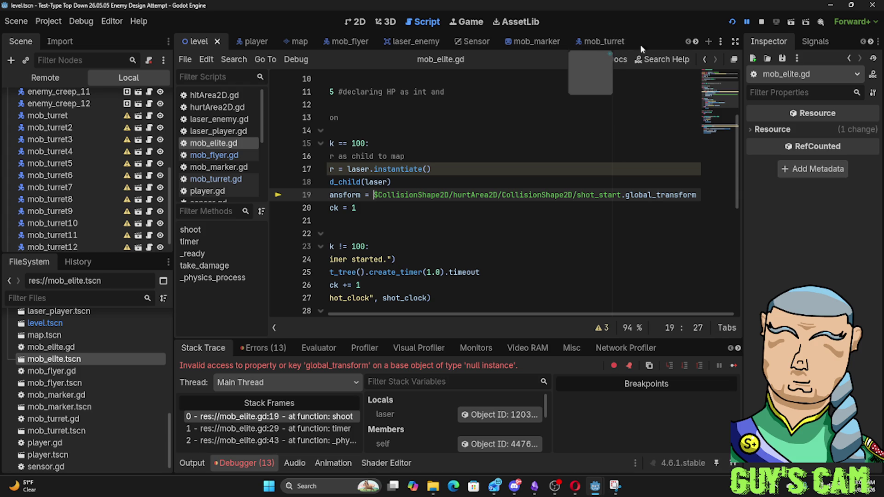
pyautogui.click(694, 42)
pyautogui.click(694, 42)
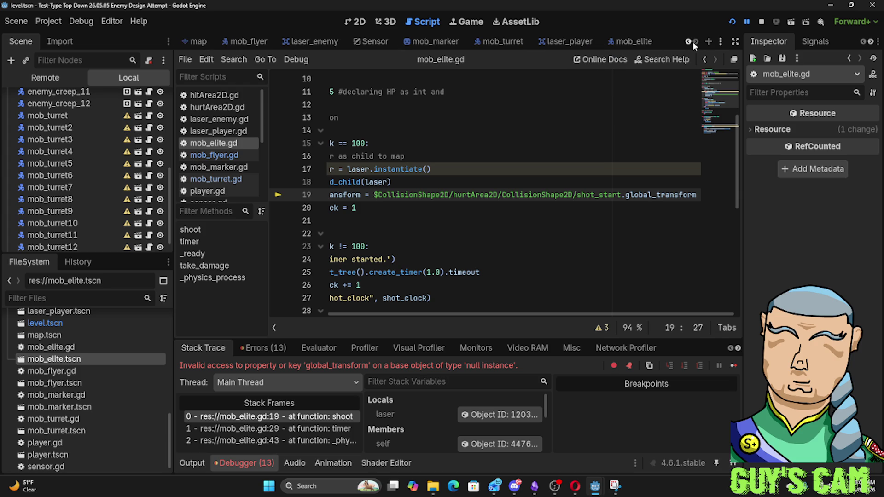
pyautogui.click(642, 44)
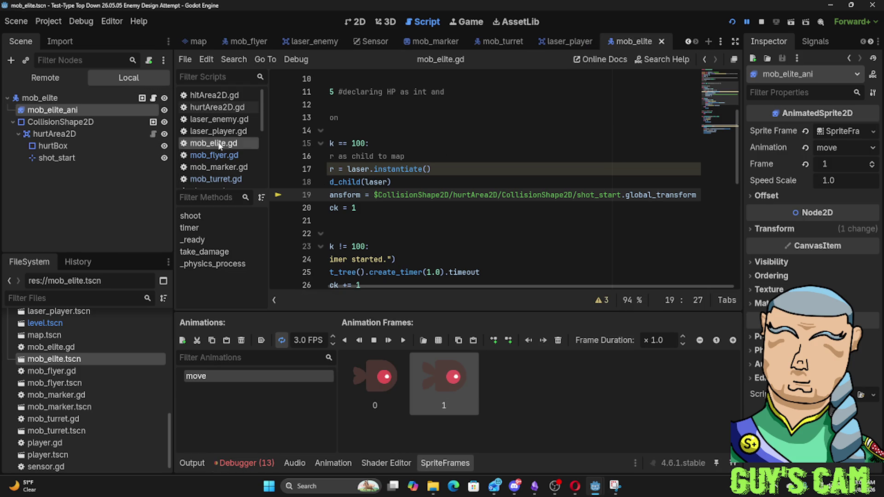
pyautogui.click(522, 218)
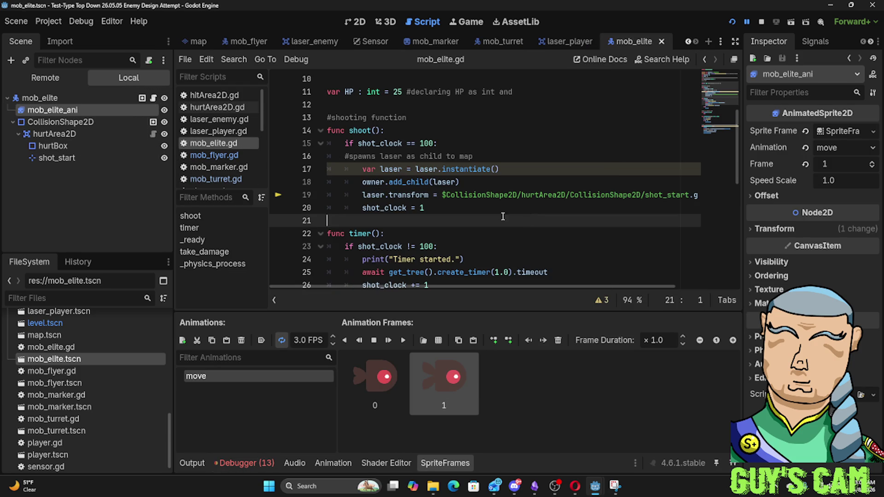
pyautogui.moveTo(442, 197)
pyautogui.mouseDown()
pyautogui.moveTo(673, 196)
pyautogui.moveTo(612, 195)
pyautogui.moveTo(622, 195)
pyautogui.mouseUp()
pyautogui.press('BackSpace')
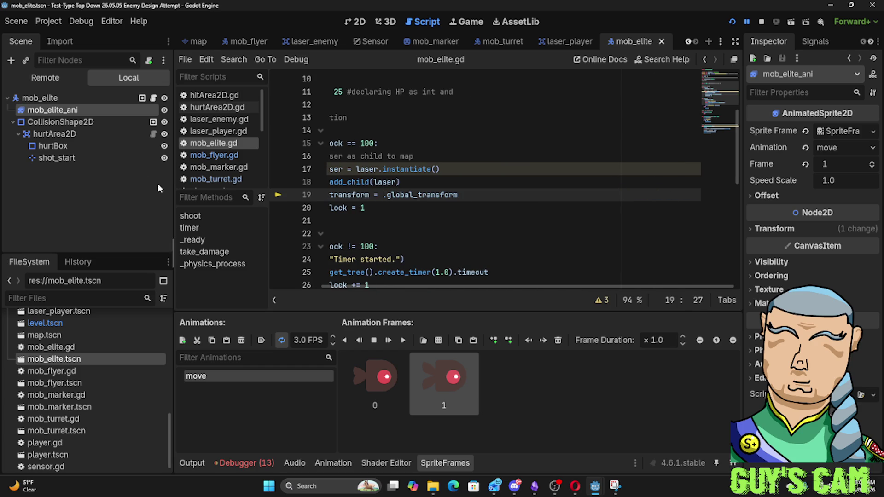
pyautogui.moveTo(69, 157); pyautogui.dragTo(425, 197)
pyautogui.click(469, 228)
# Test-run the game, moving the player toward the elite mob to watch it fire lasers
pyautogui.press('F5')
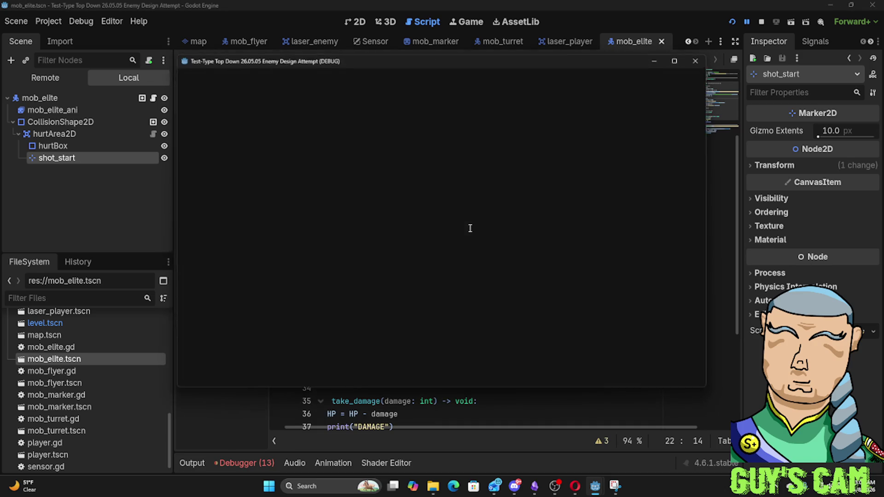
pyautogui.press('w')
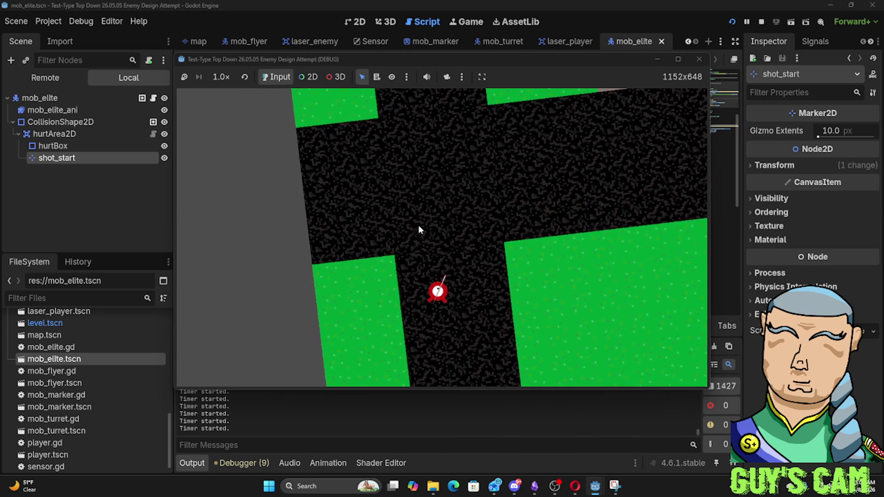
pyautogui.press('w')
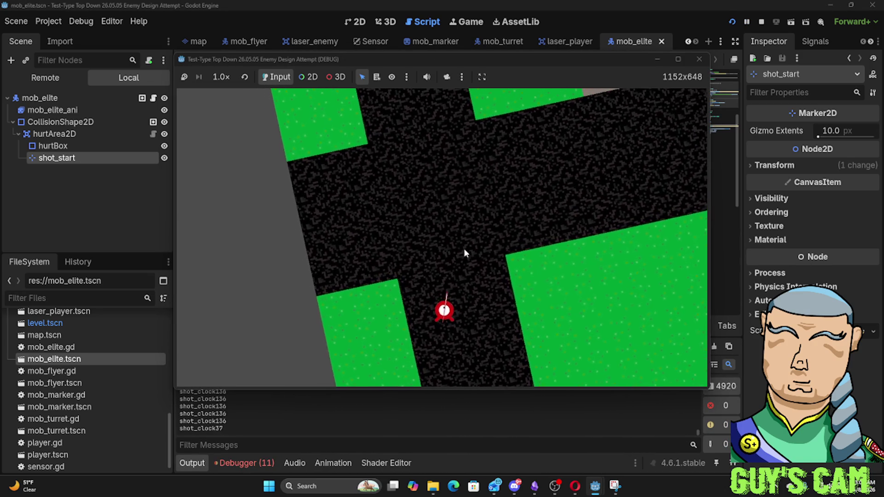
pyautogui.press('w')
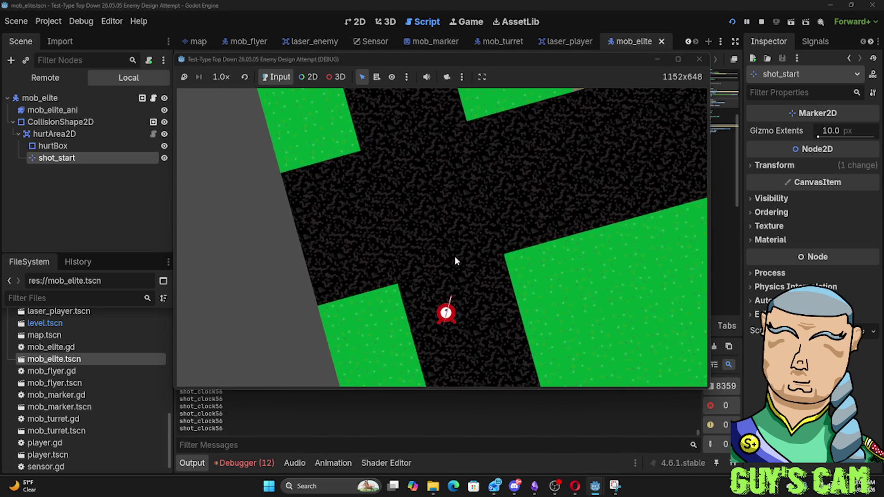
pyautogui.press('w')
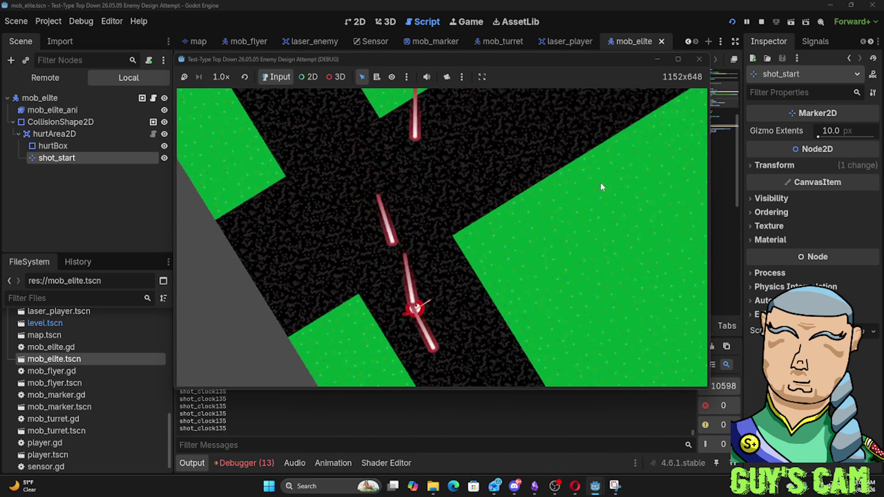
pyautogui.click(699, 60)
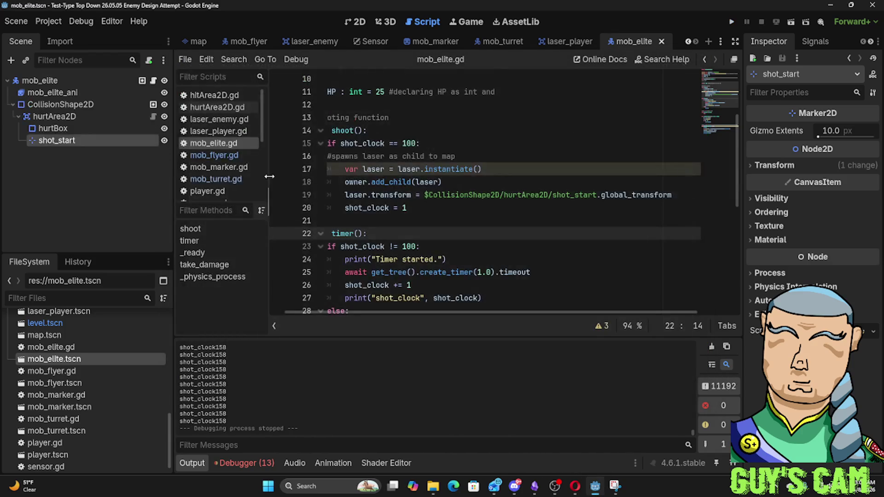
# Set speed on line 6 of mob_elite.gd to 200, then test-run and close the game
pyautogui.scroll(3, 418, 153)
pyautogui.click(362, 144)
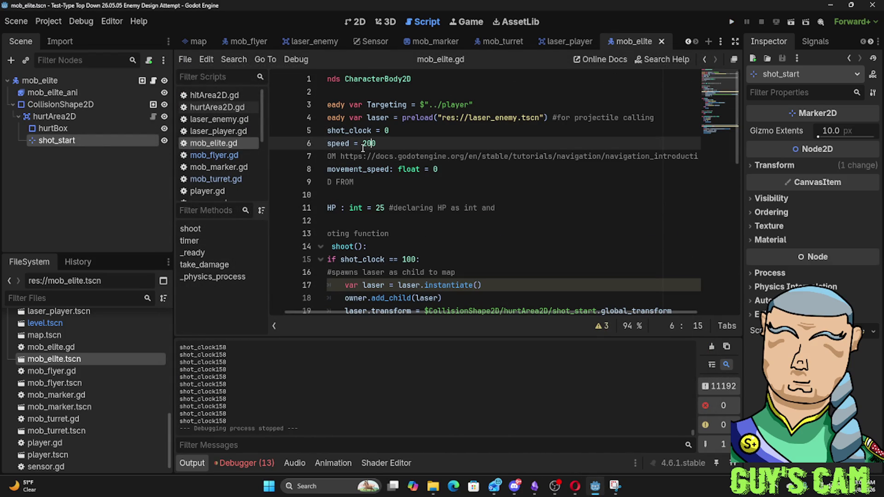
pyautogui.press('F5')
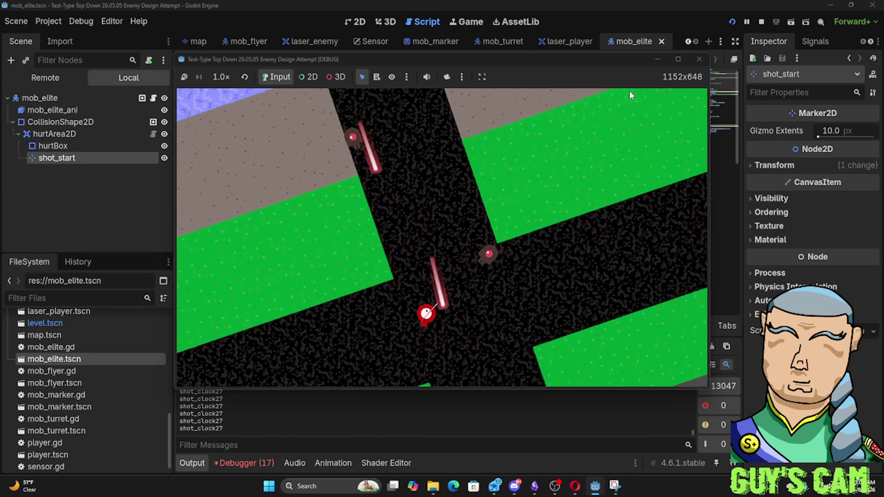
pyautogui.click(699, 59)
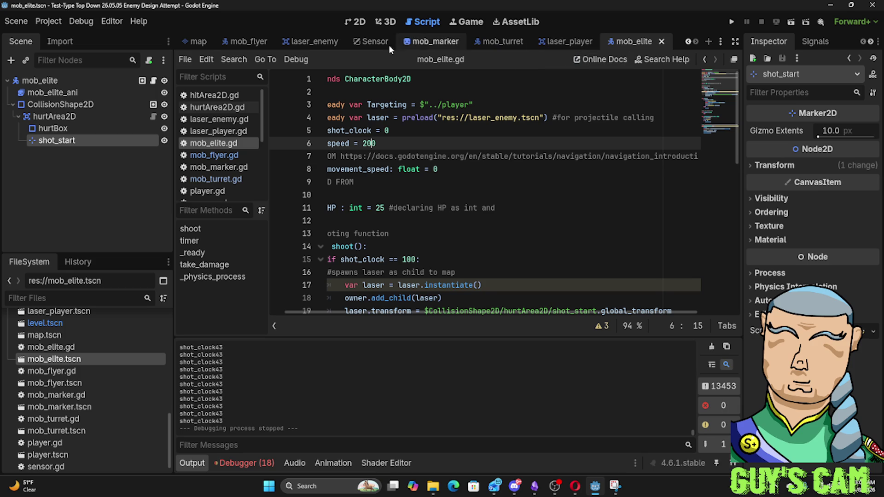
# Nudge mob_elite's shot_start marker ahead of the sprite, test-run the game, then open mob_turret
pyautogui.click(359, 21)
pyautogui.moveTo(304, 173); pyautogui.dragTo(313, 173)
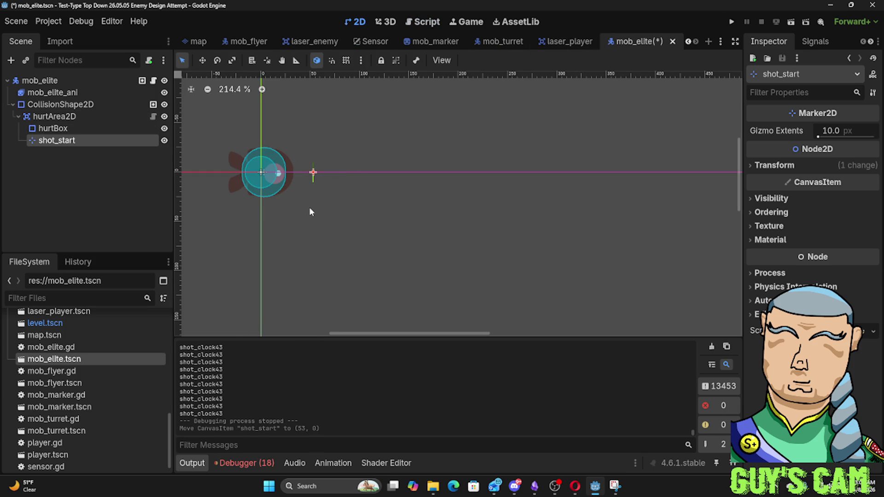
pyautogui.press('F5')
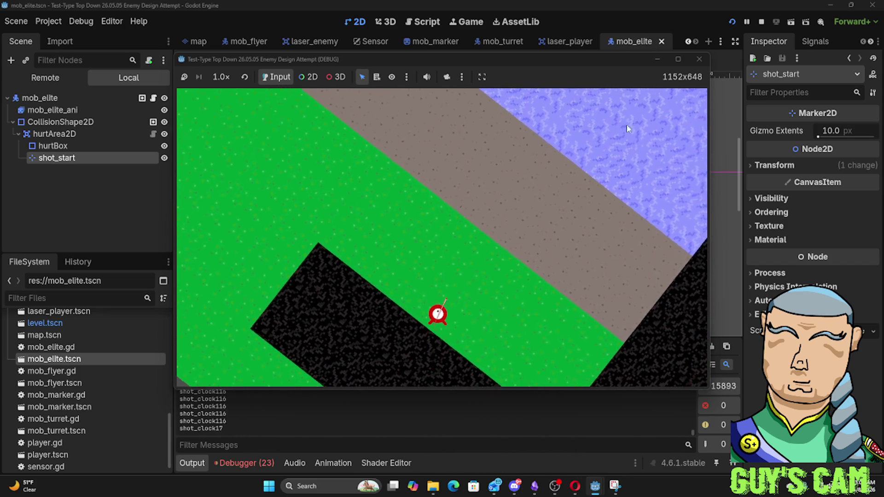
pyautogui.click(699, 59)
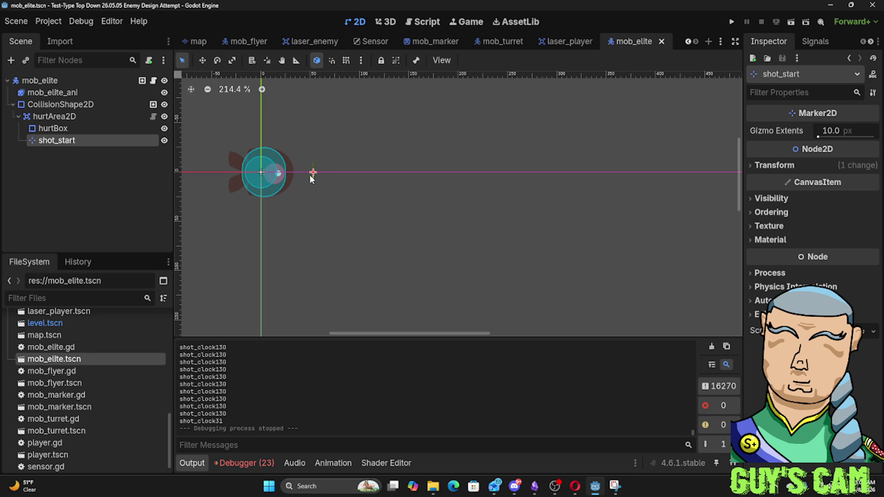
pyautogui.click(487, 41)
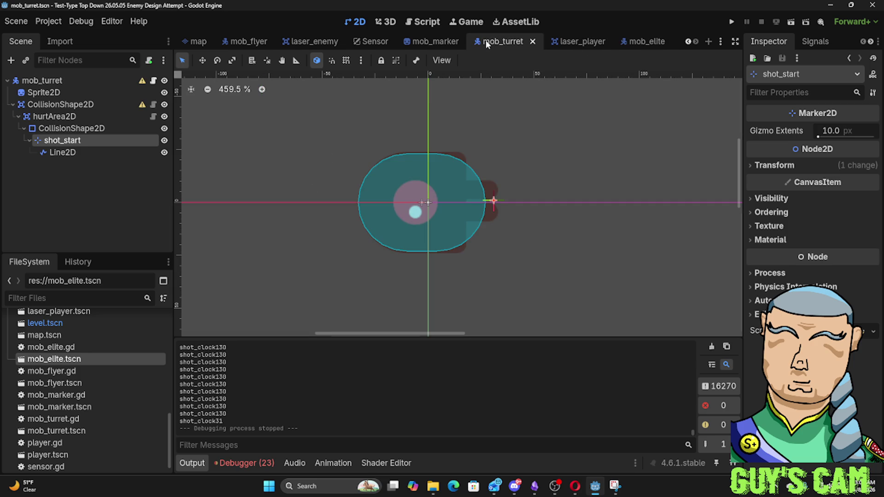
# In mob_elite, inspect the transforms of hurtArea2D, CollisionShape2D and the shot_start marker
pyautogui.click(637, 42)
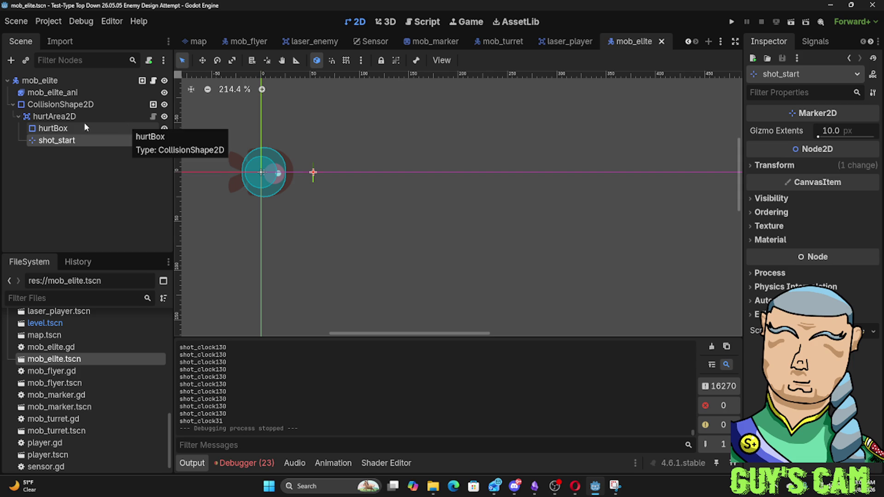
pyautogui.click(60, 117)
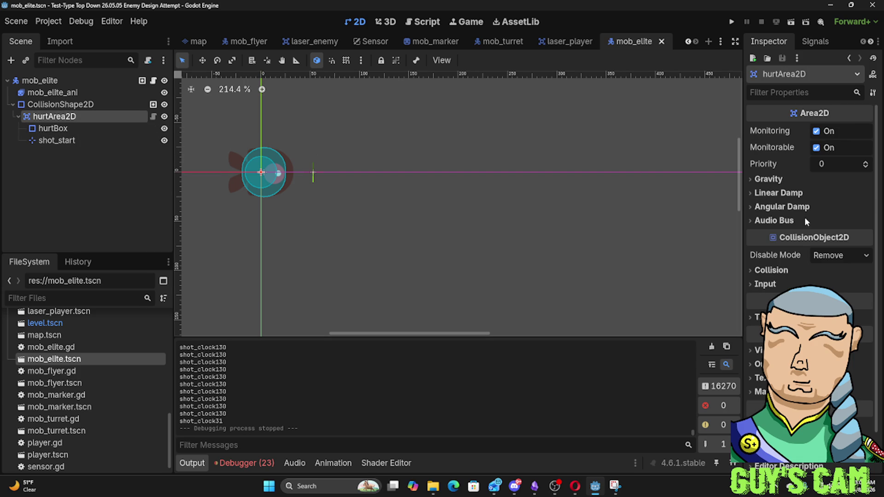
pyautogui.click(751, 321)
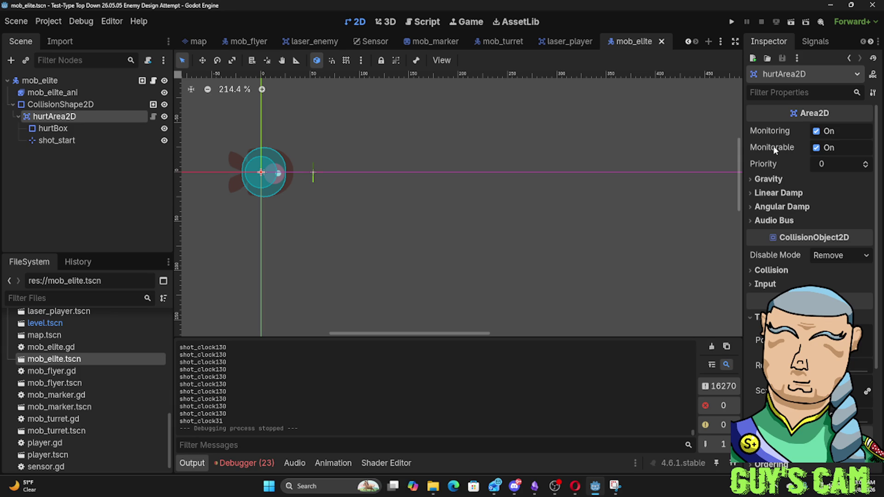
pyautogui.click(61, 103)
pyautogui.click(756, 213)
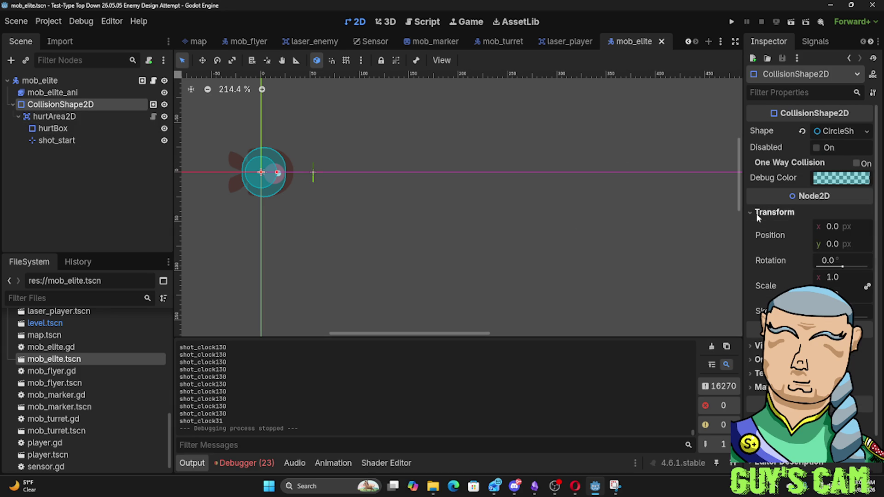
pyautogui.click(756, 214)
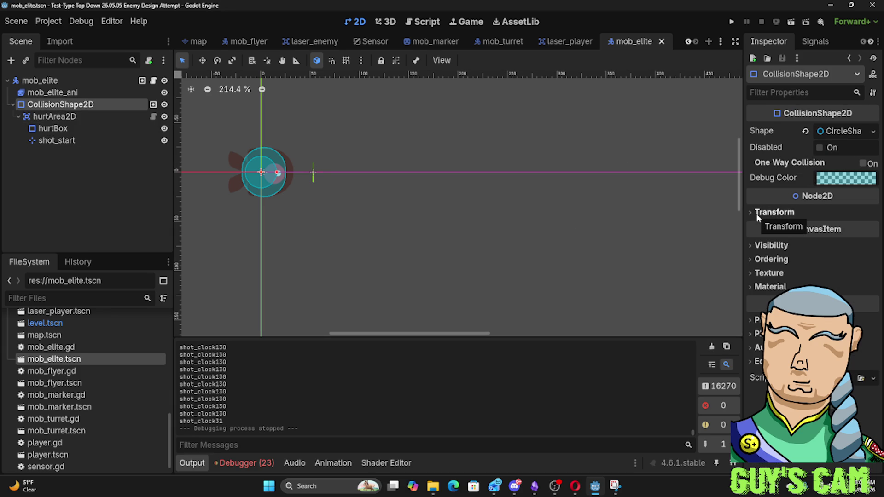
pyautogui.click(40, 141)
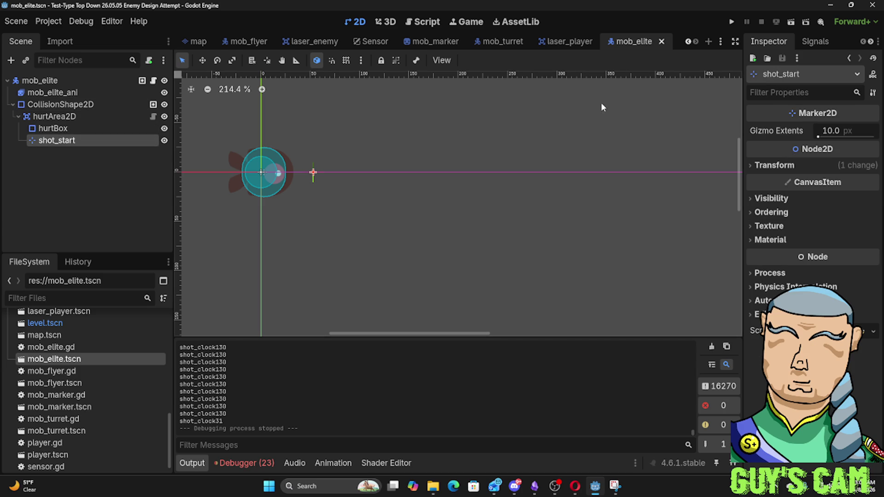
# Delete the Line2D node from the mob_turret scene
pyautogui.click(491, 45)
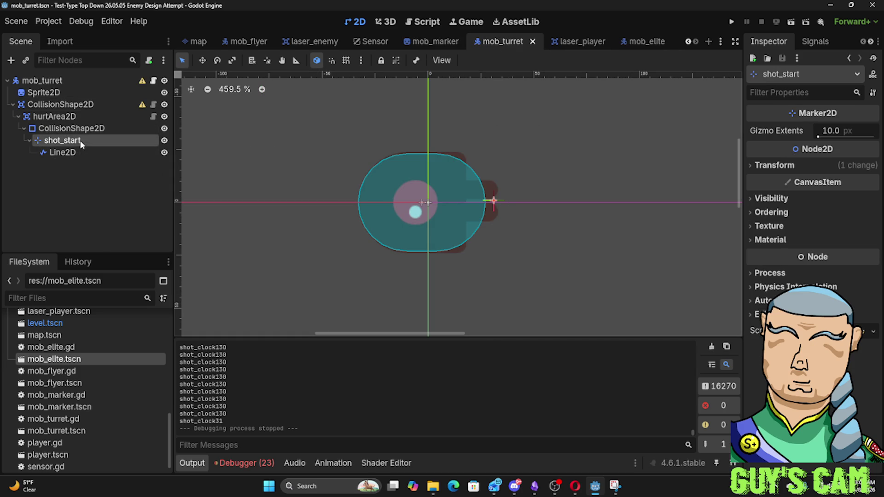
pyautogui.click(75, 153)
pyautogui.rightClick(76, 154)
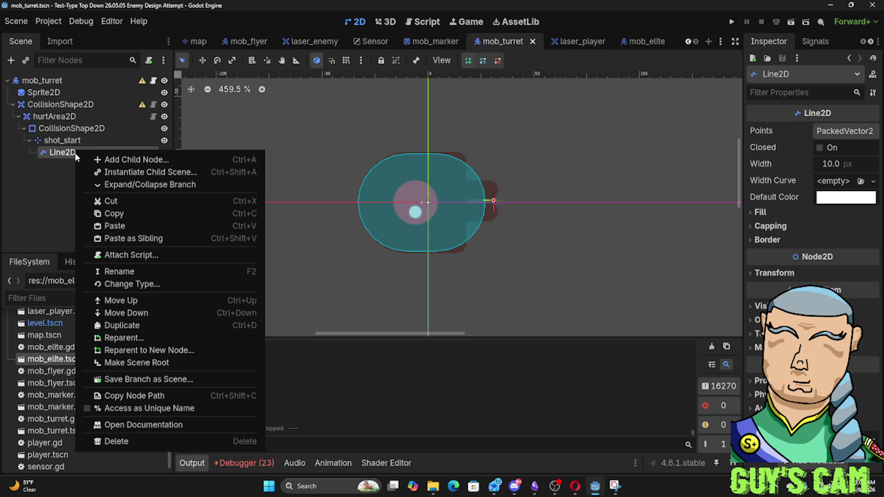
pyautogui.click(149, 441)
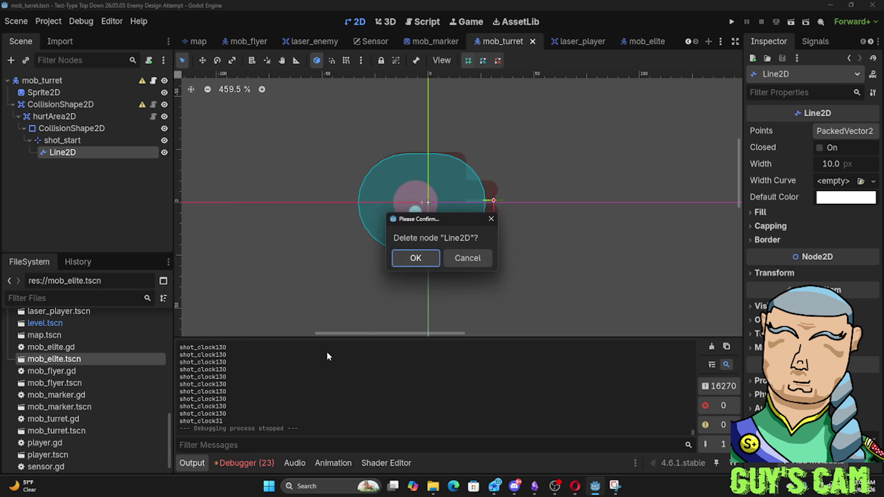
pyautogui.click(419, 258)
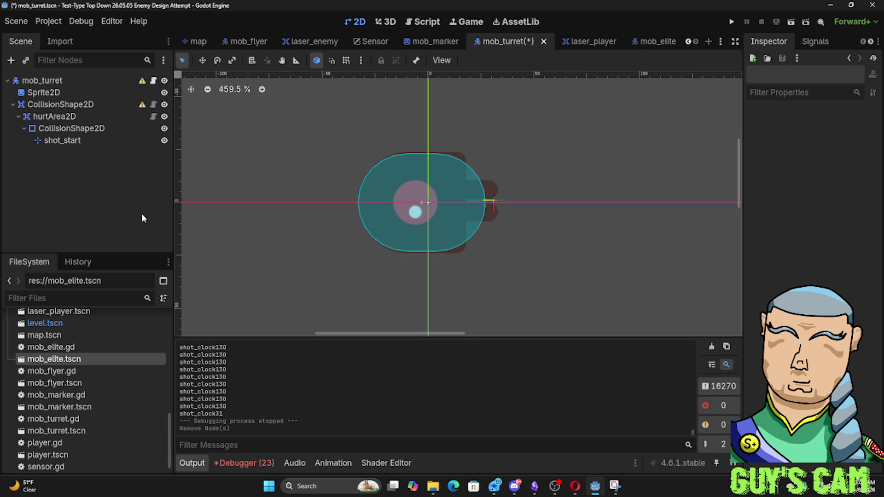
# Check the turret's shot_start marker and its CollisionShape2D transform values
pyautogui.click(62, 140)
pyautogui.click(53, 131)
pyautogui.click(752, 212)
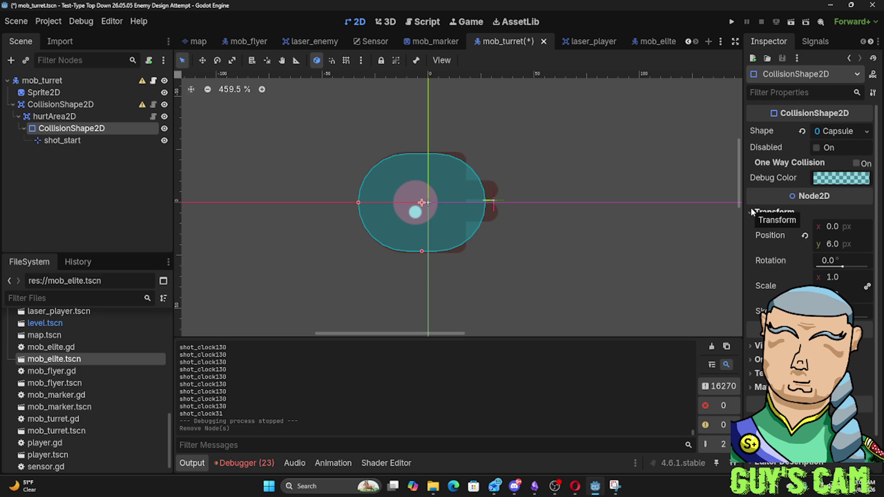
pyautogui.click(751, 212)
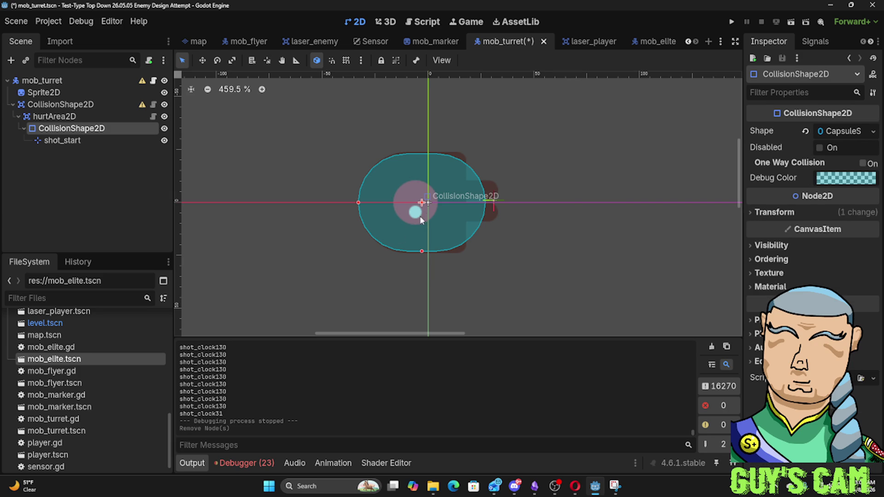
# Back in mob_elite, confirm shot_start sits at x 53.0, then test-run the game and stop it
pyautogui.click(649, 42)
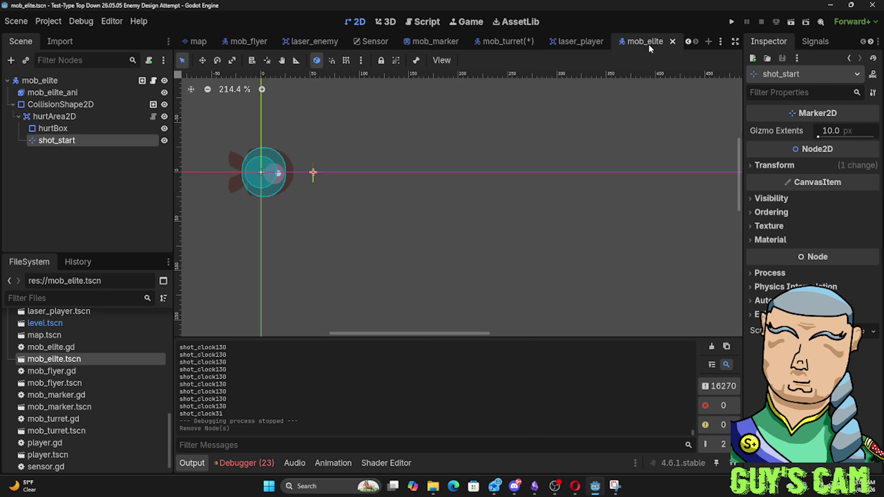
pyautogui.scroll(3, 207, 157)
pyautogui.scroll(3, 217, 162)
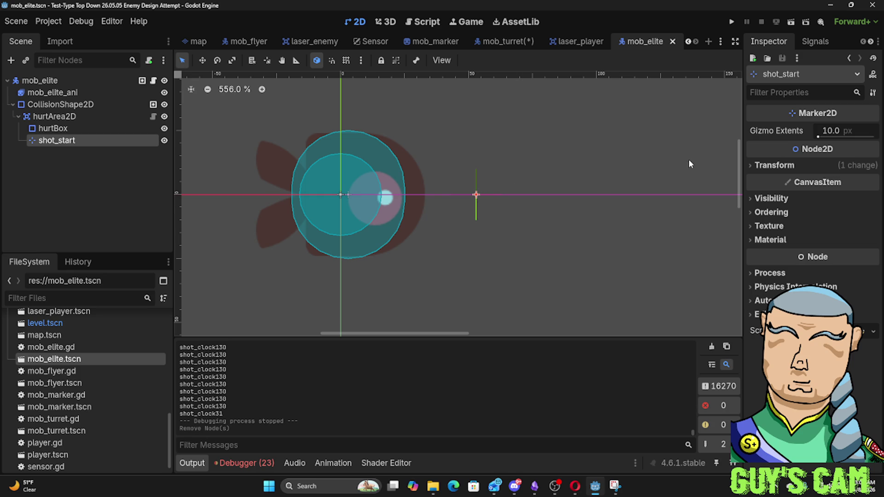
pyautogui.click(761, 165)
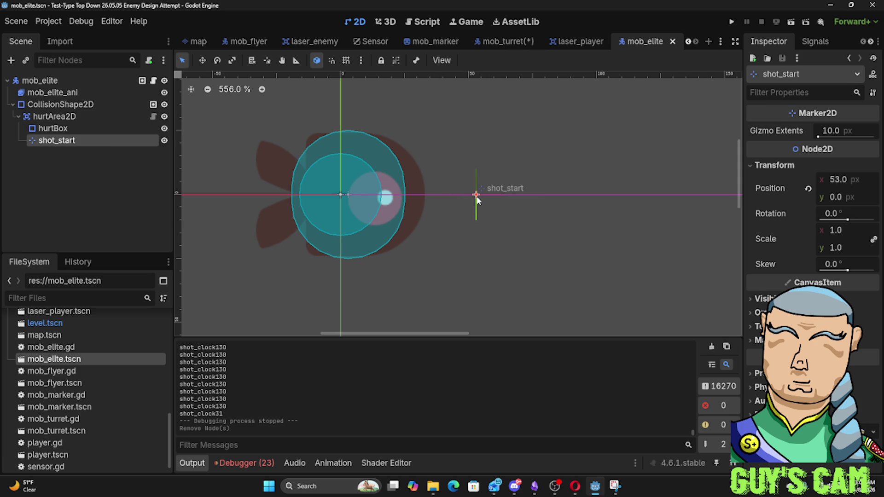
pyautogui.press('F5')
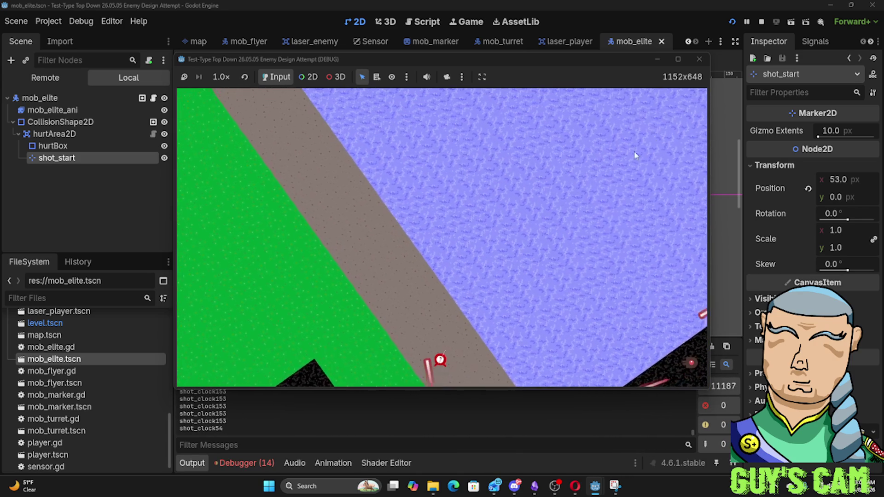
pyautogui.click(696, 59)
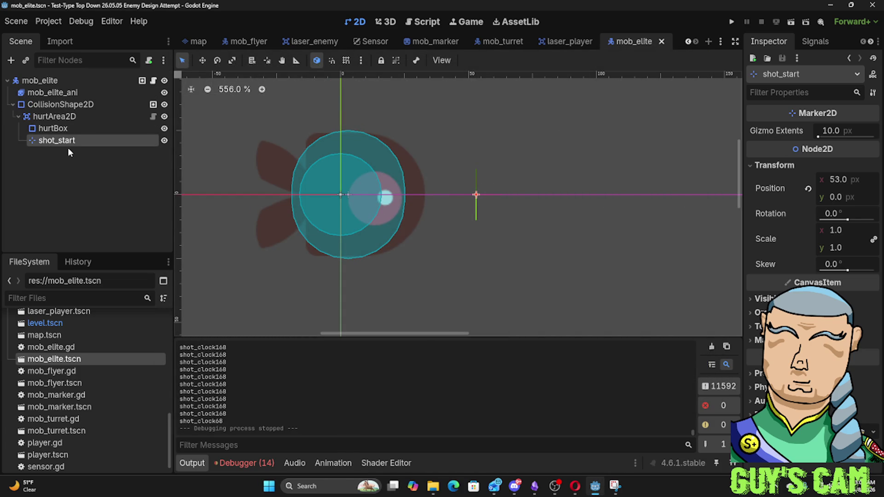
pyautogui.click(65, 82)
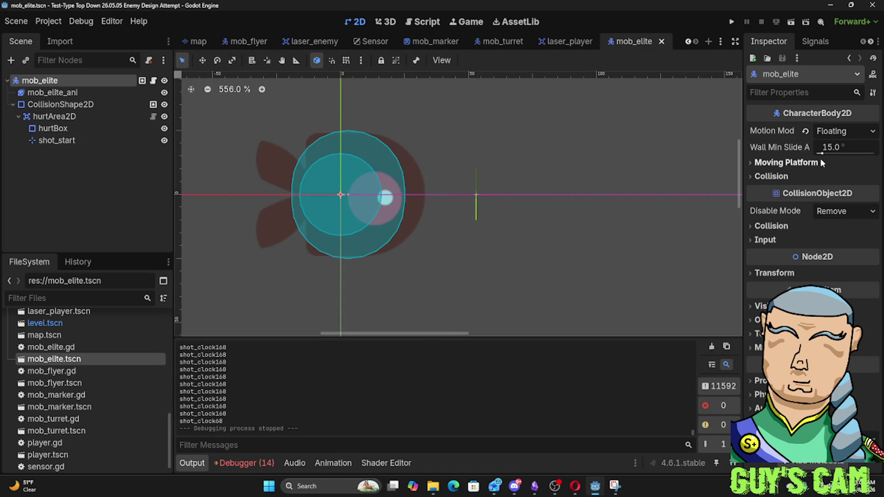
# Check the root body's transform, then rotate the mob_elite_ani sprite to 90°
pyautogui.click(758, 225)
pyautogui.click(757, 225)
pyautogui.click(774, 273)
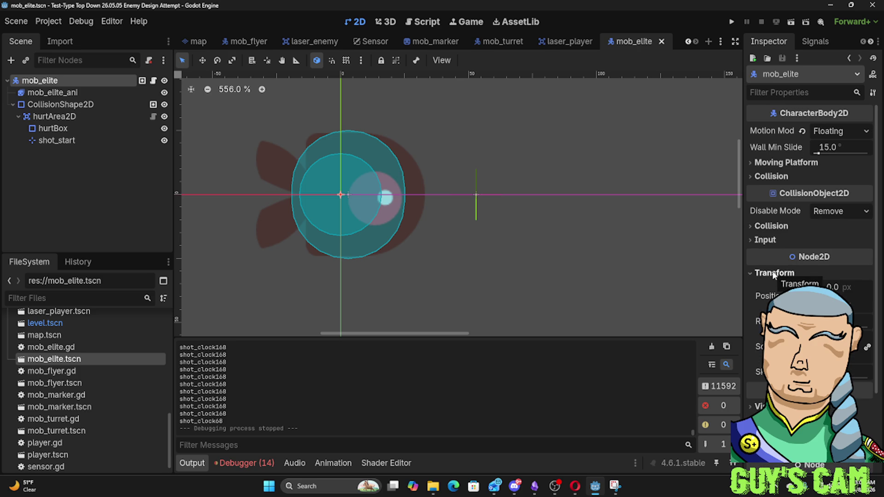
pyautogui.click(45, 97)
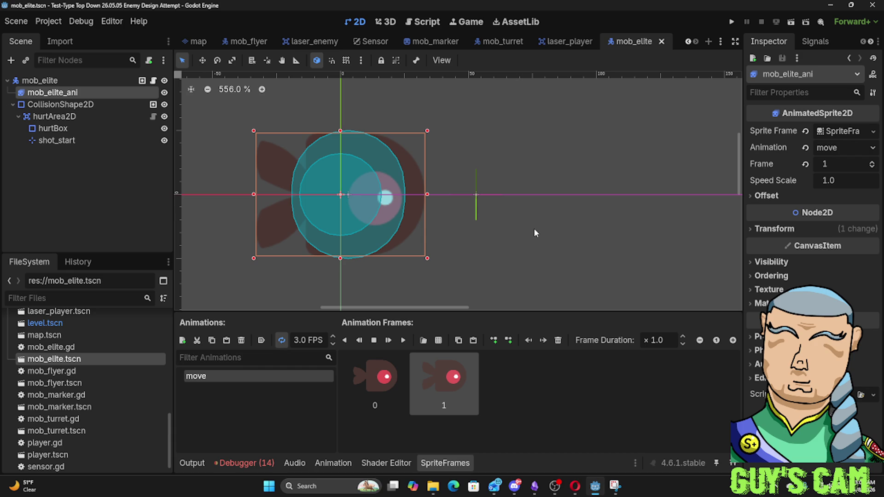
pyautogui.click(765, 230)
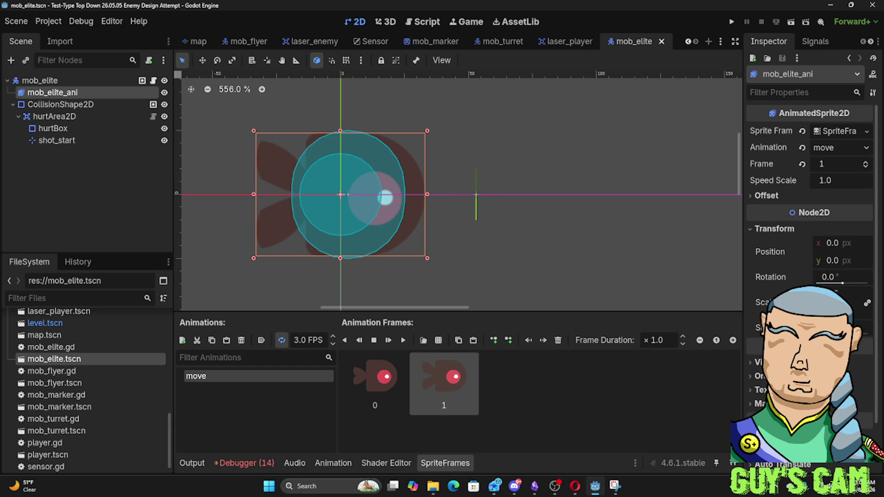
pyautogui.click(824, 276)
pyautogui.write('9')
pyautogui.click(622, 249)
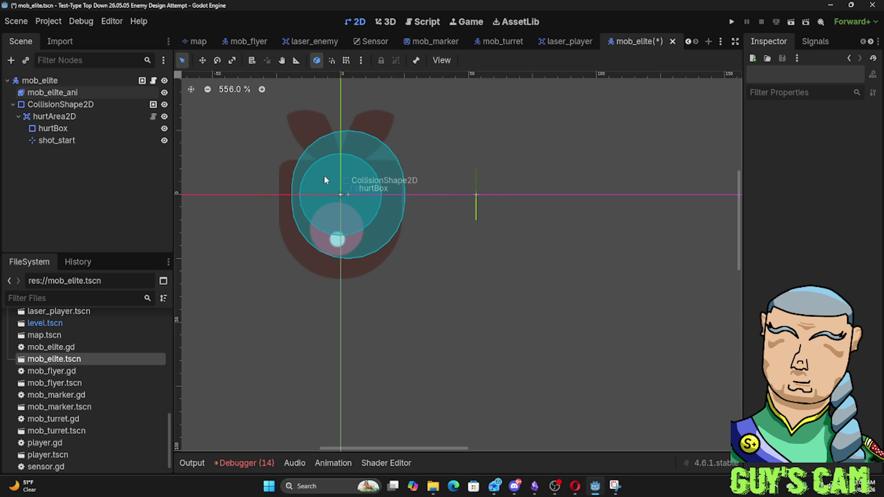
# Rotate the sprite further to 180° and then 270°, checking shot_start's position
pyautogui.click(335, 211)
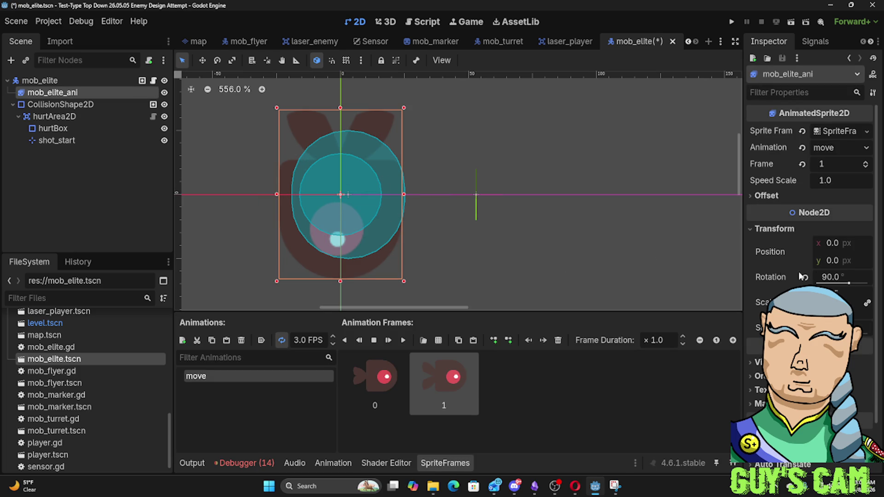
pyautogui.click(824, 277)
pyautogui.moveTo(824, 277); pyautogui.dragTo(831, 271)
pyautogui.write('180')
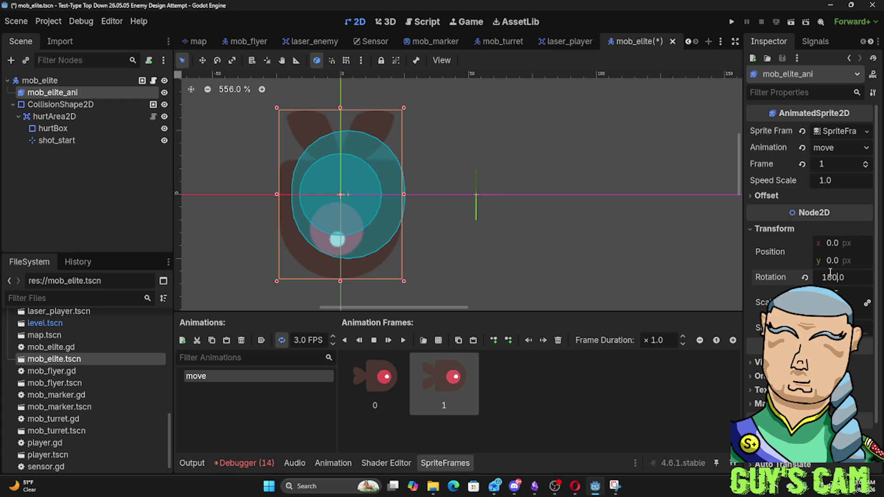
pyautogui.click(515, 219)
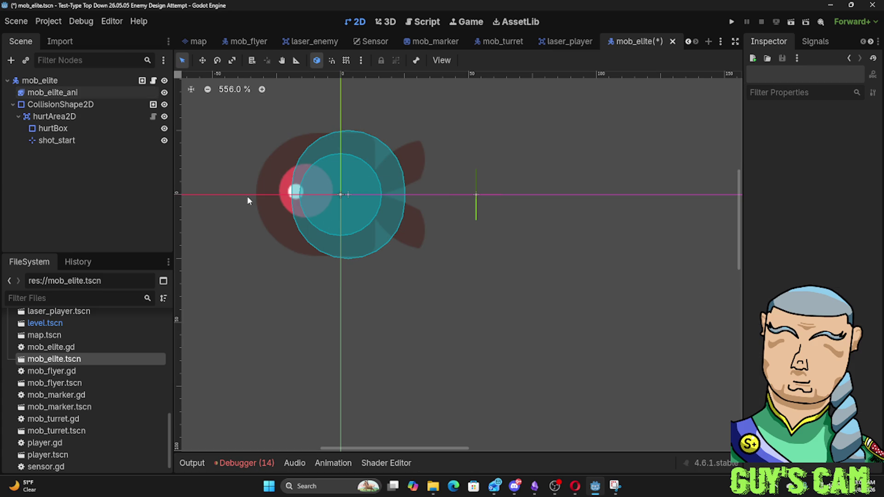
pyautogui.click(283, 193)
pyautogui.click(829, 277)
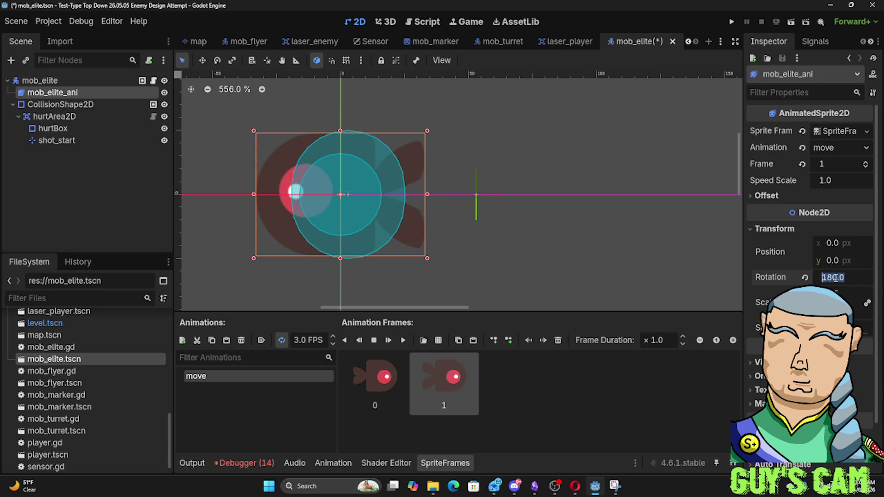
pyautogui.moveTo(835, 277); pyautogui.dragTo(806, 275)
pyautogui.write('270')
pyautogui.click(563, 219)
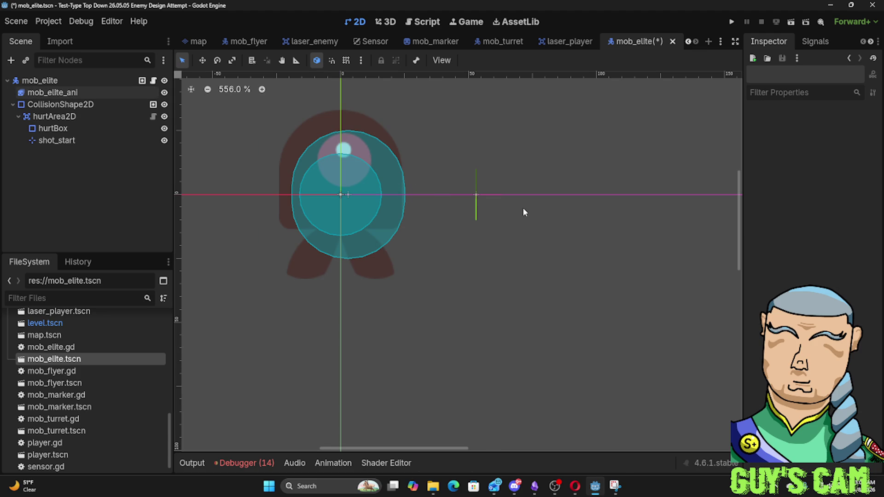
pyautogui.click(474, 195)
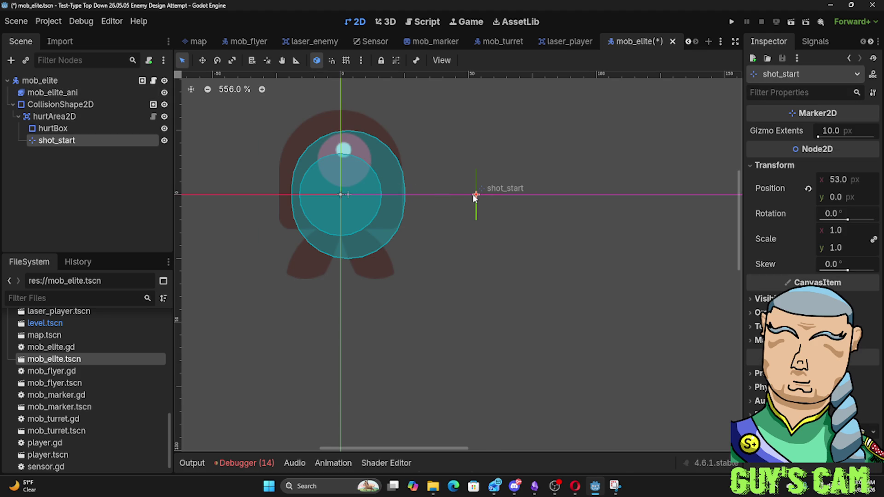
# Run the game, steer the player forward with W past firing enemies, then stop it
pyautogui.press('F5')
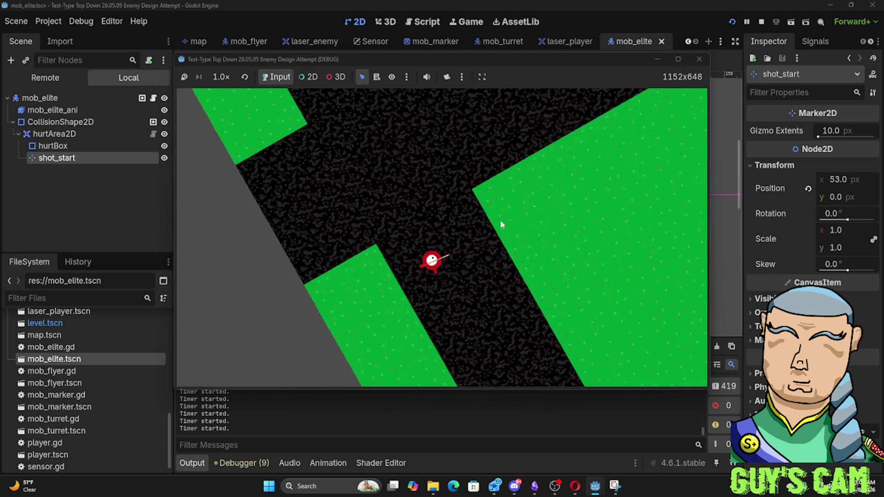
pyautogui.press('w')
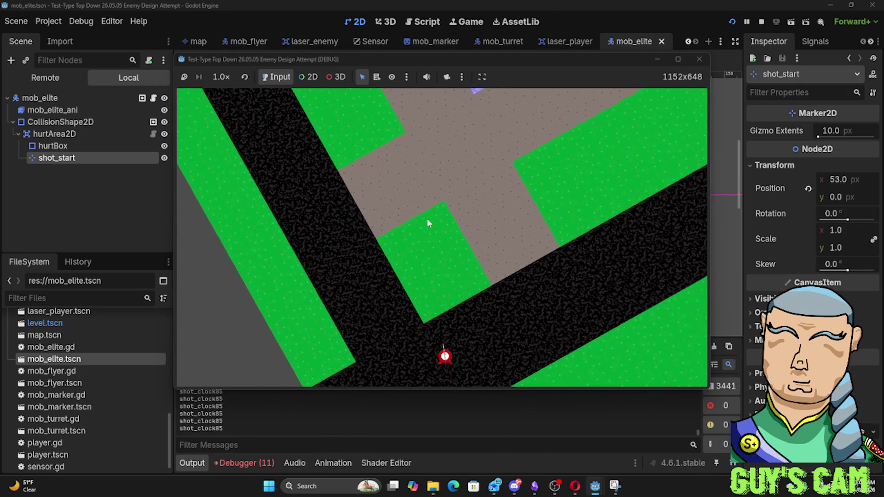
pyautogui.press('w')
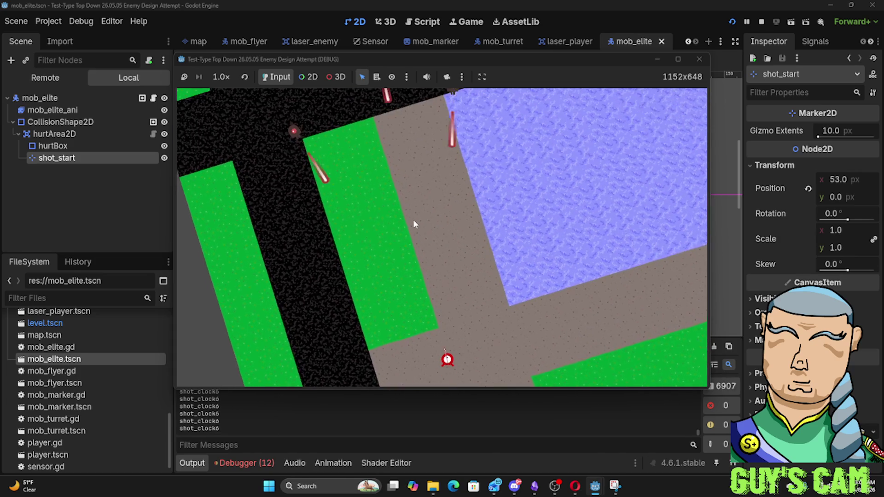
pyautogui.press('w')
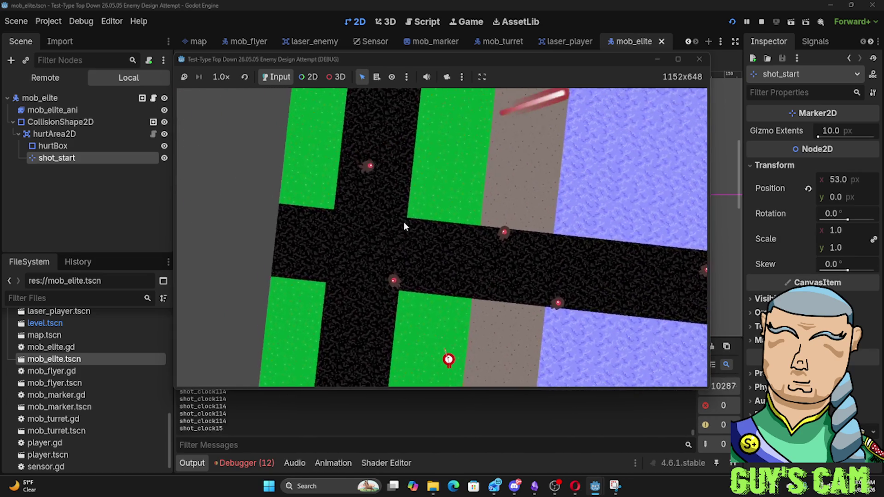
pyautogui.press('w')
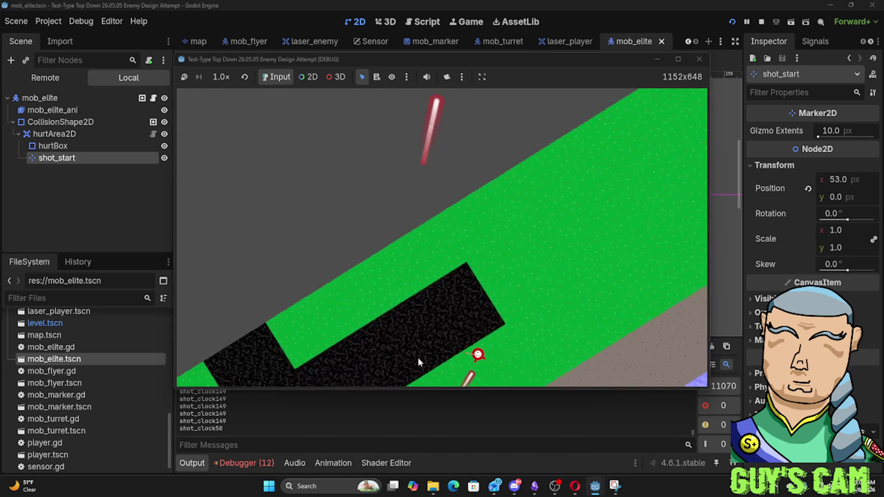
pyautogui.press('w')
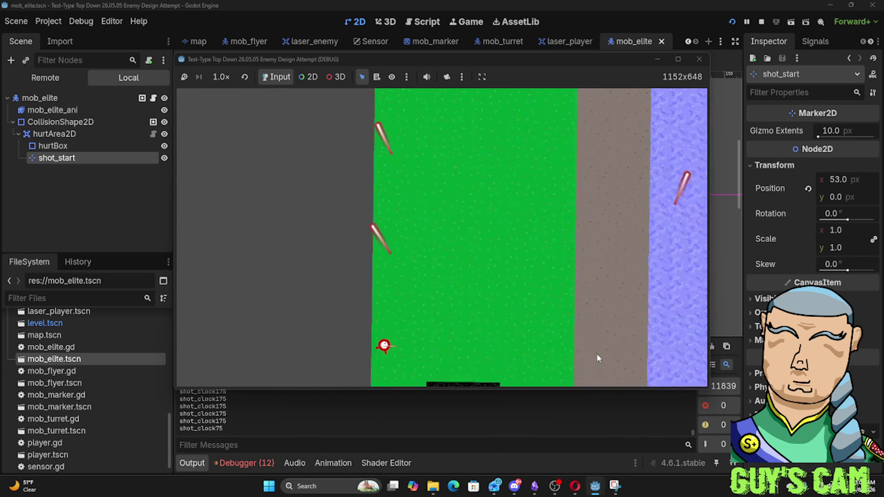
pyautogui.press('w')
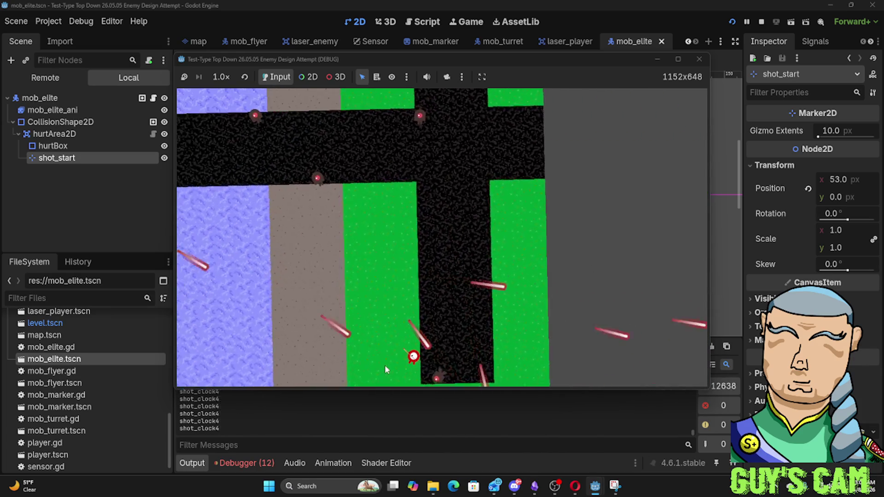
pyautogui.press('w')
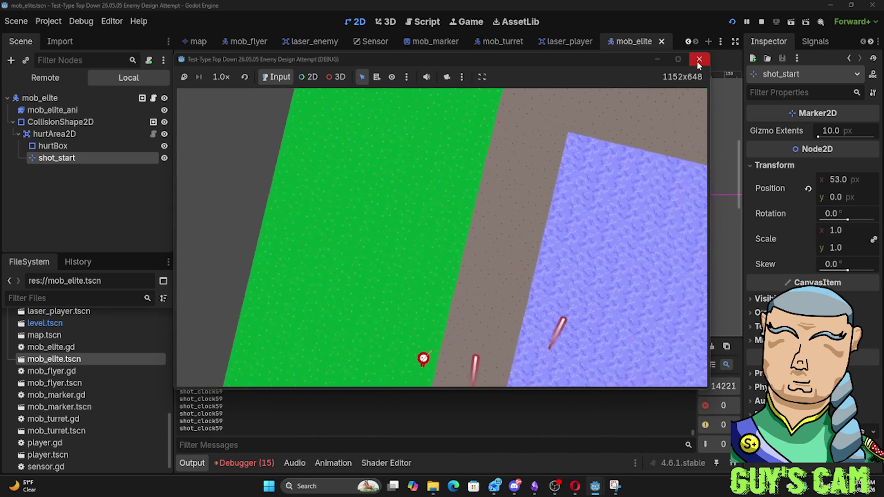
pyautogui.click(699, 59)
# Reset the mob_elite_ani sprite's rotation to 0 and select the shot_start marker
pyautogui.click(356, 127)
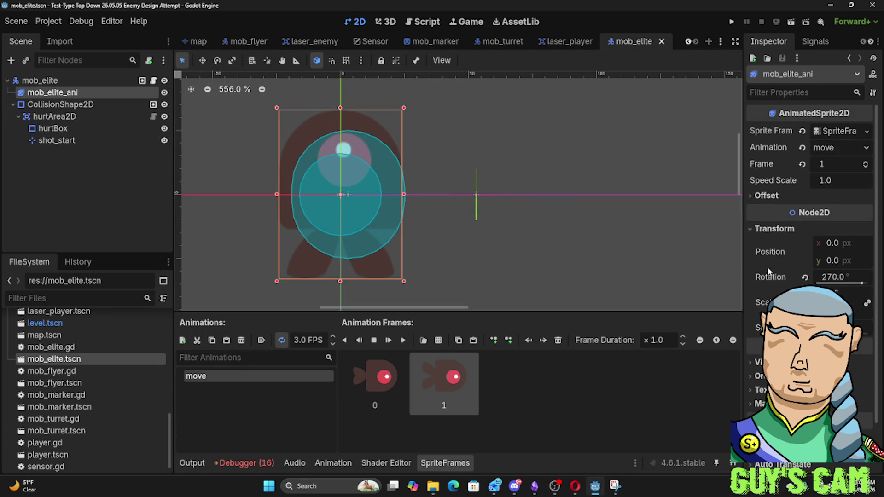
pyautogui.click(827, 275)
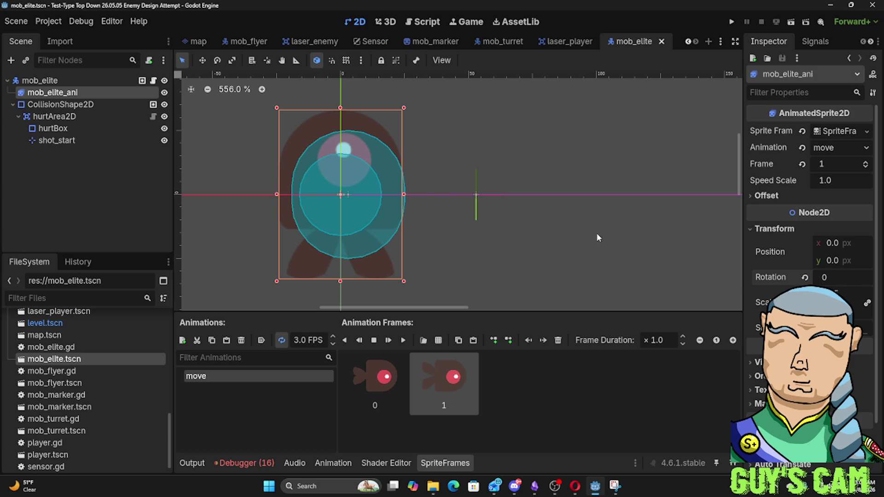
pyautogui.press('Return')
pyautogui.click(476, 195)
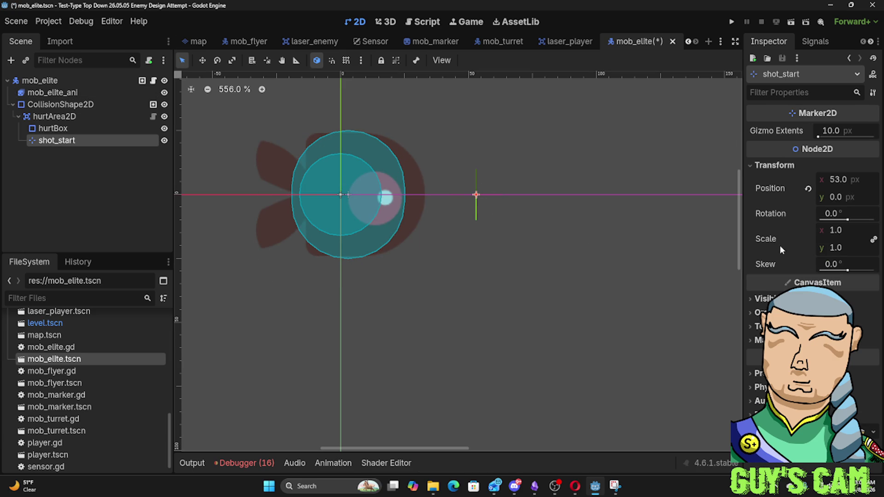
pyautogui.click(824, 214)
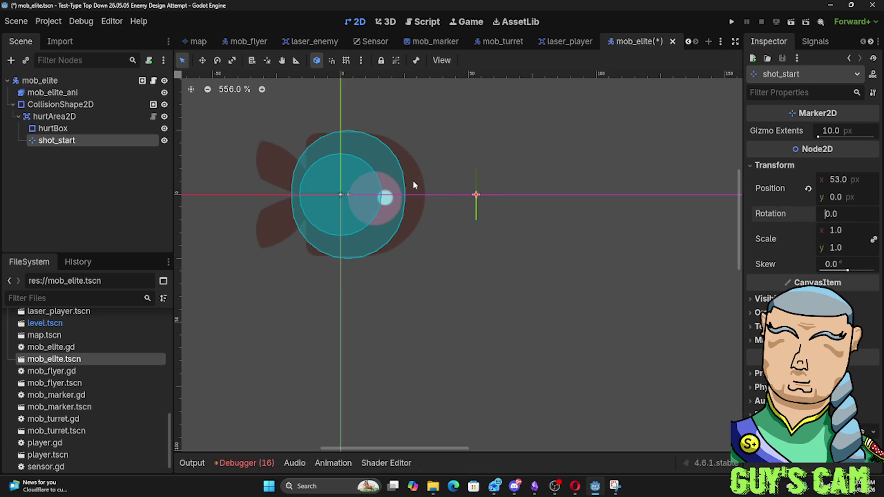
# Check the mob_turret shot_start marker's transform values for comparison
pyautogui.click(487, 46)
pyautogui.click(97, 143)
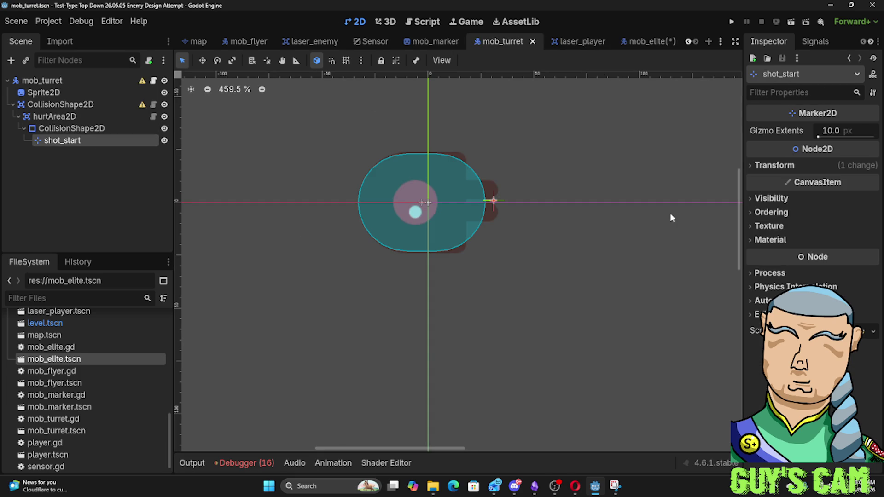
pyautogui.click(769, 166)
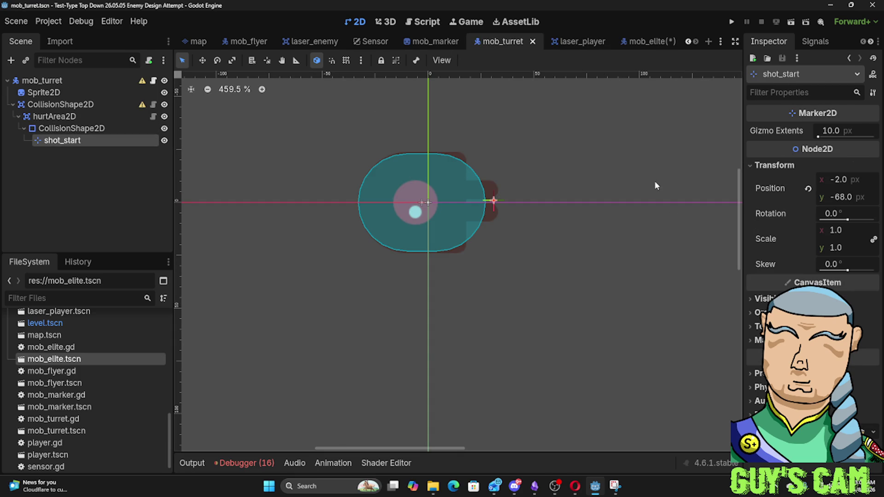
pyautogui.scroll(6, 509, 198)
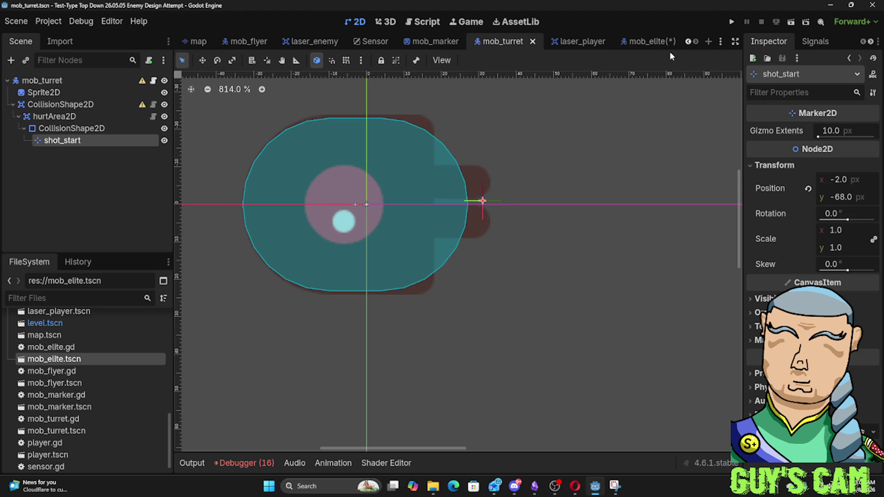
# Back in mob_elite, undo the marker change, test-run, and drag shot_start to (46, 0)
pyautogui.click(649, 41)
pyautogui.hotkey('ctrl', 'z')
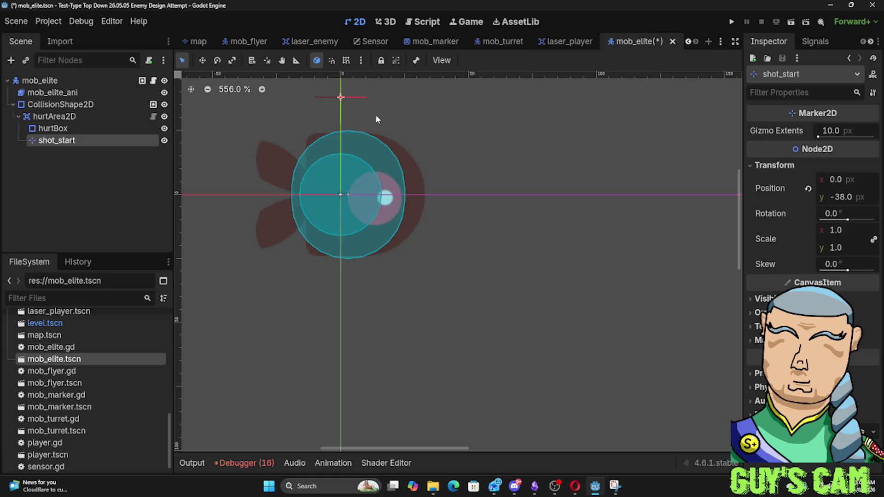
pyautogui.press('F5')
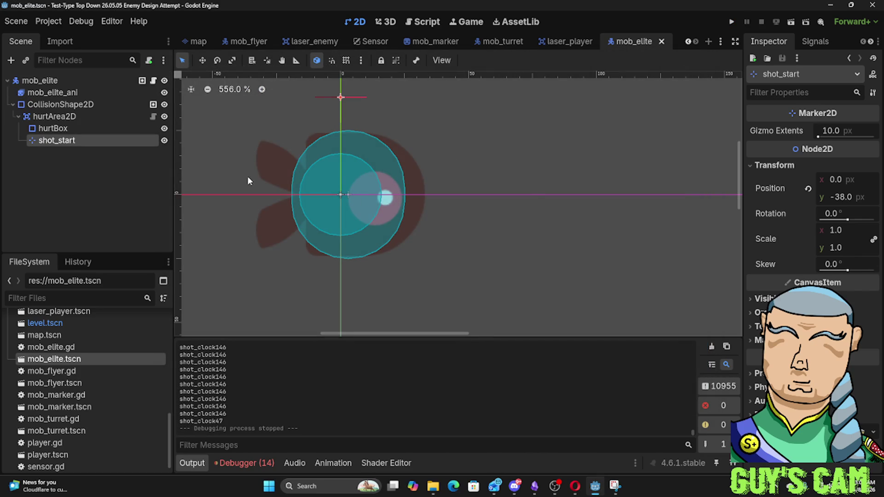
pyautogui.moveTo(339, 99)
pyautogui.mouseDown()
pyautogui.moveTo(405, 146)
pyautogui.moveTo(445, 194)
pyautogui.moveTo(458, 194)
pyautogui.mouseUp()
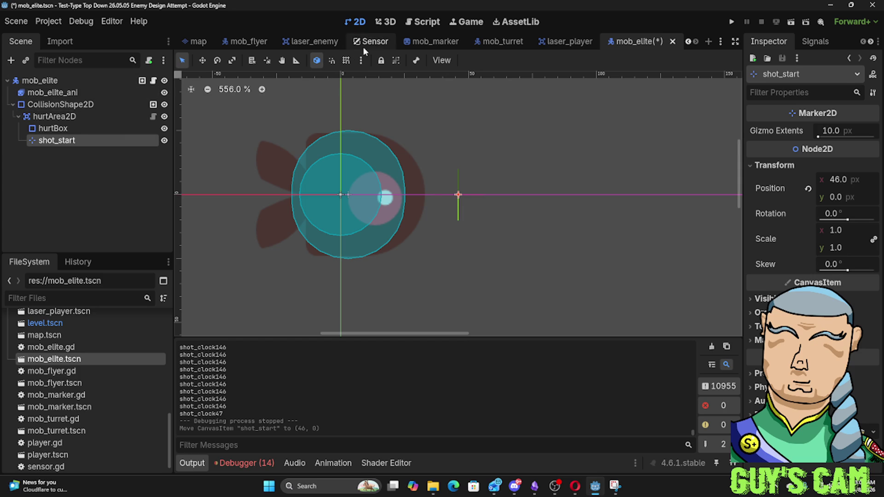
# Open mob_elite.gd and select the shot_start path in the laser spawn code on line 19
pyautogui.click(424, 24)
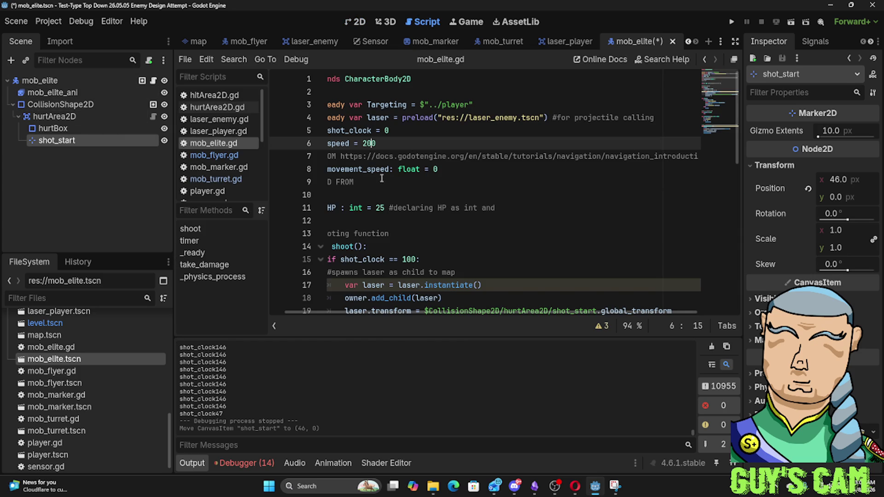
pyautogui.scroll(-3, 381, 178)
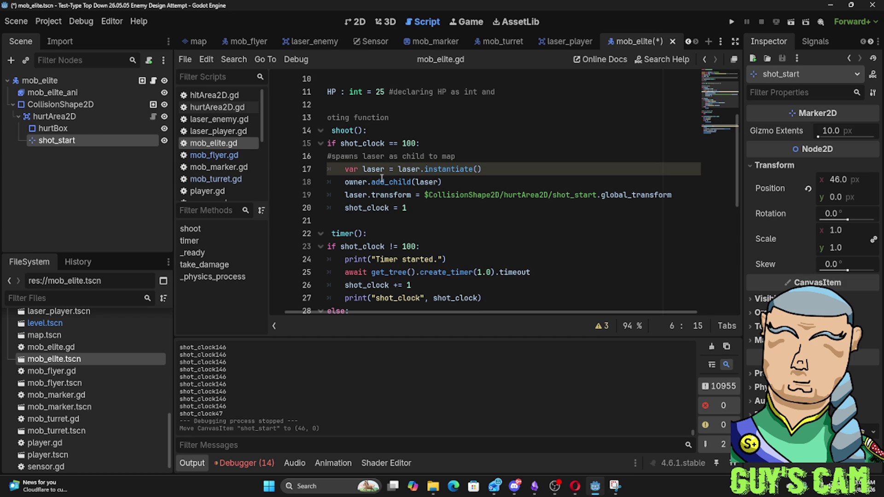
pyautogui.moveTo(500, 195); pyautogui.dragTo(671, 195)
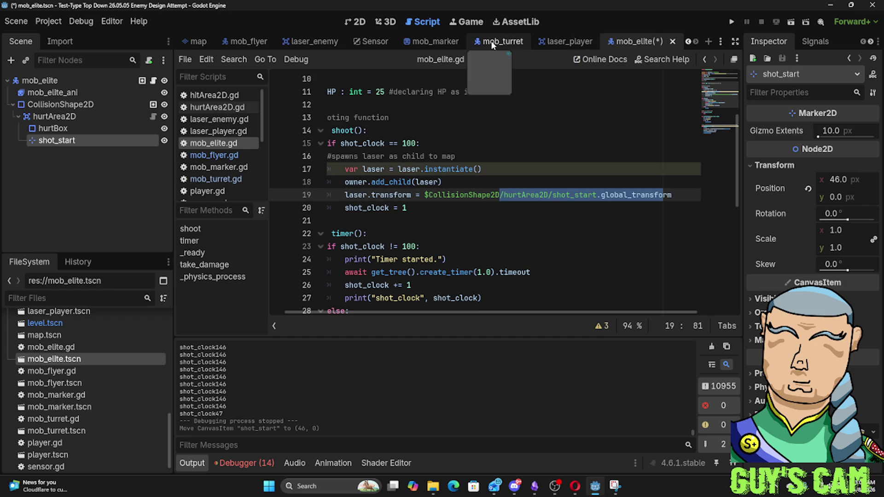
pyautogui.click(493, 45)
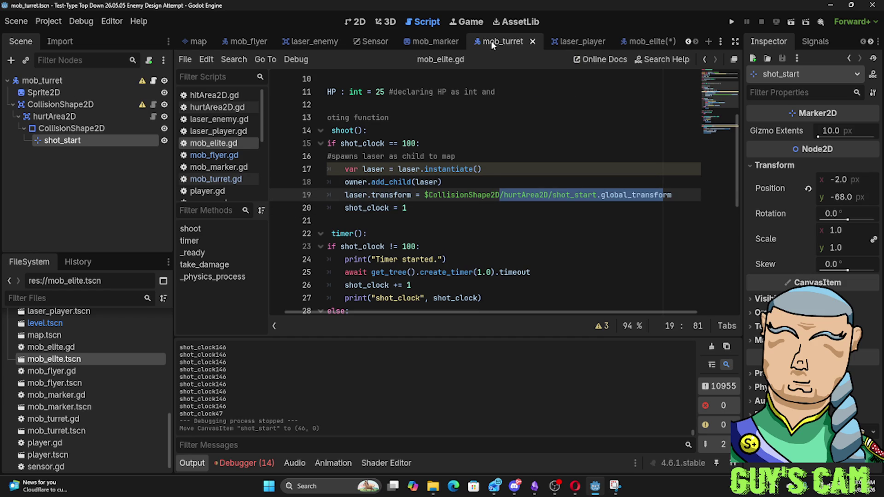
# Append ' + PI/2' after global_transform on line 19, then save and run the game
pyautogui.click(505, 202)
pyautogui.moveTo(626, 208); pyautogui.dragTo(678, 199)
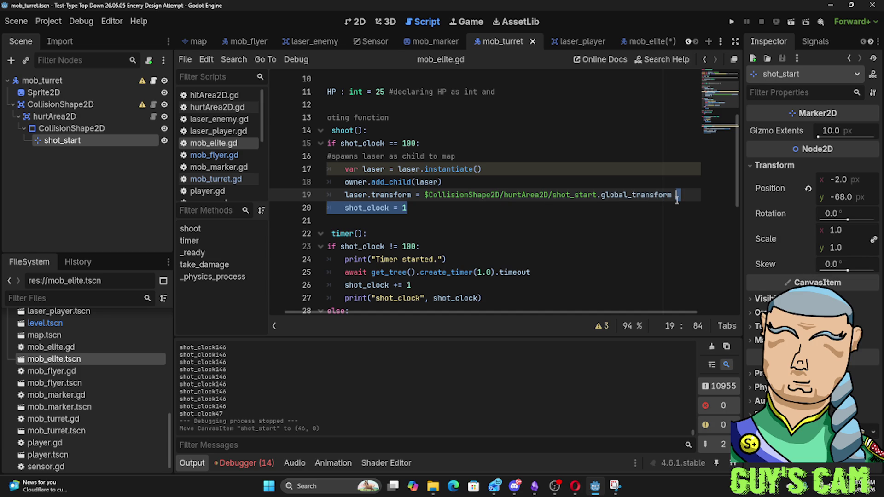
pyautogui.press('Down')
pyautogui.press('Home')
pyautogui.press('Home')
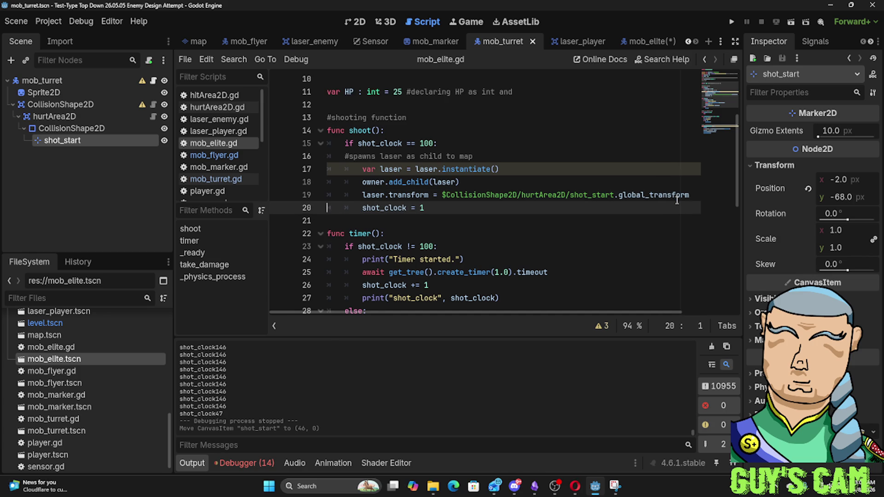
pyautogui.press('Left')
pyautogui.write('+')
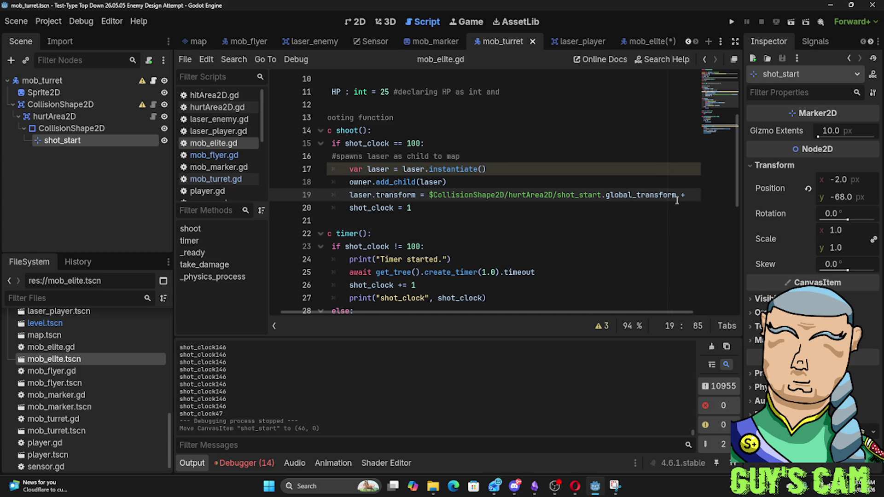
pyautogui.write(' Pi')
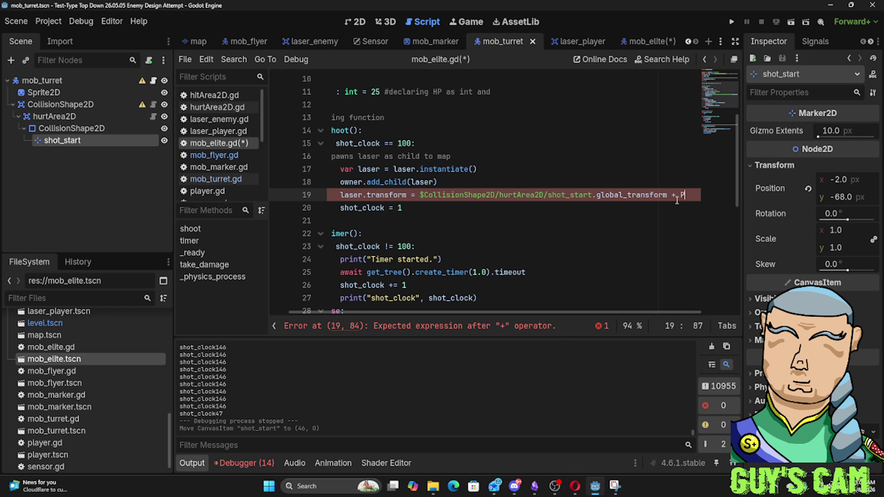
pyautogui.press('Escape')
pyautogui.press('BackSpace')
pyautogui.write('I')
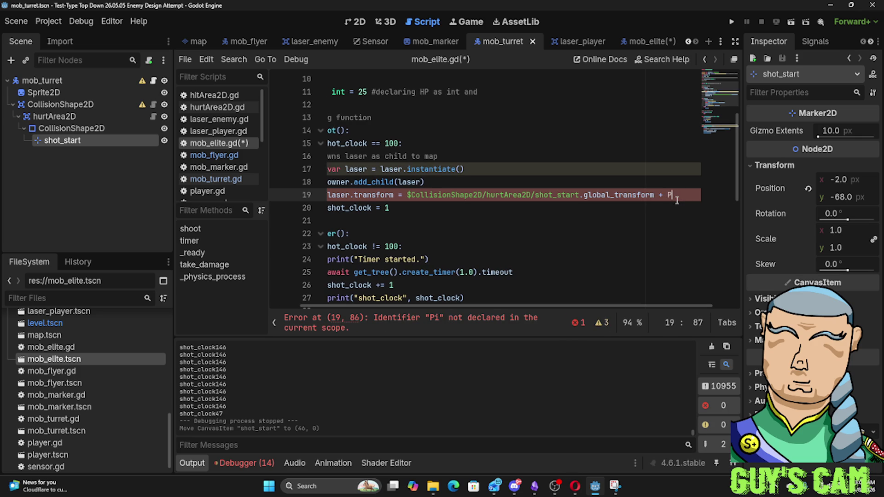
pyautogui.write('/2')
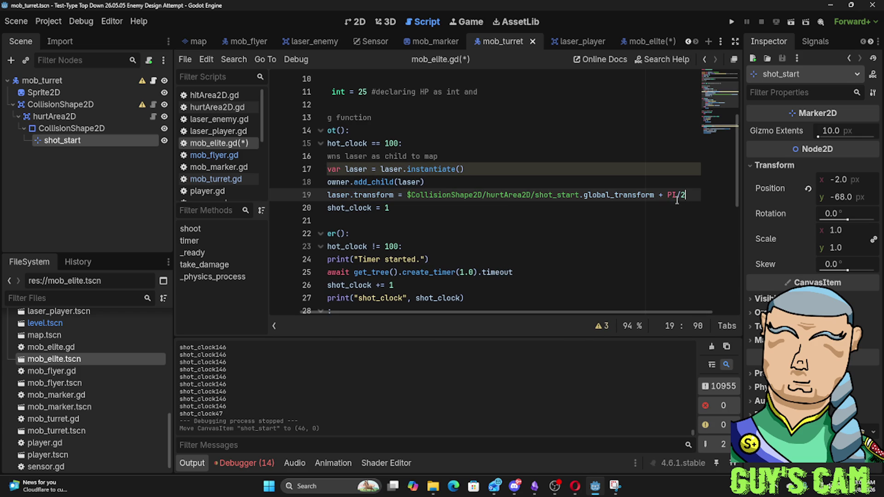
pyautogui.press('F5')
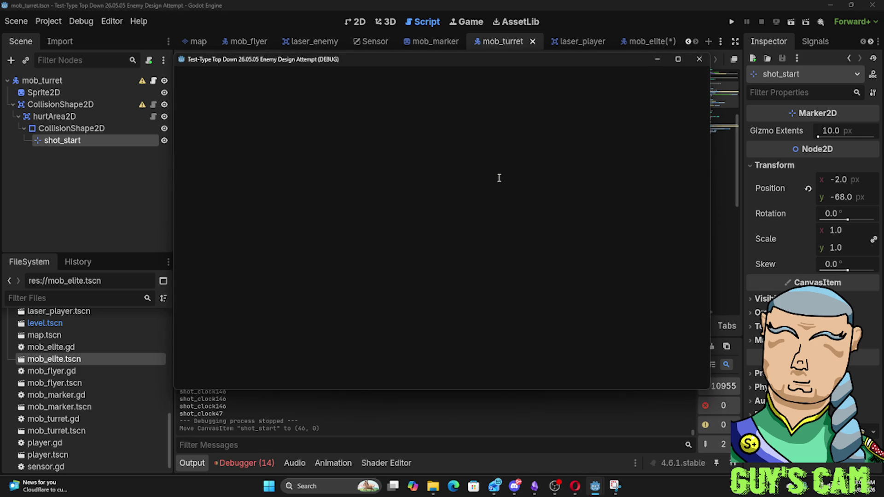
# After the Transform2D + float error, delete 'PI/2' from the end of line 19
pyautogui.press('w')
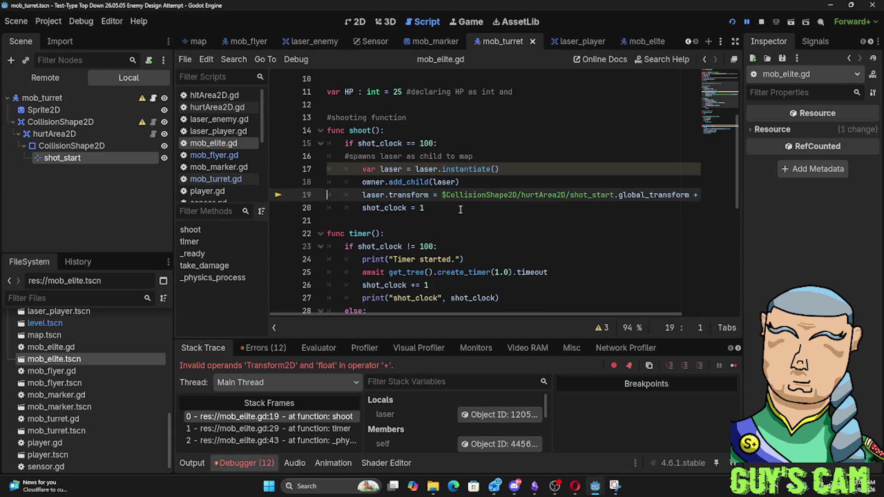
pyautogui.click(628, 203)
pyautogui.moveTo(628, 197); pyautogui.dragTo(705, 206)
pyautogui.click(659, 194)
pyautogui.click(671, 195)
pyautogui.moveTo(670, 195); pyautogui.dragTo(692, 197)
pyautogui.press('BackSpace')
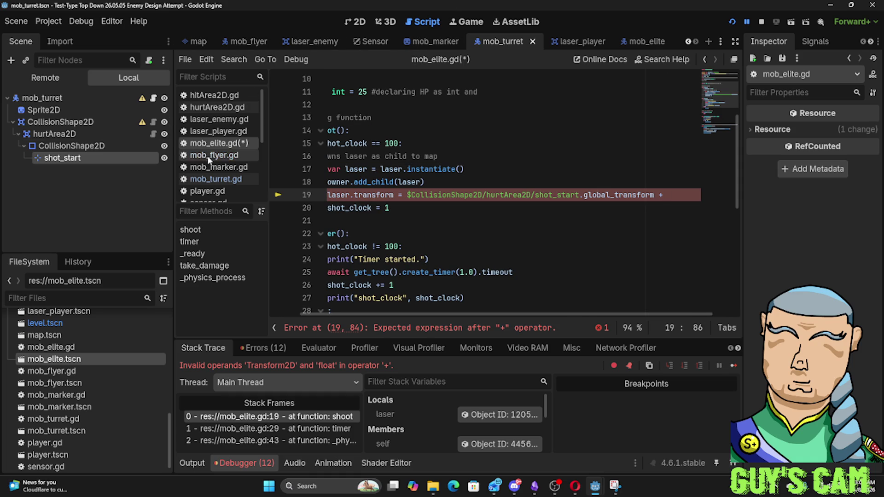
pyautogui.scroll(-1, 207, 156)
# Open player.gd to review its shooting and aiming code
pyautogui.click(201, 178)
pyautogui.scroll(-15, 396, 171)
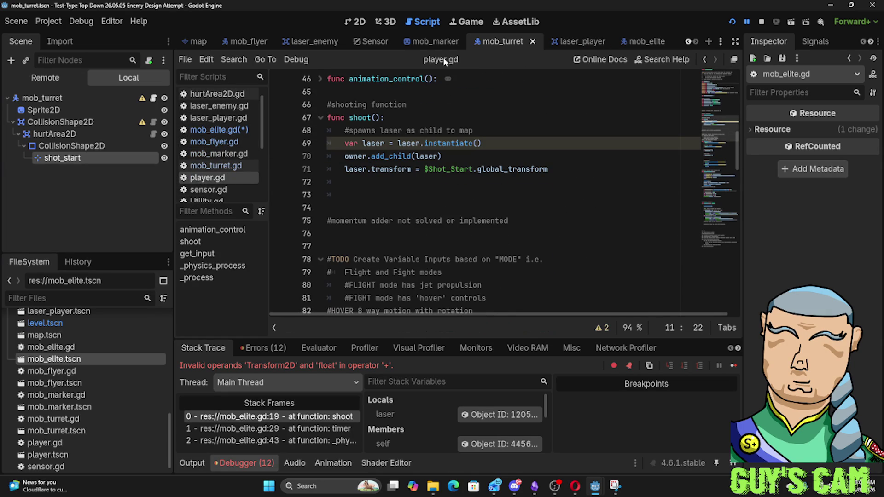
pyautogui.scroll(11, 405, 208)
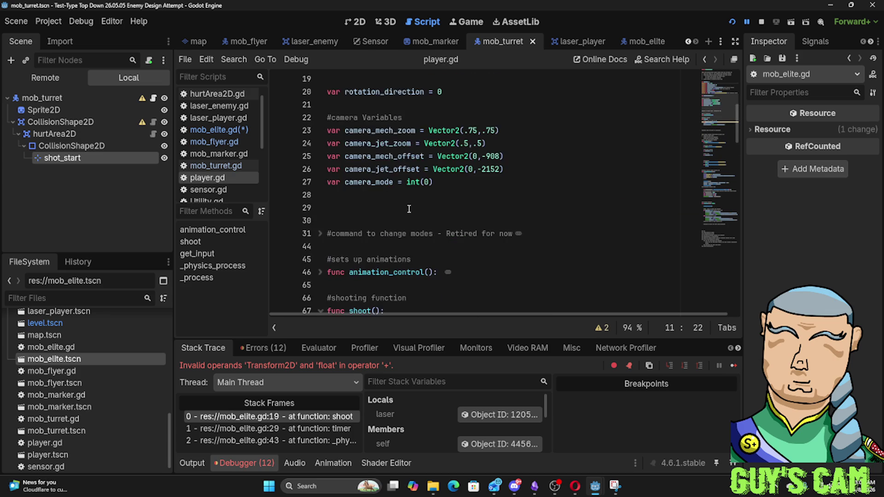
pyautogui.scroll(3, 401, 214)
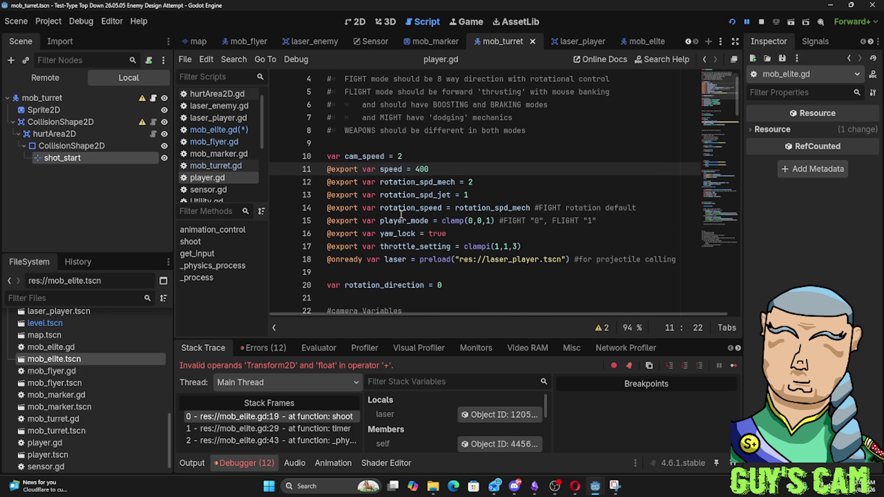
pyautogui.click(688, 42)
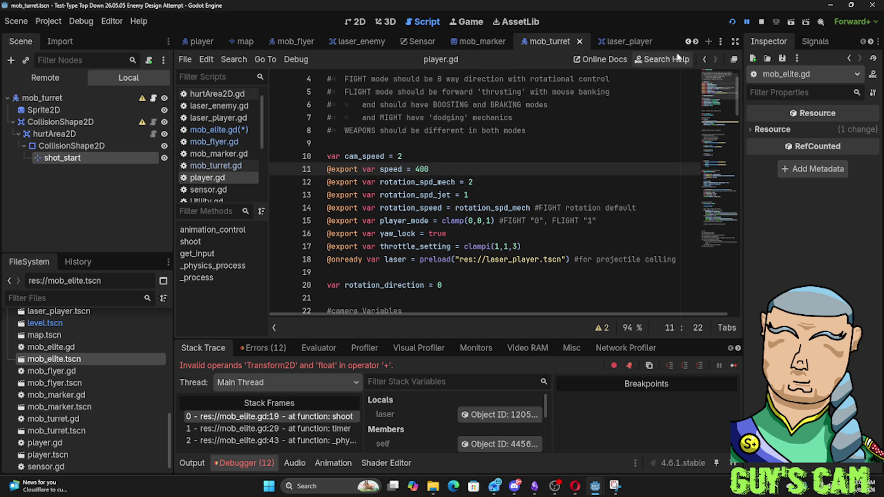
pyautogui.click(687, 41)
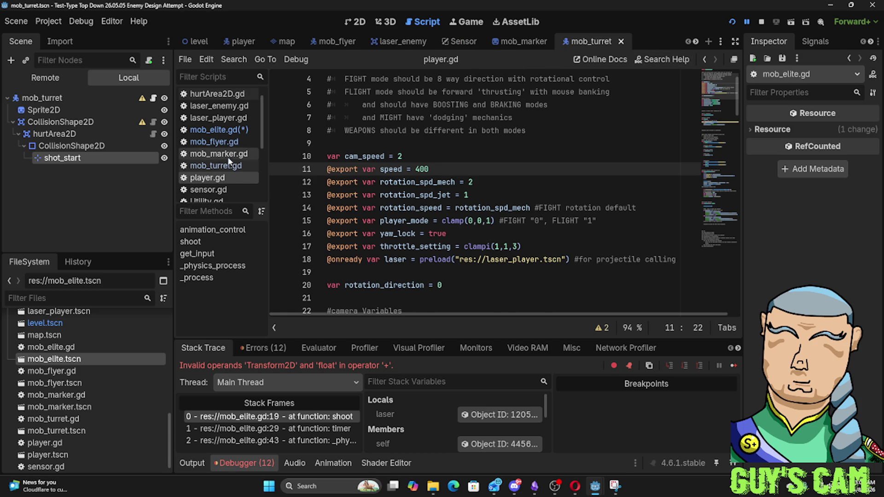
# Open mob_turret.gd, then remove the dangling ' +' after global_transform in mob_elite.gd
pyautogui.click(215, 166)
pyautogui.scroll(2, 391, 181)
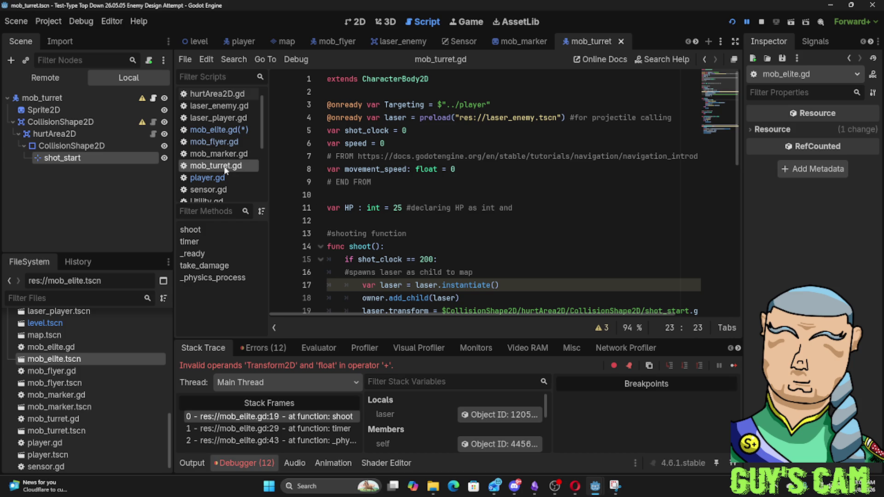
pyautogui.click(232, 131)
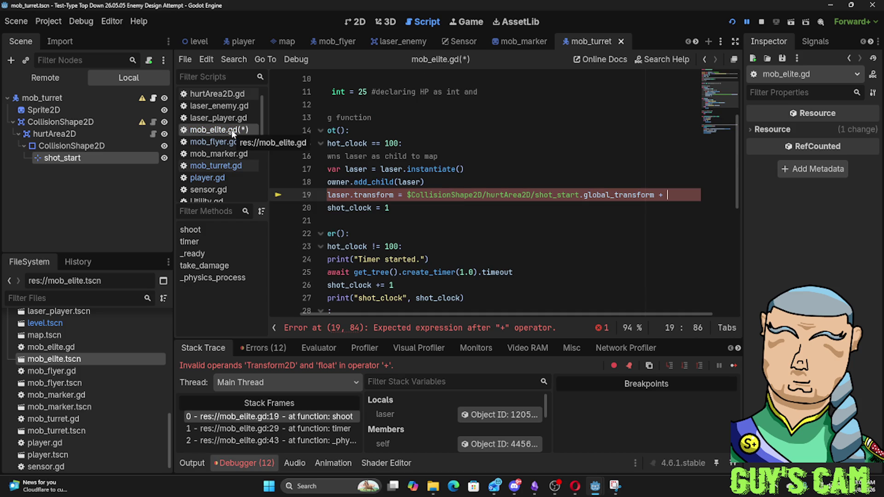
pyautogui.press('BackSpace')
pyautogui.press('BackSpace')
pyautogui.press('BackSpace')
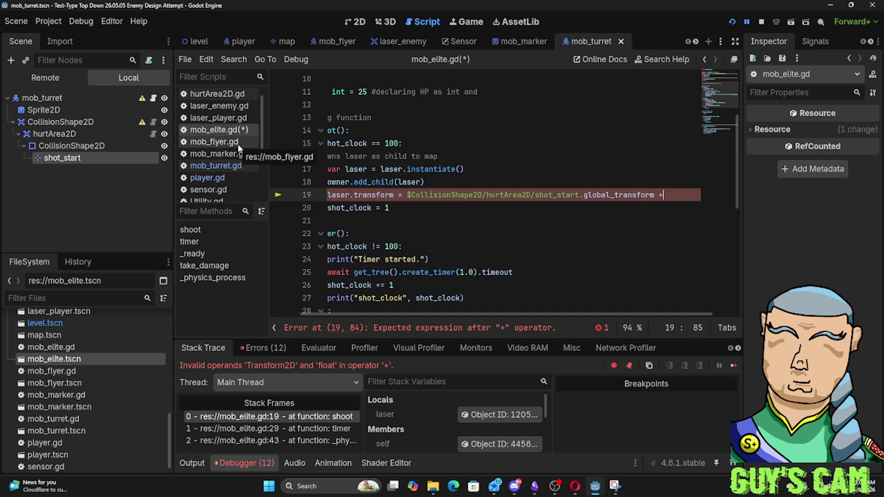
pyautogui.scroll(3, 471, 151)
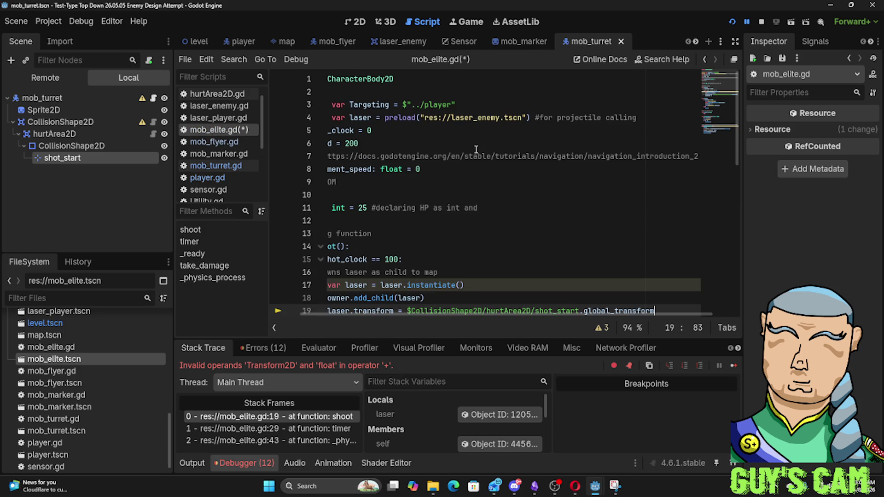
pyautogui.moveTo(394, 144); pyautogui.dragTo(327, 143)
pyautogui.click(431, 169)
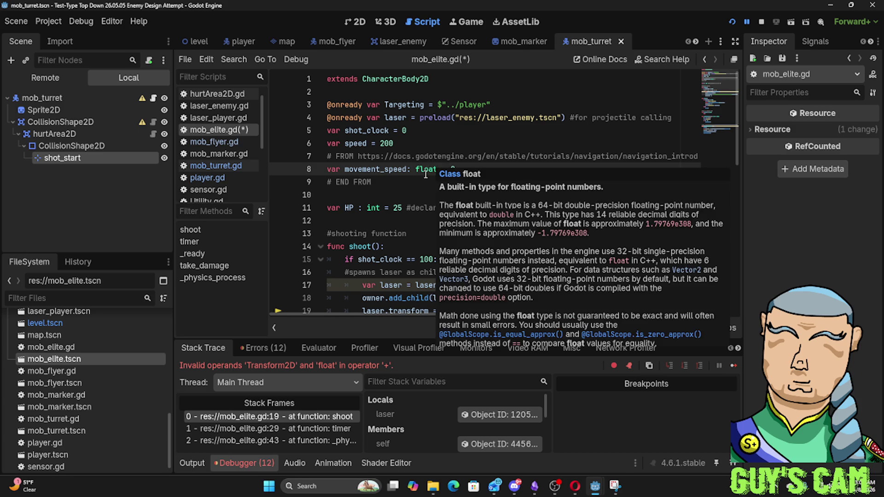
# Flip between mob_turret.gd and mob_elite.gd comparing their speed and laser spawn lines
pyautogui.click(223, 169)
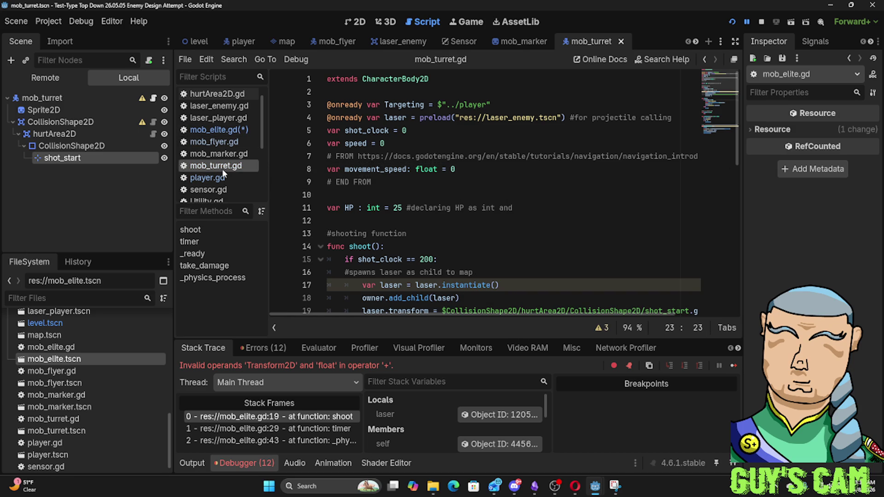
pyautogui.click(219, 131)
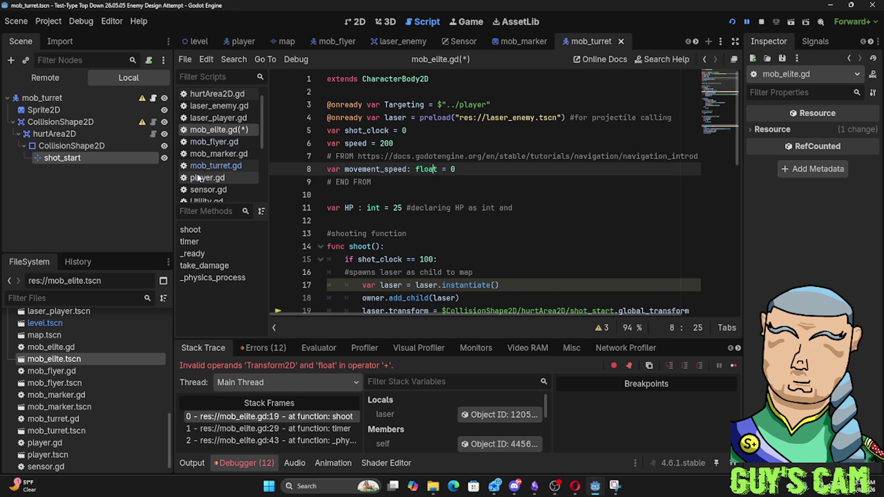
pyautogui.click(214, 166)
pyautogui.click(214, 142)
pyautogui.click(212, 165)
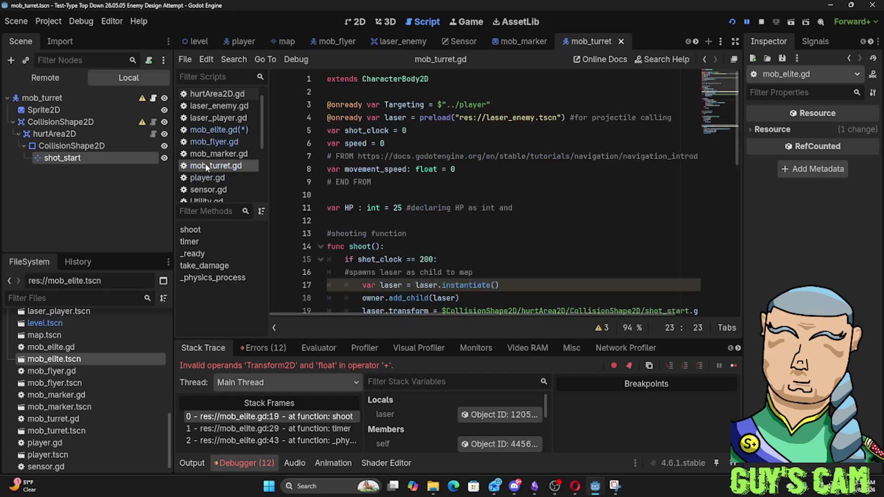
pyautogui.click(217, 130)
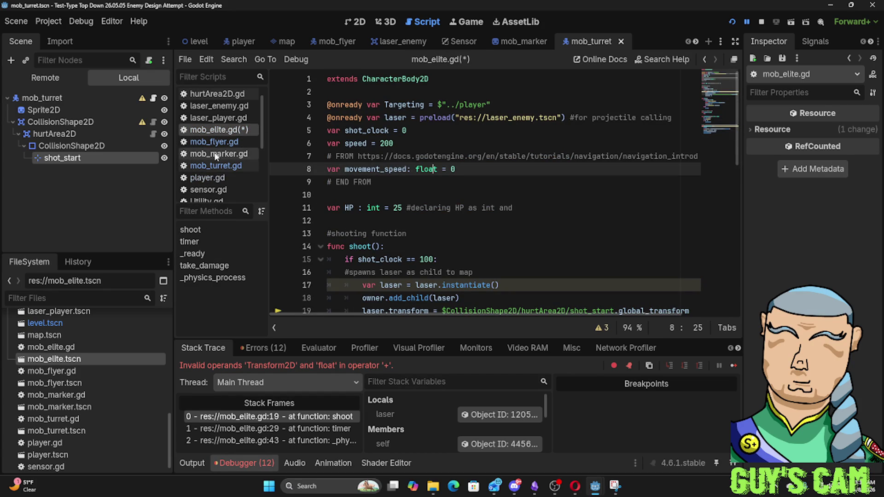
pyautogui.click(213, 166)
pyautogui.click(217, 130)
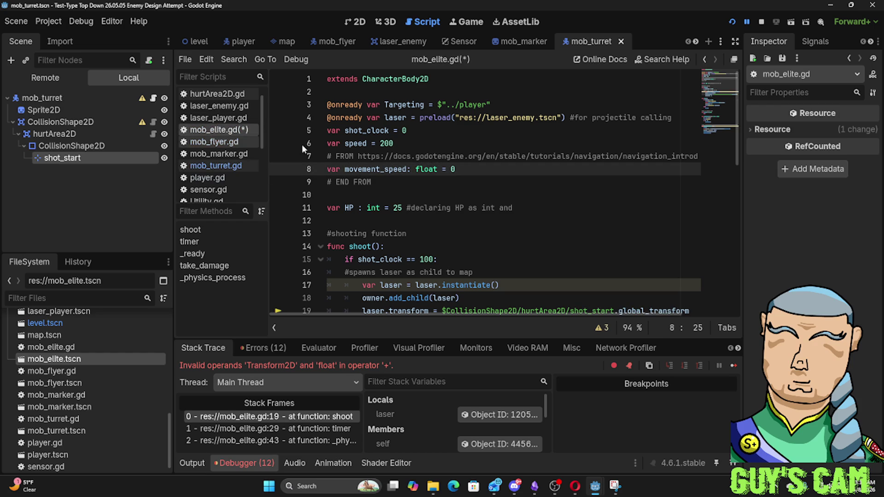
pyautogui.click(388, 144)
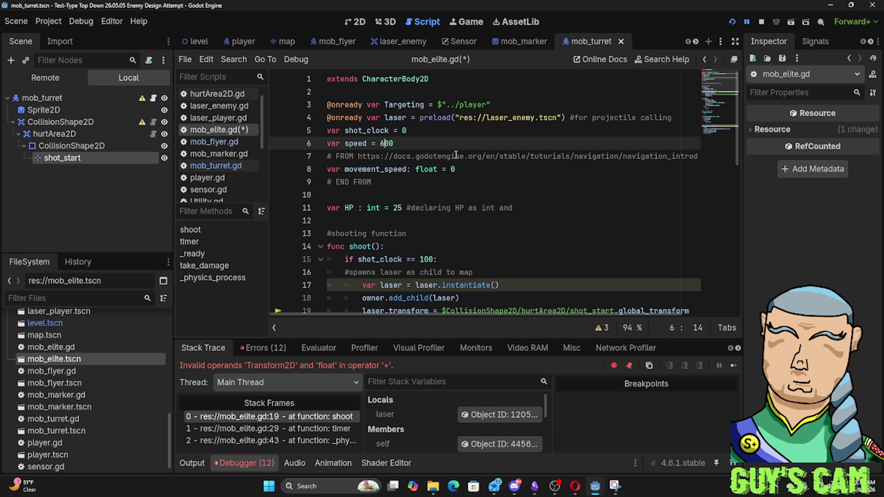
pyautogui.scroll(-1, 542, 239)
pyautogui.scroll(-2, 542, 239)
pyautogui.click(517, 234)
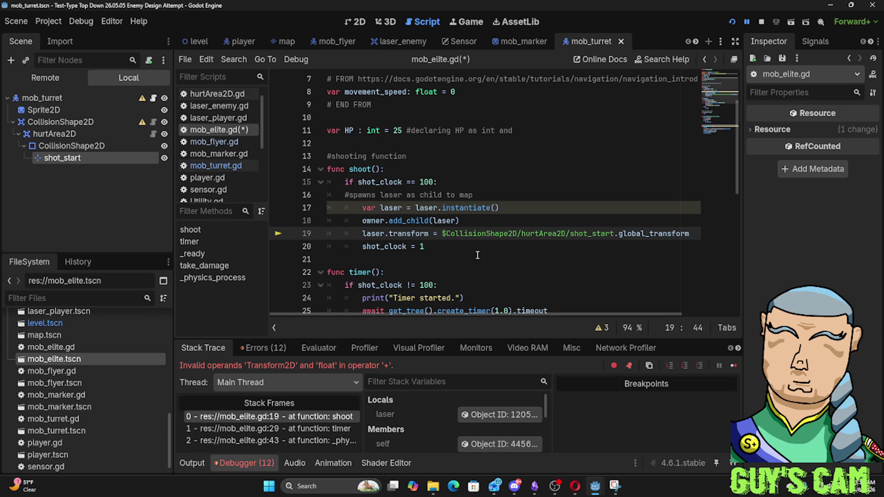
# Compare mob_turret.gd's shoot code against mob_elite.gd's laser spawn code
pyautogui.click(215, 166)
pyautogui.scroll(-1, 423, 225)
pyautogui.scroll(-1, 423, 225)
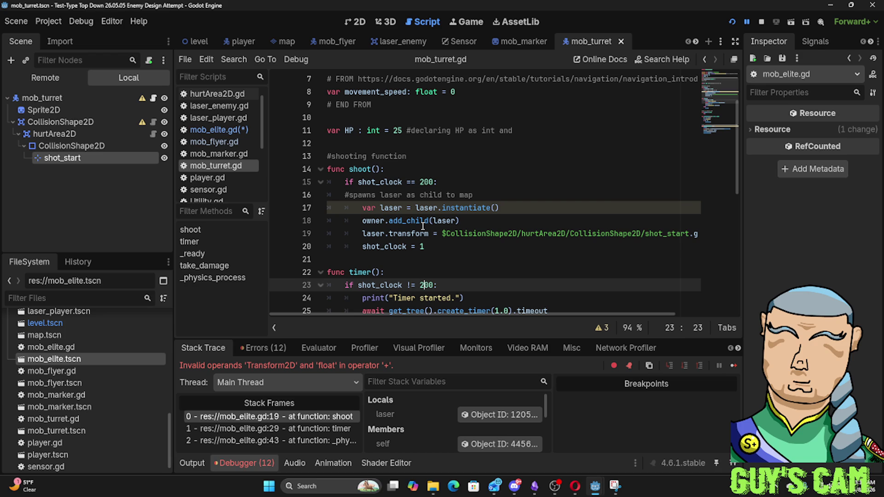
pyautogui.scroll(-7, 423, 226)
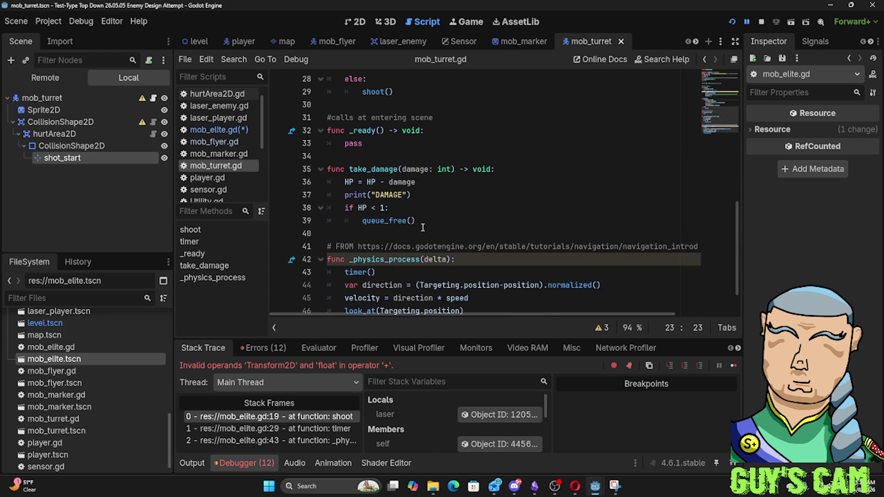
pyautogui.scroll(-1, 423, 228)
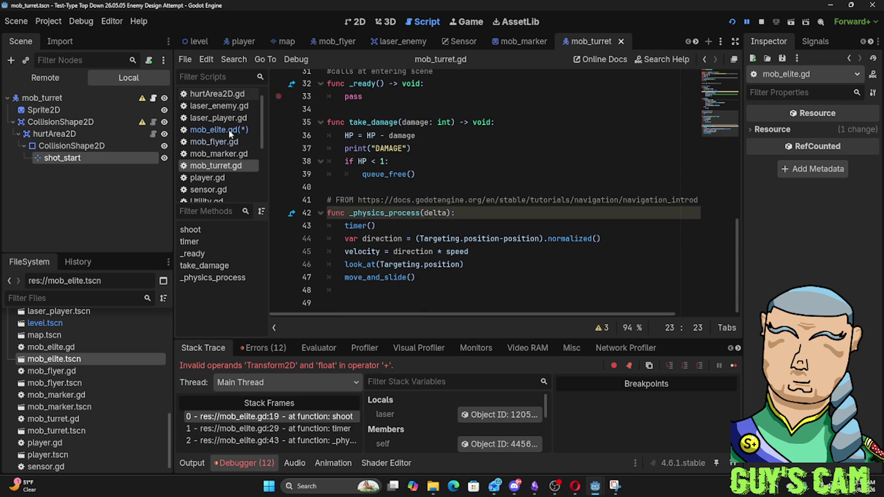
pyautogui.click(215, 129)
pyautogui.scroll(-8, 437, 232)
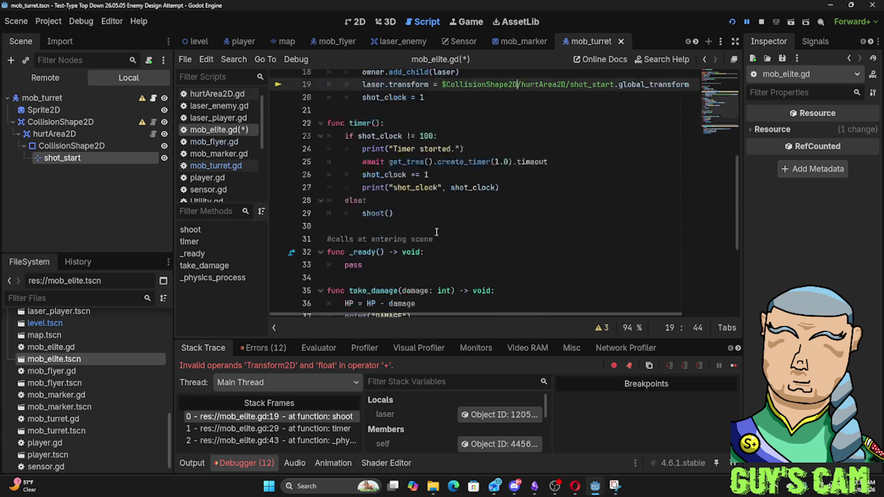
pyautogui.scroll(-1, 436, 231)
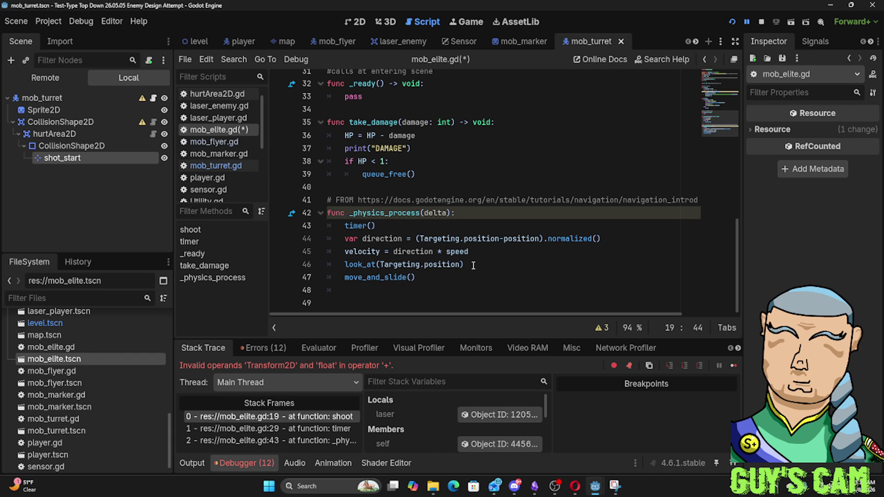
pyautogui.click(223, 166)
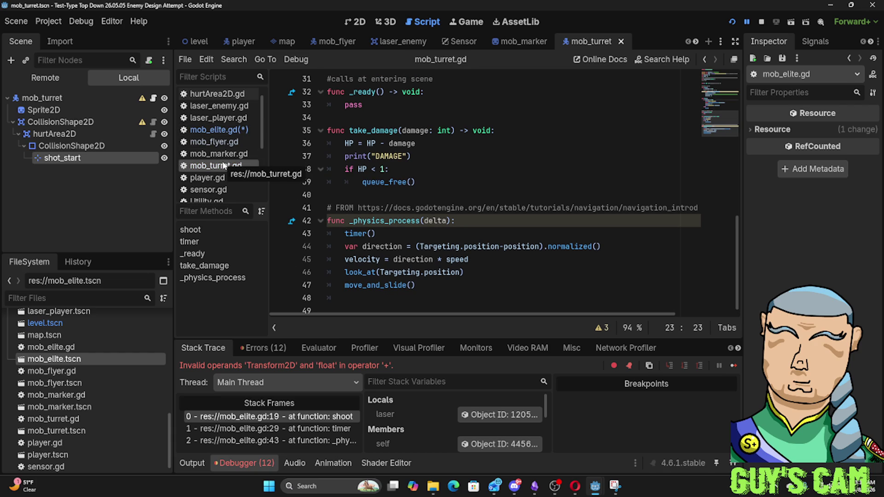
pyautogui.scroll(4, 443, 191)
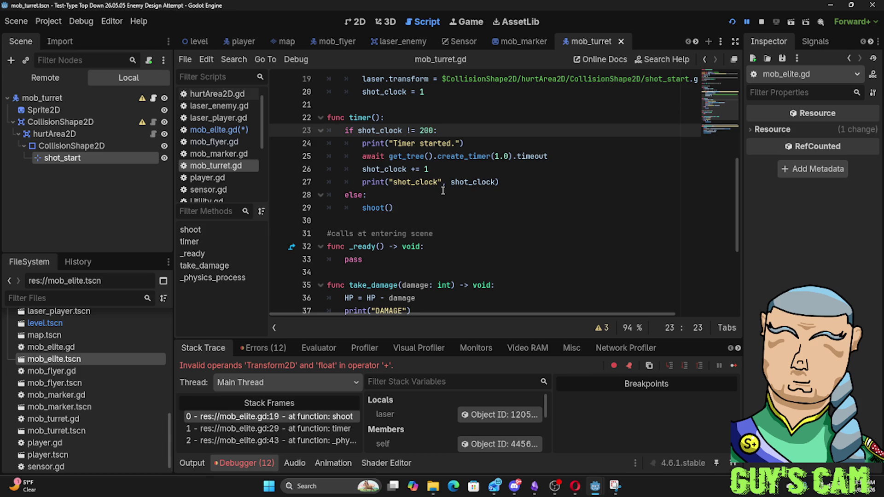
pyautogui.scroll(3, 443, 190)
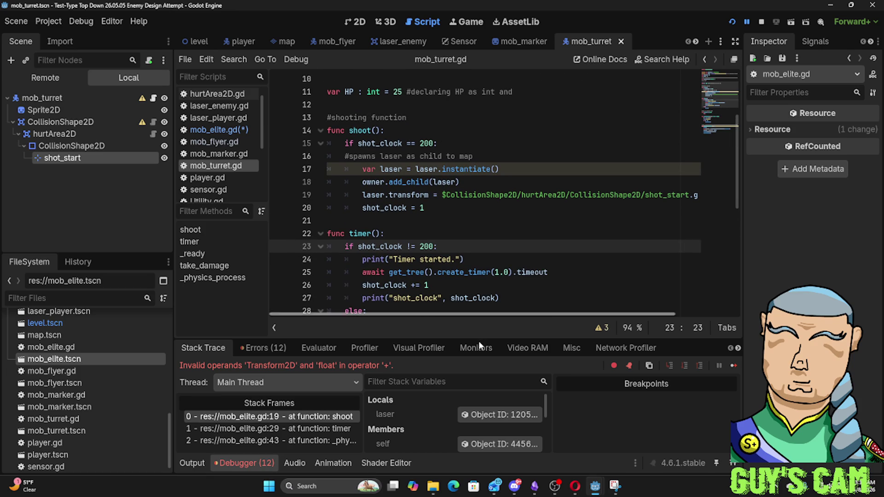
pyautogui.moveTo(497, 314)
pyautogui.mouseDown()
pyautogui.moveTo(618, 308)
pyautogui.moveTo(510, 302)
pyautogui.moveTo(637, 308)
pyautogui.mouseUp()
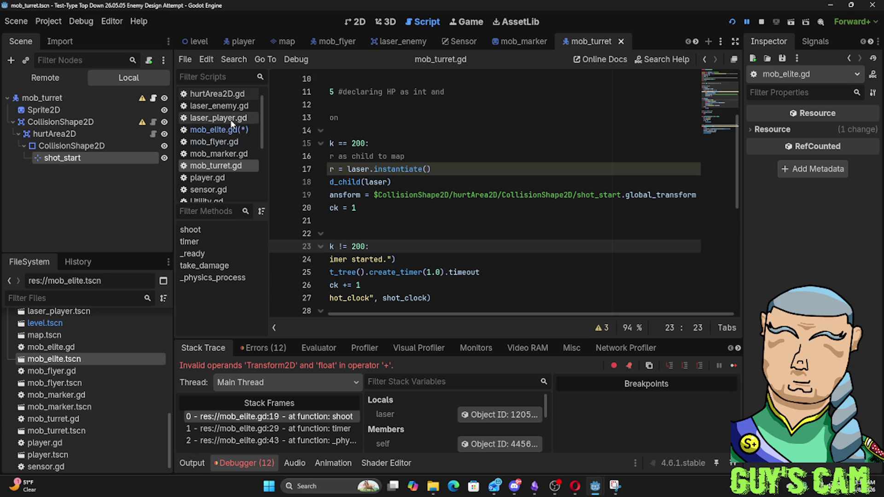
pyautogui.scroll(-1, 216, 161)
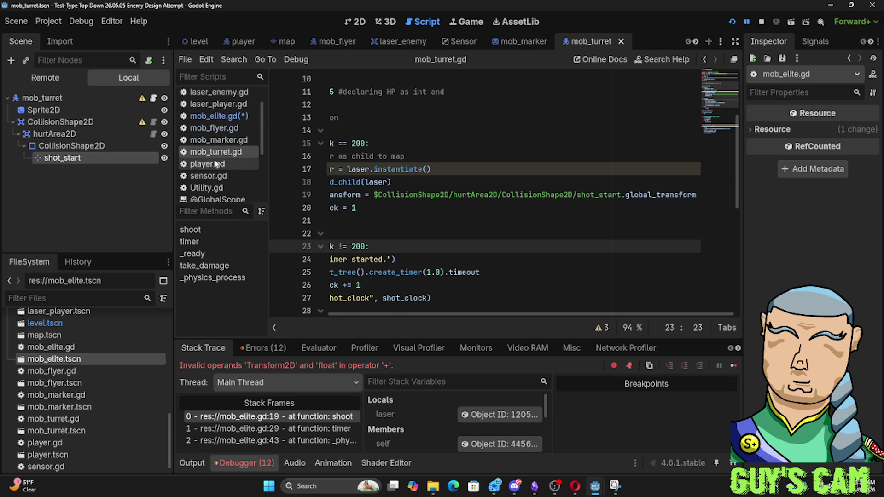
pyautogui.click(216, 164)
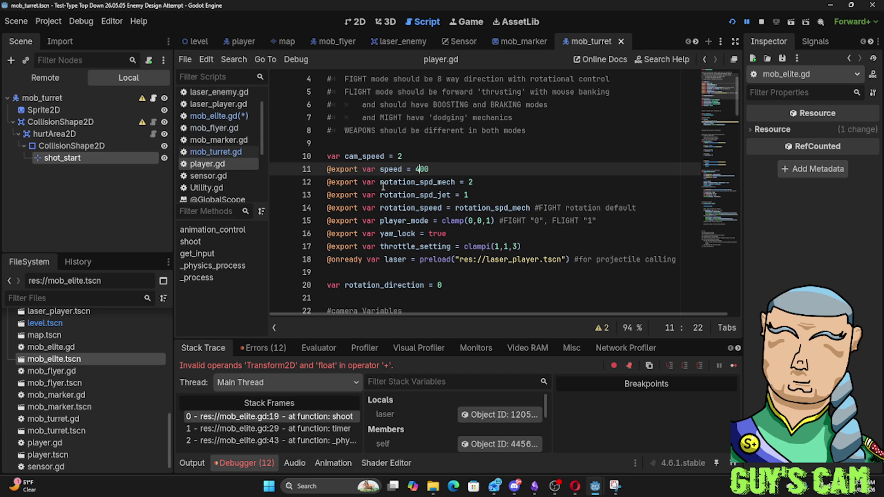
pyautogui.scroll(-9, 383, 186)
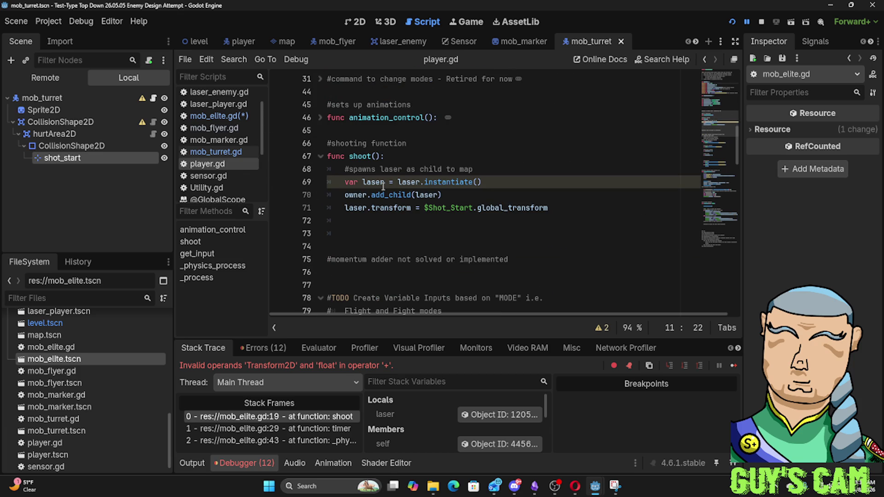
pyautogui.scroll(-20, 382, 187)
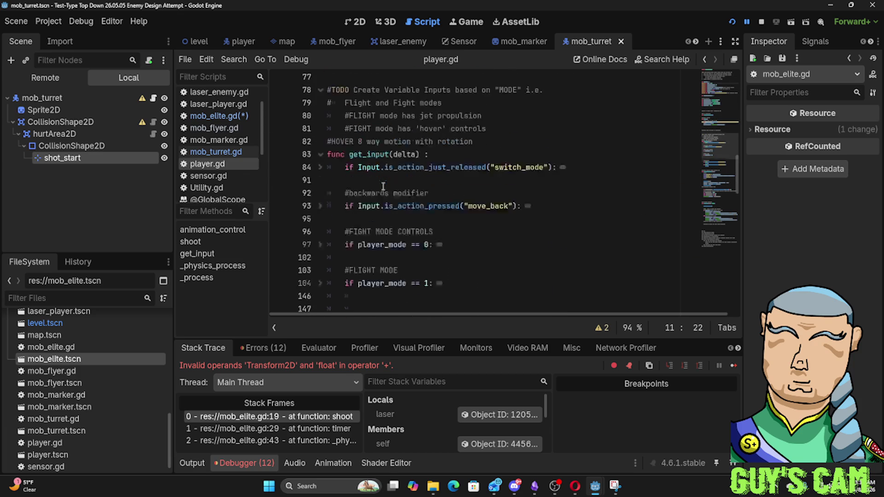
pyautogui.moveTo(383, 190)
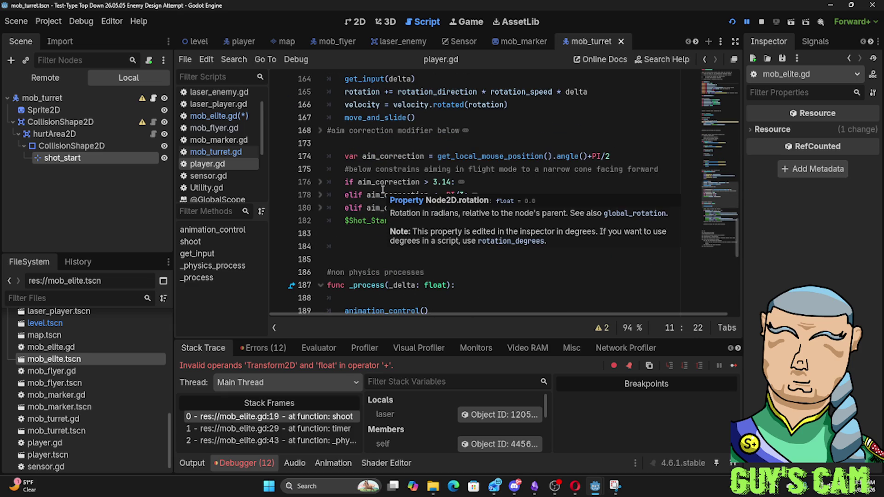
pyautogui.scroll(-2, 365, 247)
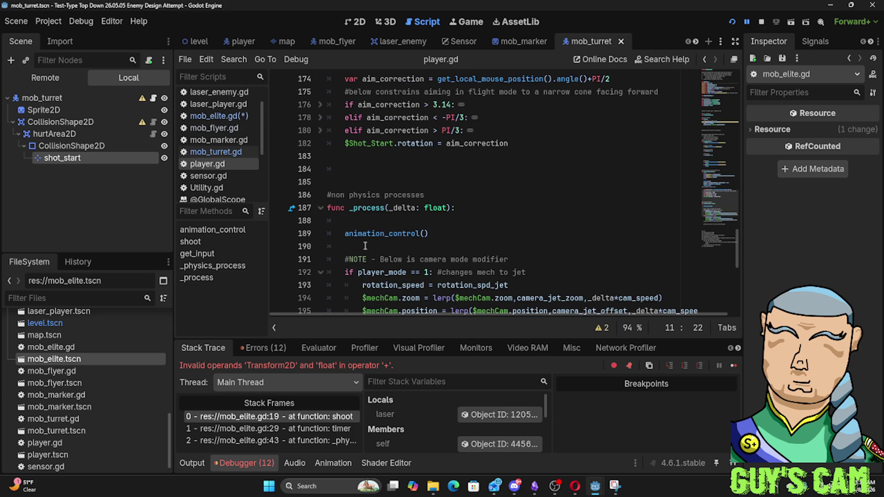
pyautogui.scroll(2, 365, 246)
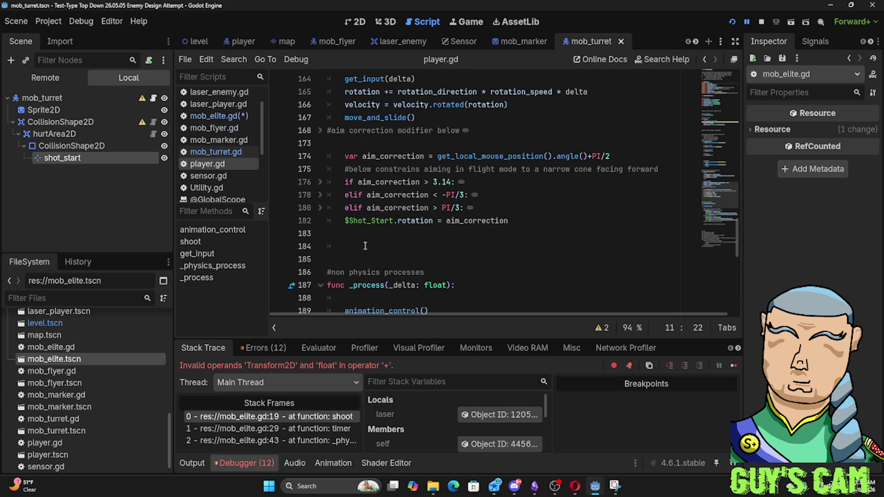
pyautogui.moveTo(345, 221); pyautogui.dragTo(435, 223)
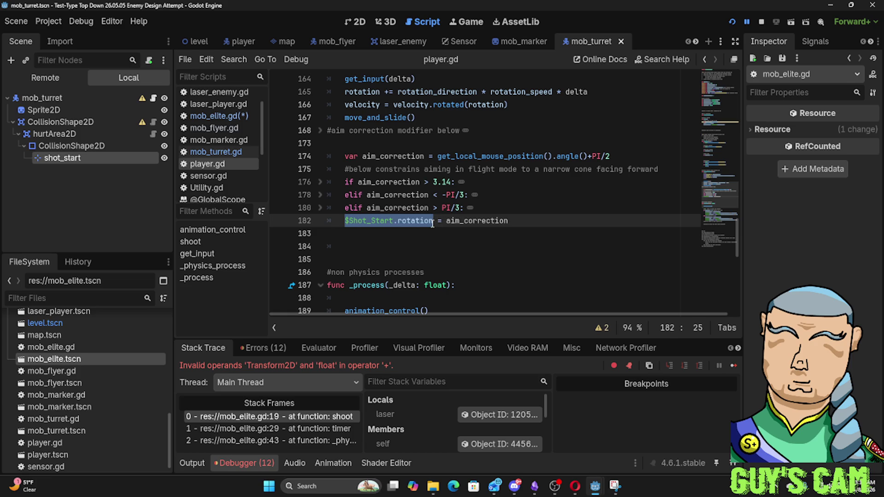
pyautogui.press('BackSpace')
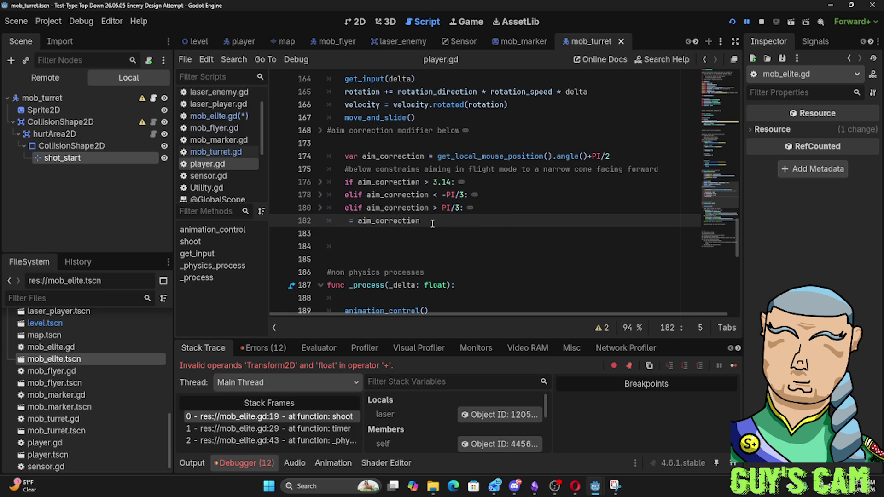
pyautogui.hotkey('ctrl', 'z')
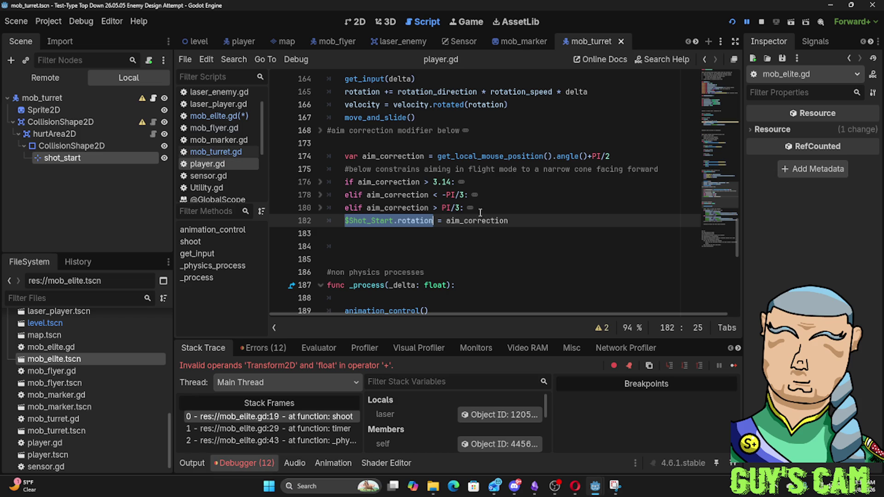
pyautogui.moveTo(592, 220); pyautogui.dragTo(305, 193)
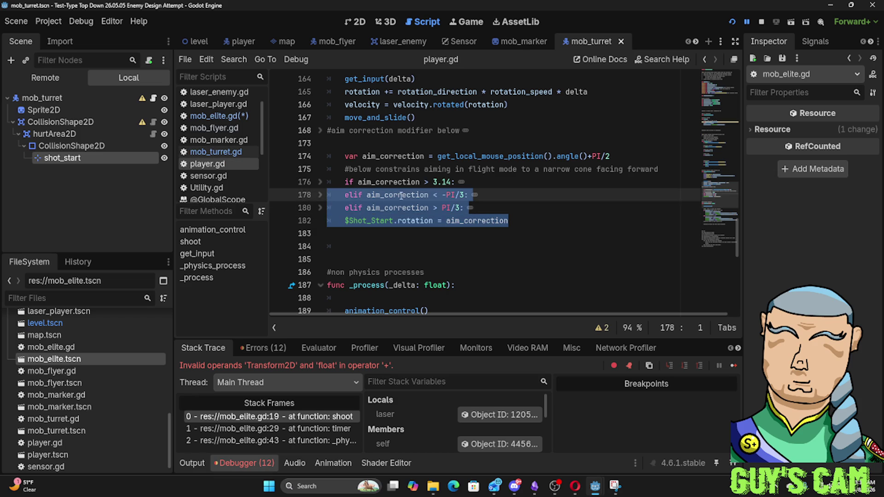
# Scroll back and forth through player.gd to review the aiming code
pyautogui.scroll(-2, 408, 194)
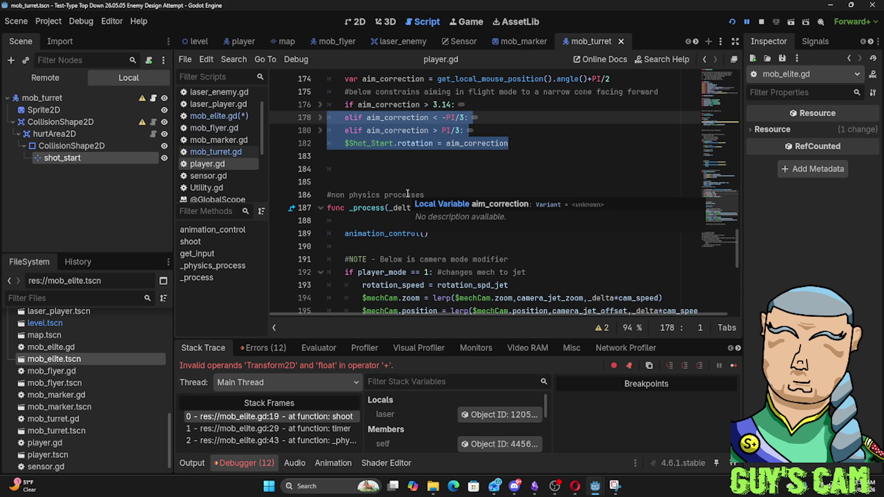
pyautogui.scroll(8, 408, 194)
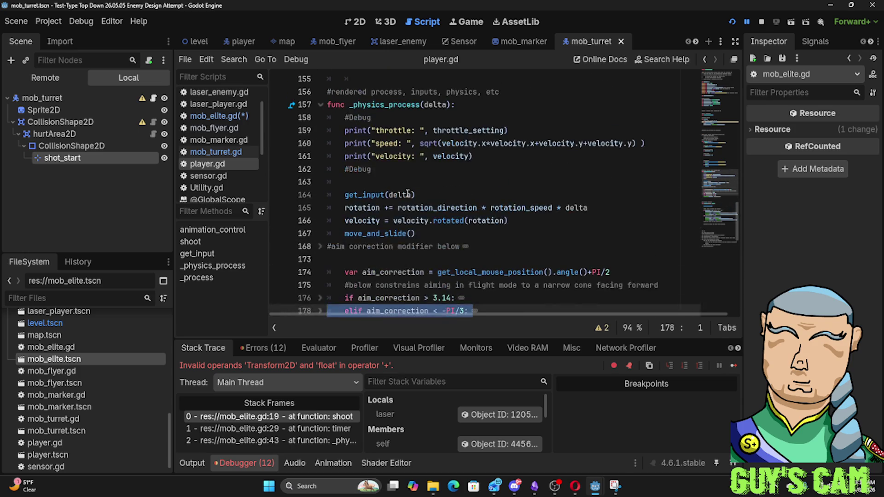
pyautogui.scroll(1, 407, 193)
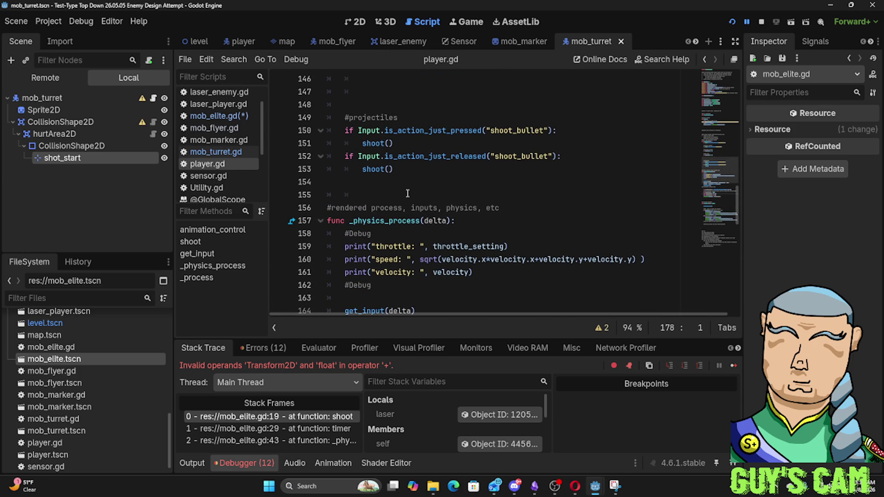
pyautogui.scroll(-5, 408, 194)
pyautogui.scroll(1, 409, 193)
pyautogui.scroll(1, 409, 193)
pyautogui.scroll(-1, 409, 193)
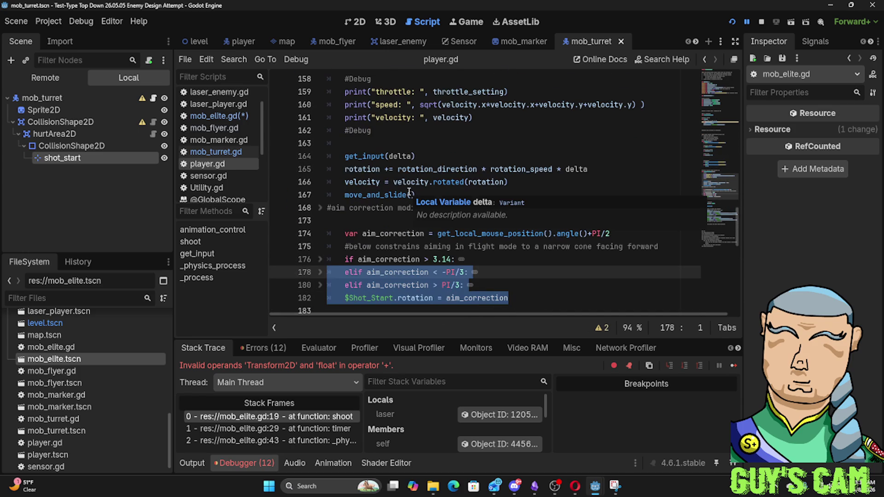
pyautogui.scroll(-1, 409, 192)
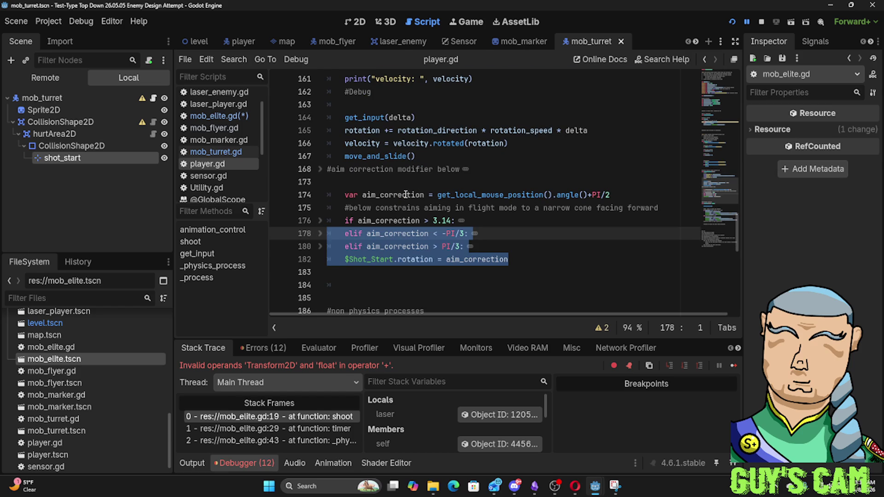
pyautogui.scroll(-3, 390, 203)
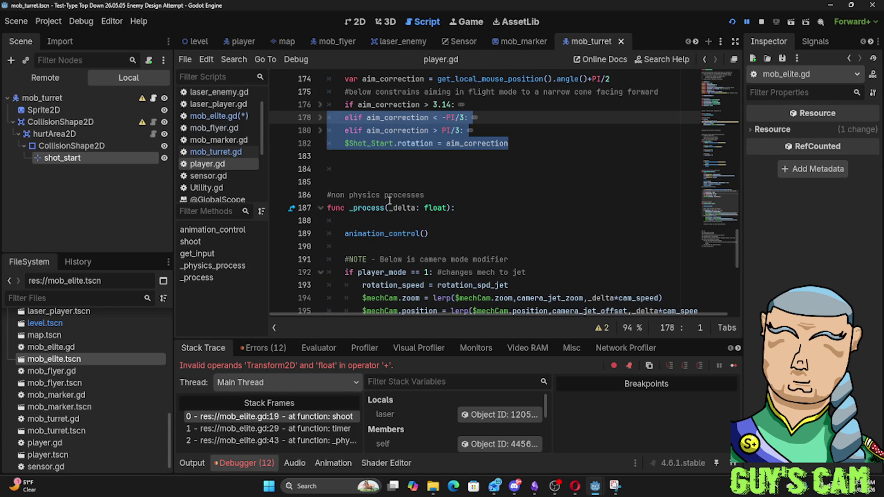
pyautogui.scroll(-4, 389, 201)
pyautogui.scroll(10, 391, 199)
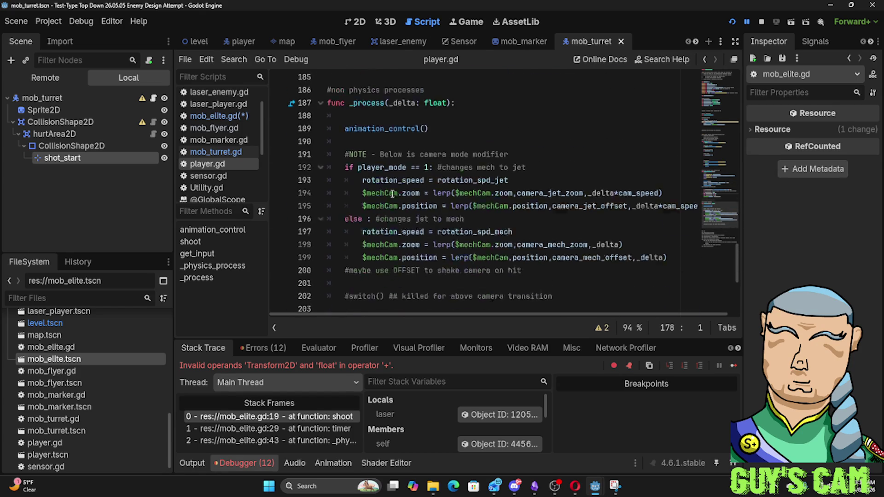
pyautogui.scroll(2, 395, 194)
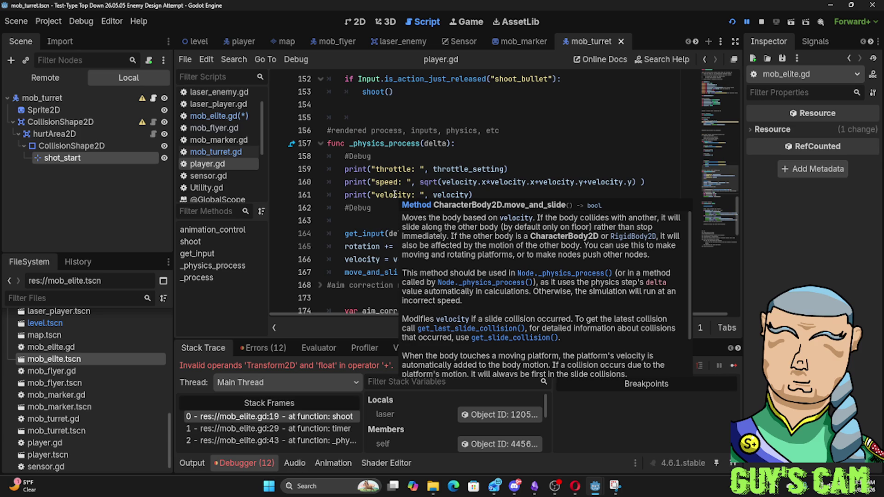
pyautogui.scroll(-2, 394, 195)
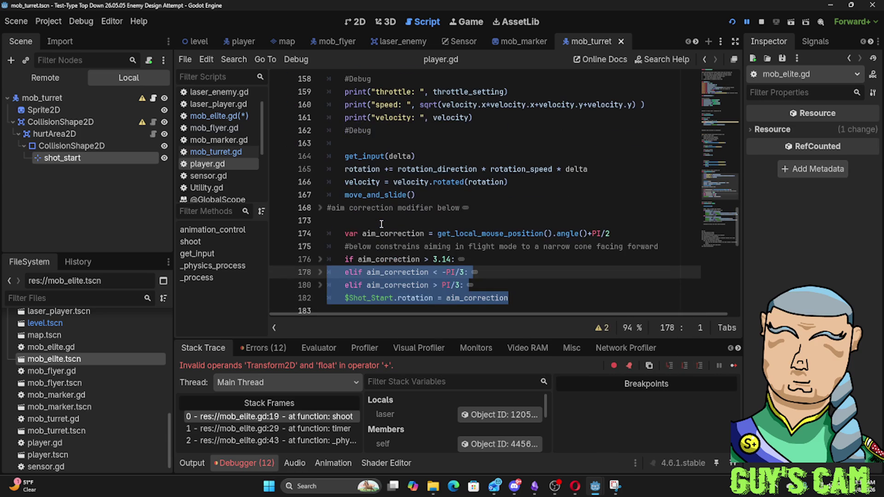
pyautogui.scroll(7, 381, 224)
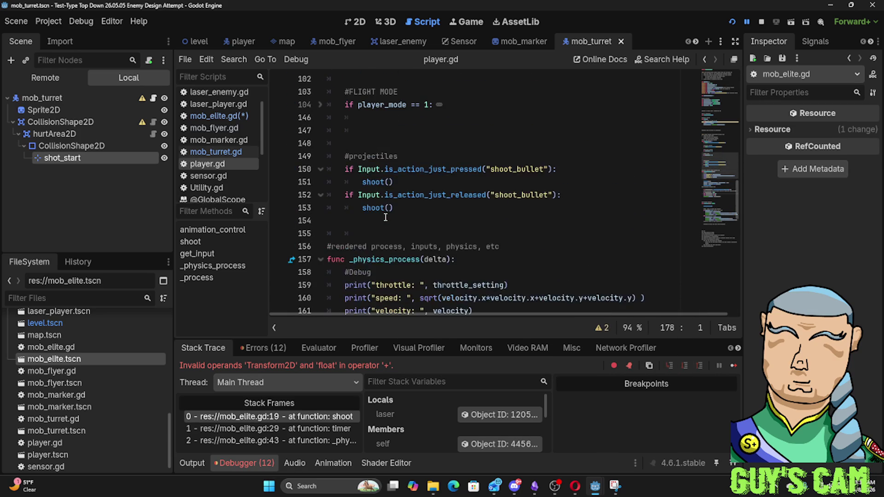
pyautogui.scroll(3, 387, 215)
pyautogui.scroll(-10, 388, 213)
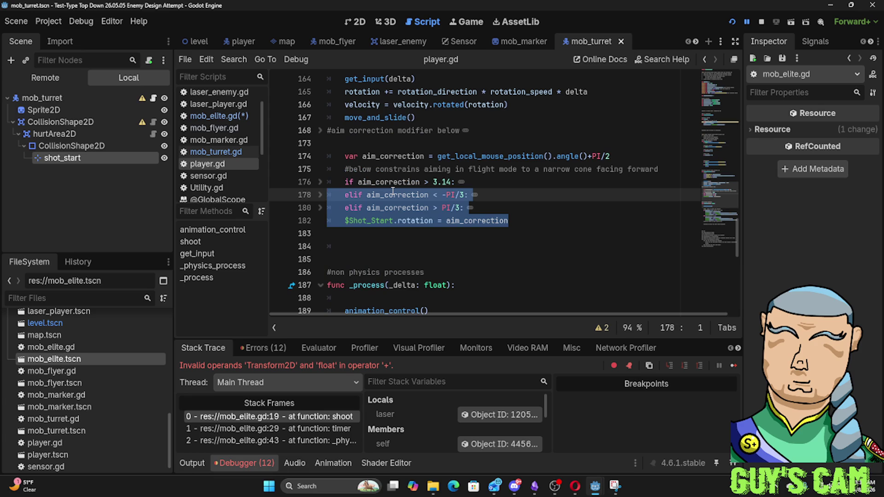
# Highlight the aim_correction block on lines 174–182, then clear the selection at line 180
pyautogui.click(508, 220)
pyautogui.moveTo(508, 220); pyautogui.dragTo(310, 158)
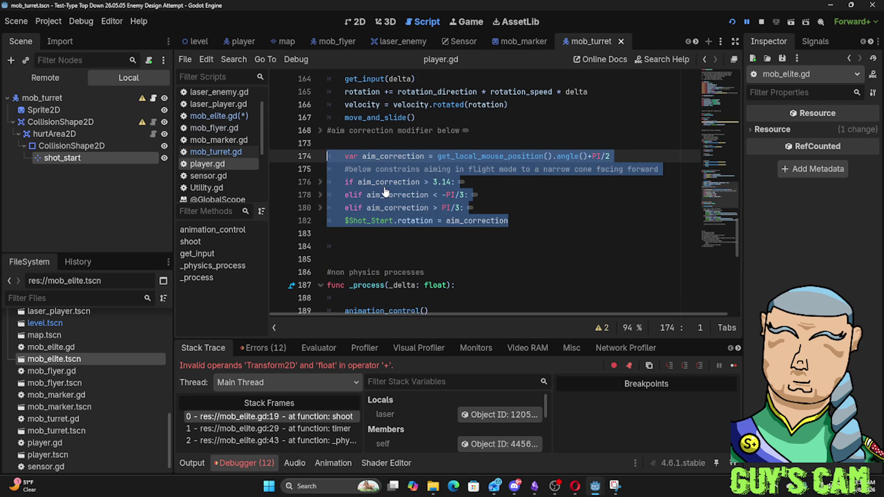
pyautogui.click(341, 261)
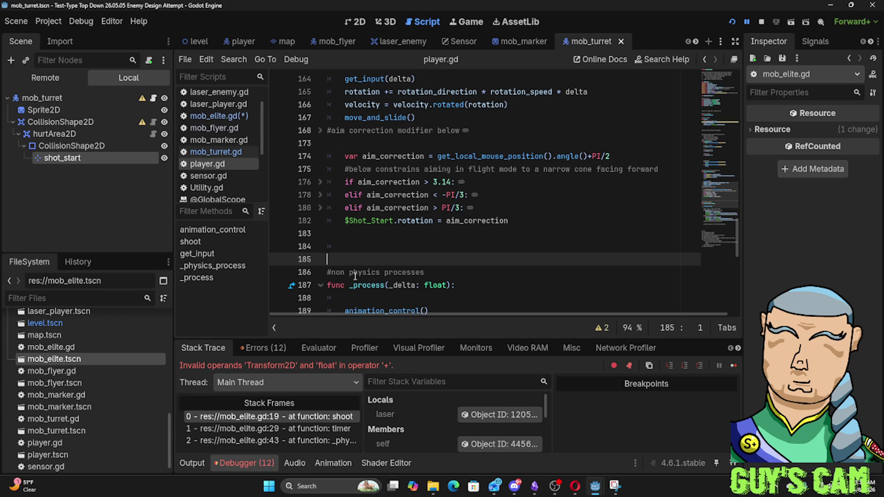
pyautogui.click(548, 208)
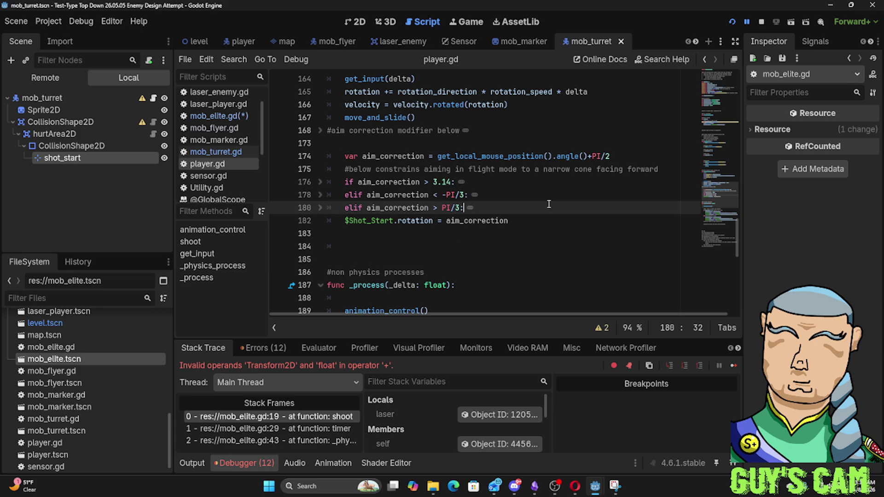
# Scroll up to func shoot(), where the laser gets $Shot_Start.global_transform
pyautogui.scroll(3, 514, 198)
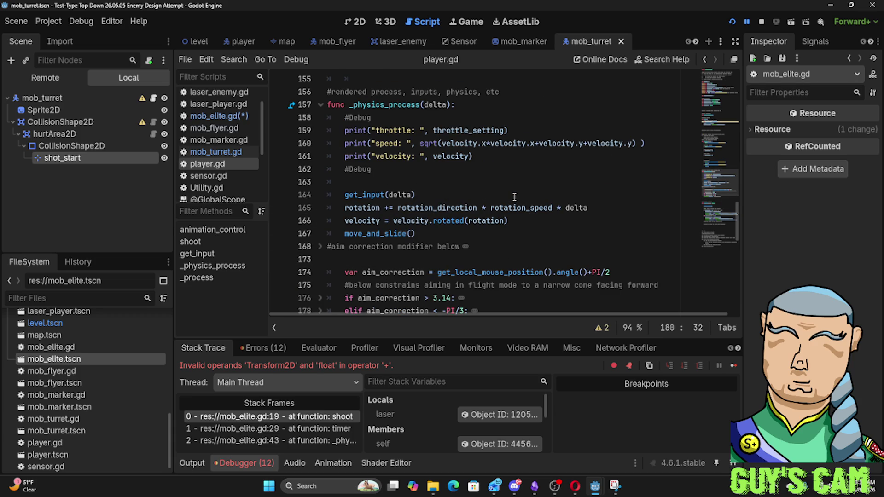
pyautogui.scroll(-1, 514, 197)
pyautogui.scroll(2, 502, 191)
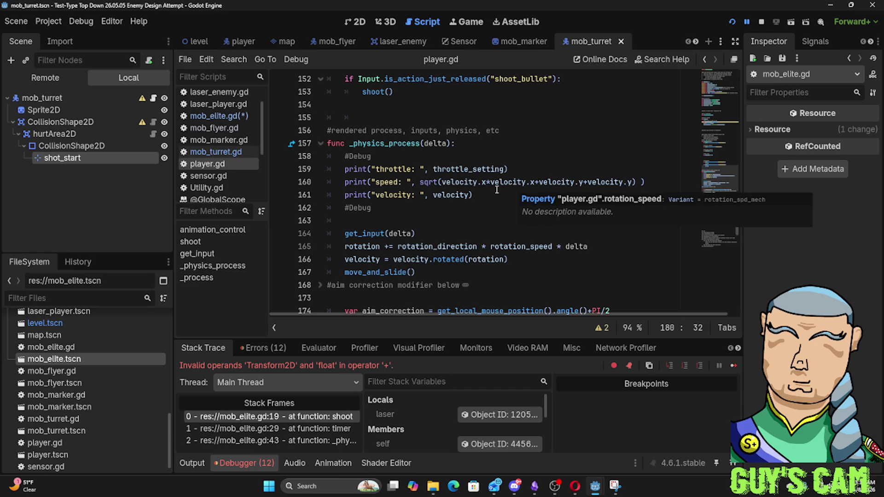
pyautogui.scroll(1, 493, 189)
pyautogui.scroll(4, 493, 190)
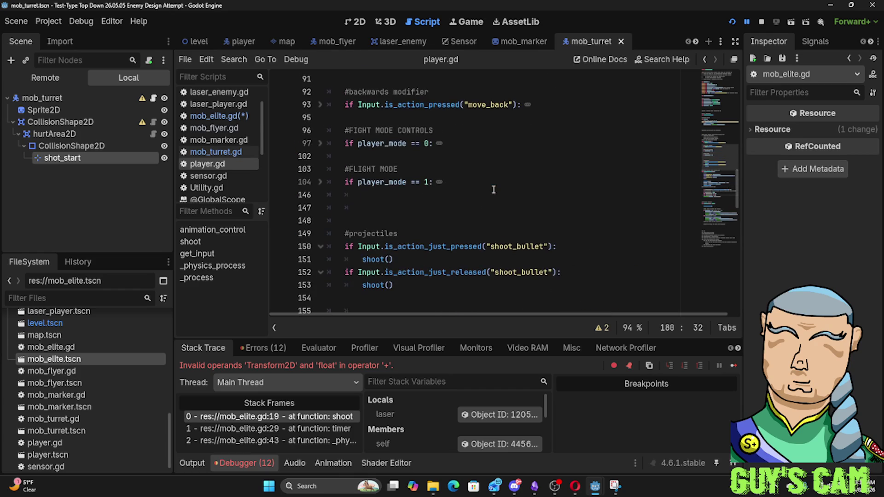
pyautogui.scroll(6, 493, 189)
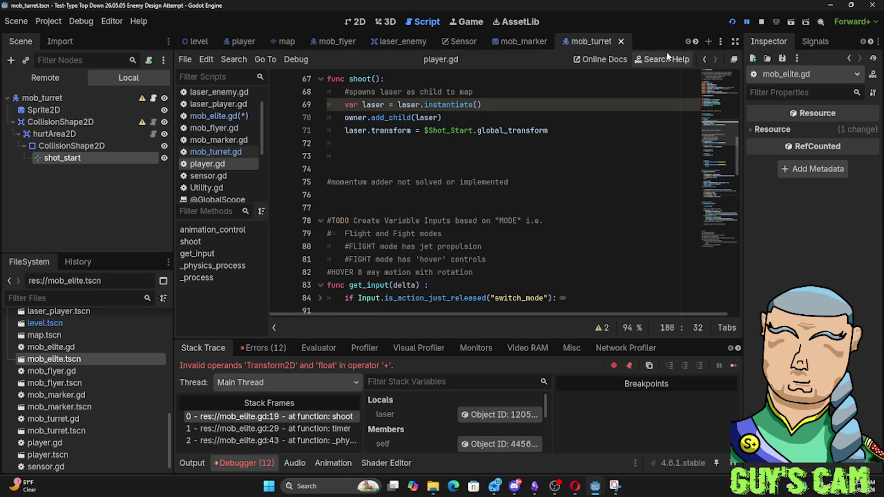
pyautogui.click(695, 41)
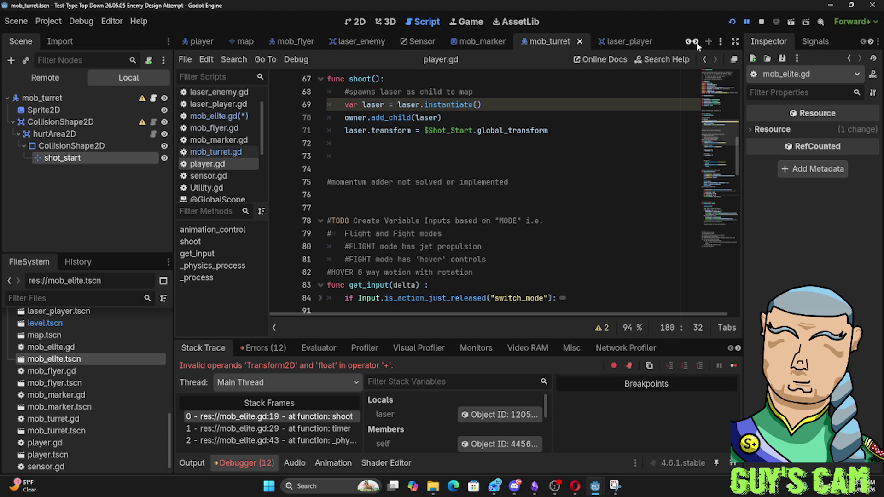
# Switch to the mob_elite scene tab and view it in 2D, with shot_start at (46, 0)
pyautogui.click(696, 42)
pyautogui.click(628, 43)
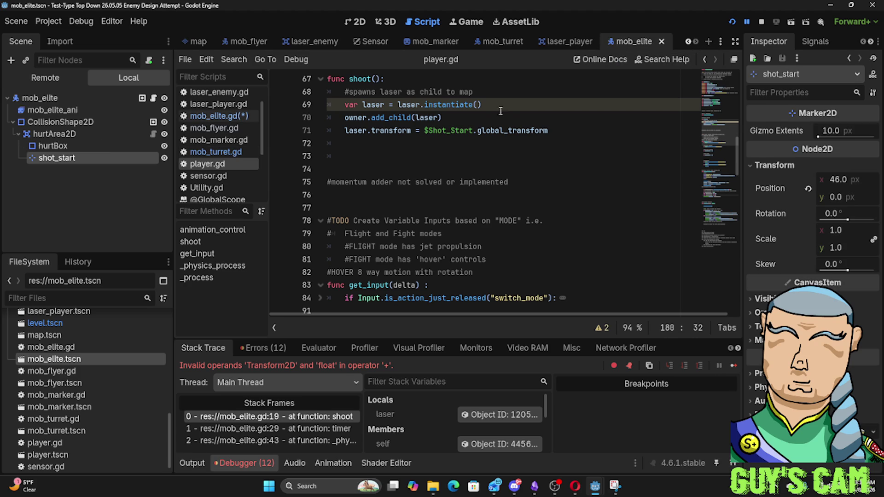
pyautogui.click(363, 26)
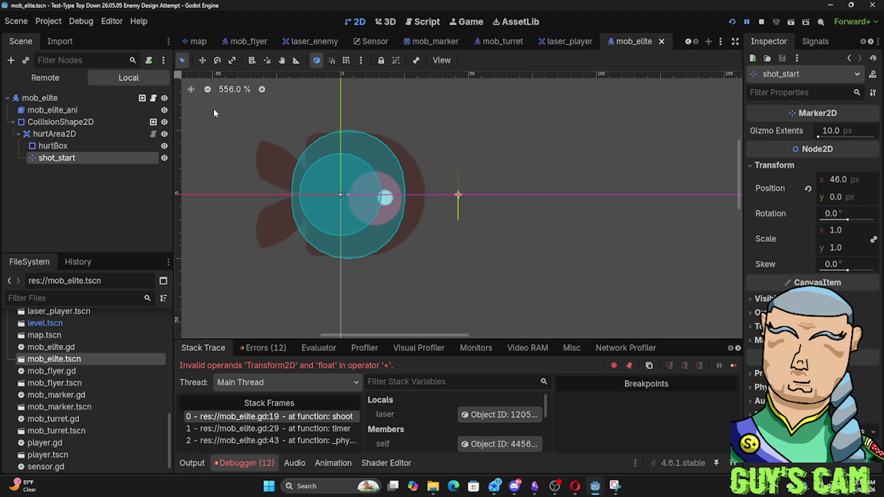
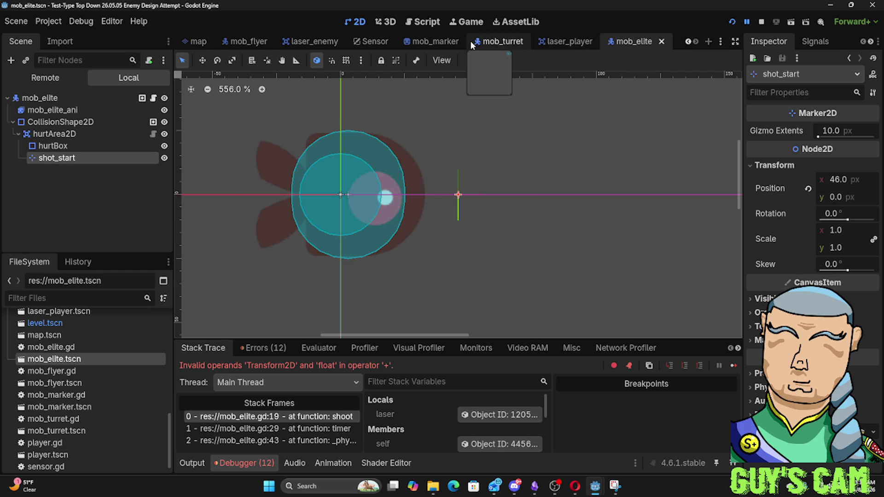
# Show the mob_turret scene's script view and shrink the editor into a floating window
pyautogui.click(495, 42)
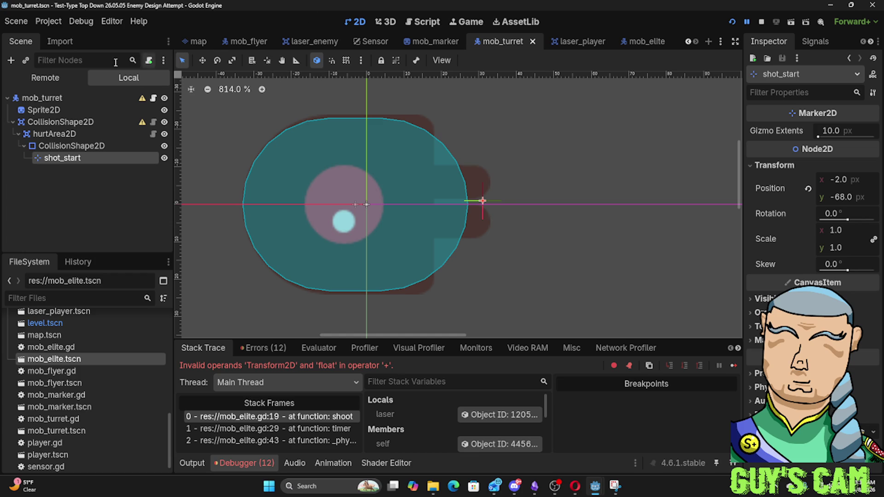
pyautogui.click(422, 21)
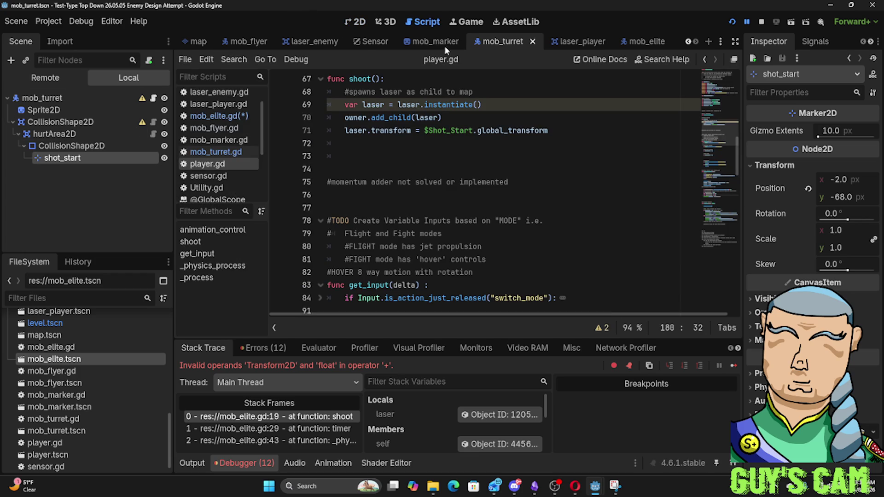
pyautogui.moveTo(503, 5); pyautogui.dragTo(723, 50)
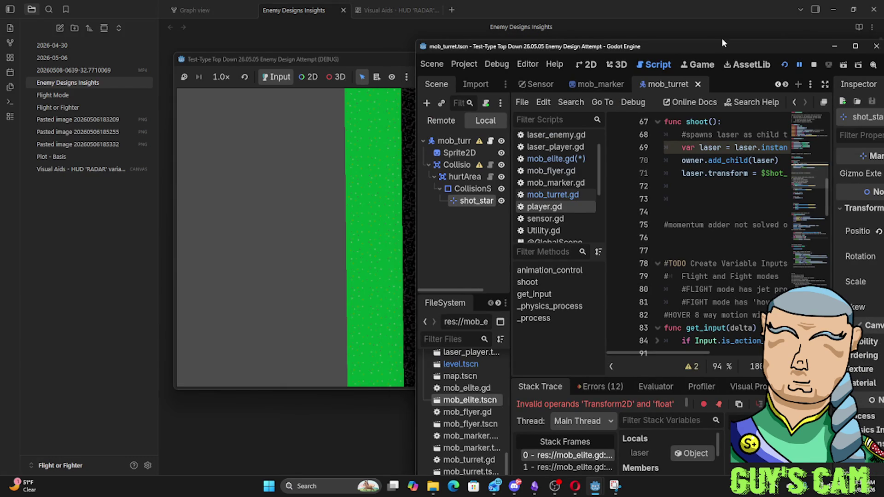
# Review the Enemy Designs Insights note in Obsidian, close the running game window, and return to Godot
pyautogui.click(730, 35)
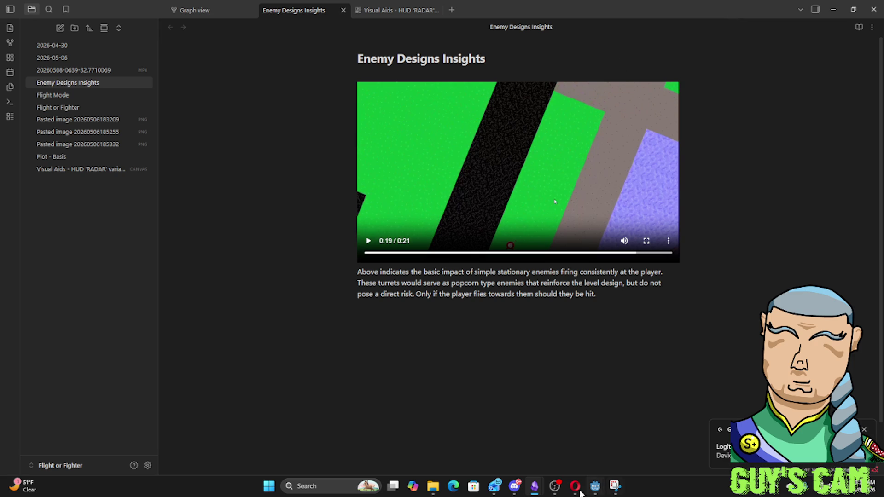
pyautogui.moveTo(539, 489)
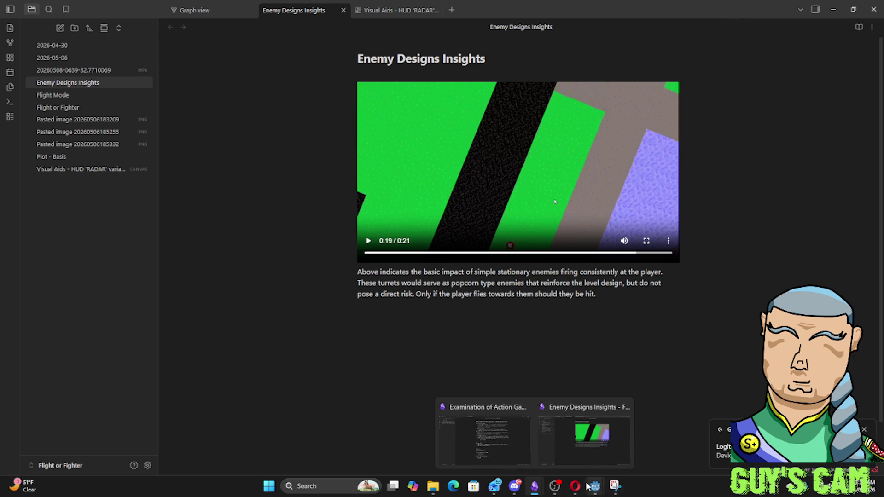
pyautogui.moveTo(594, 486)
pyautogui.click(663, 438)
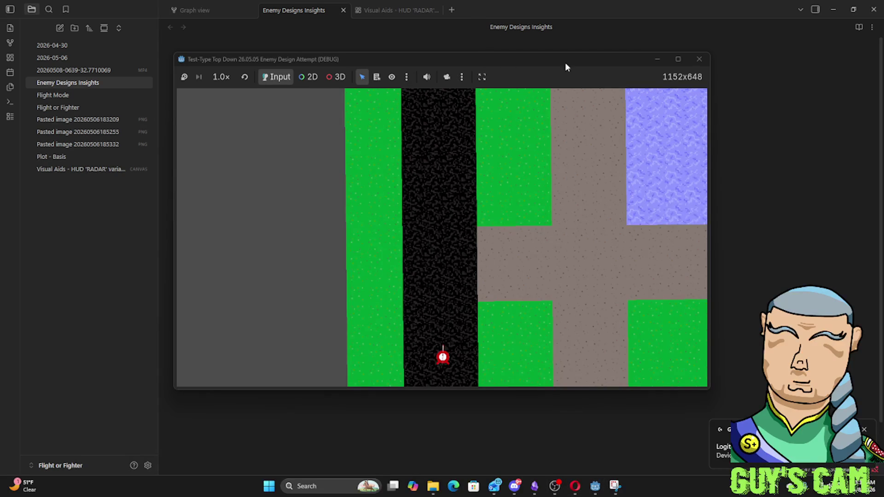
pyautogui.click(717, 69)
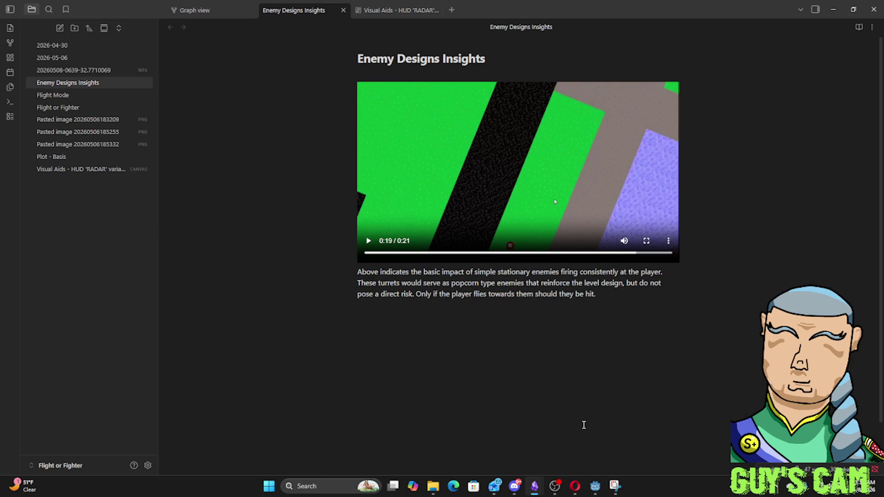
pyautogui.click(594, 486)
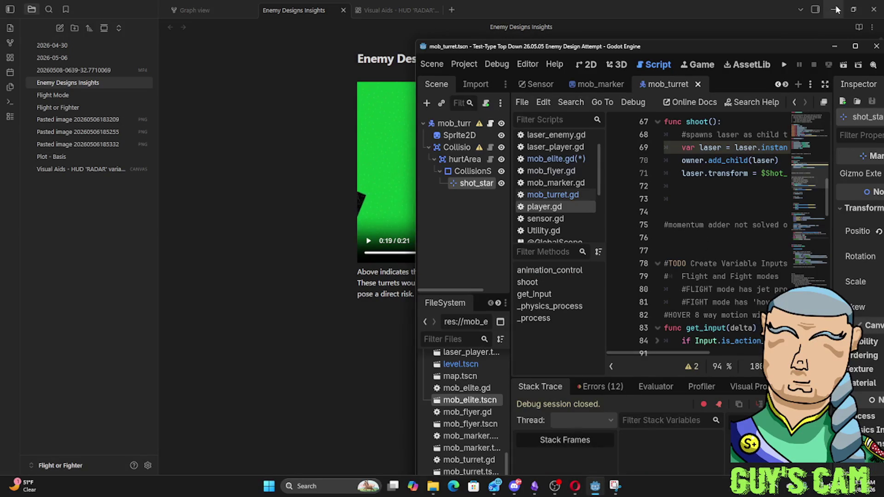
# Maximize the editor and play-test the game, flying the player past firing turrets, then stop it
pyautogui.click(861, 51)
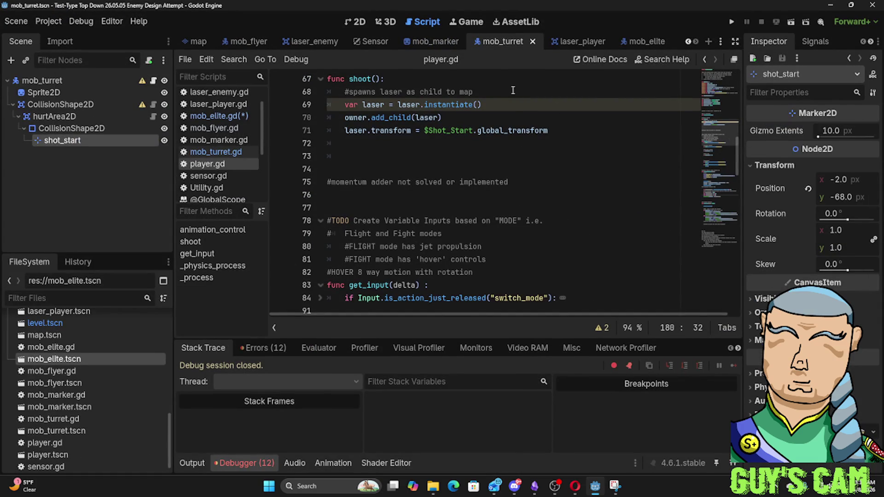
pyautogui.press('F5')
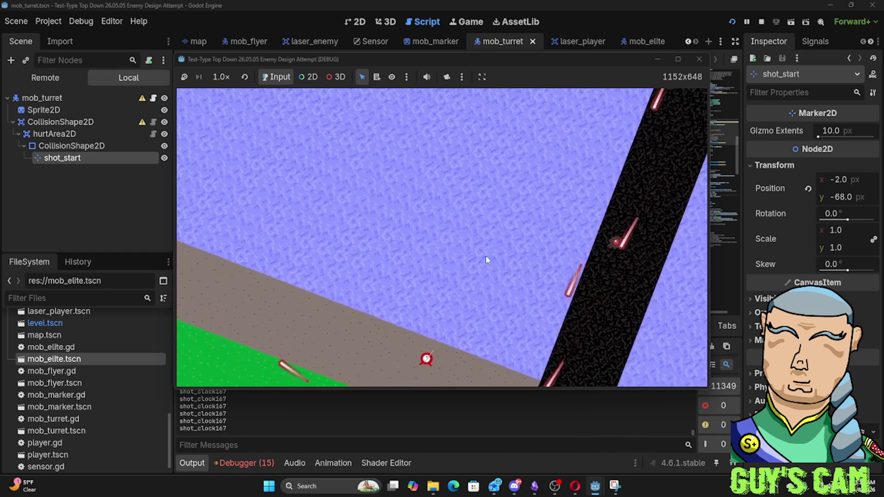
pyautogui.click(699, 59)
pyautogui.press('F5')
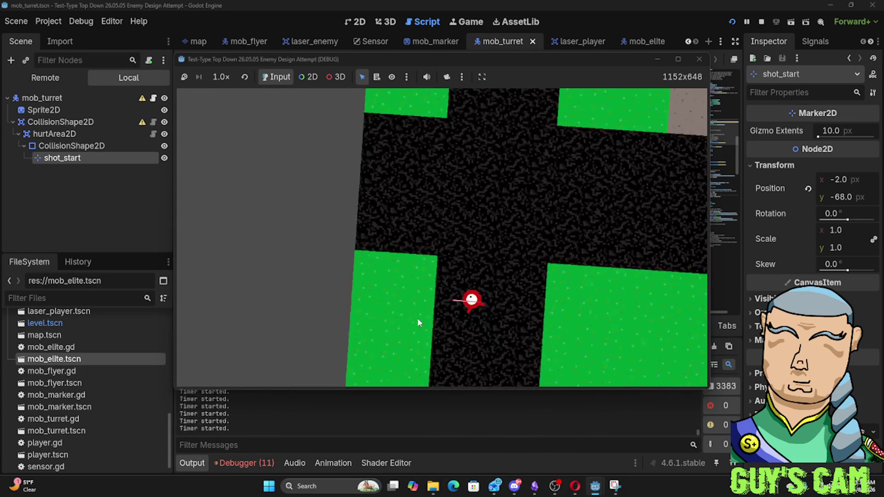
pyautogui.press('w')
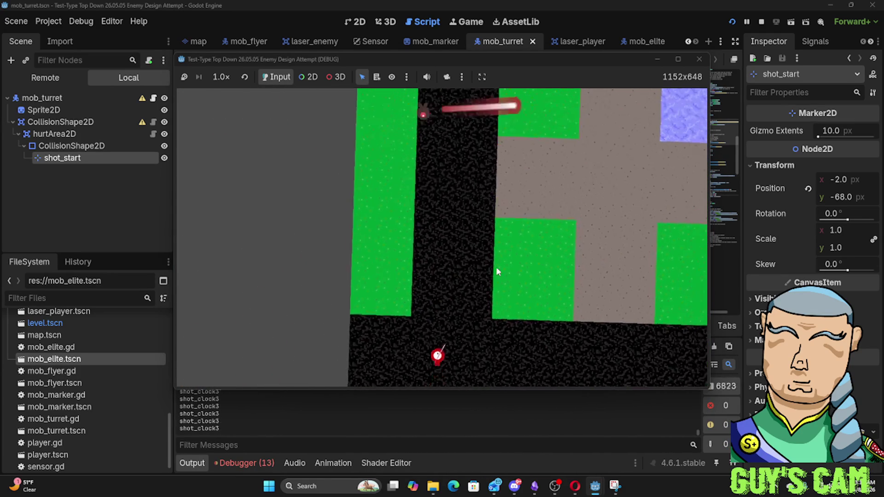
pyautogui.press('s')
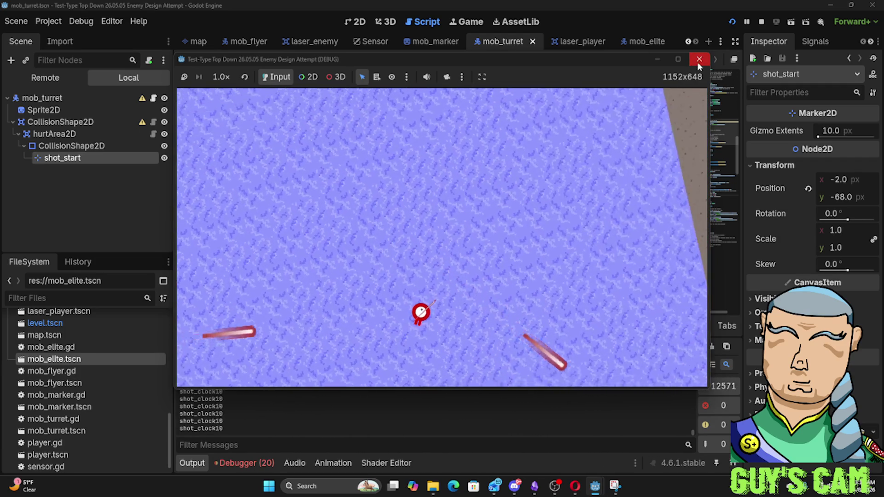
pyautogui.click(696, 62)
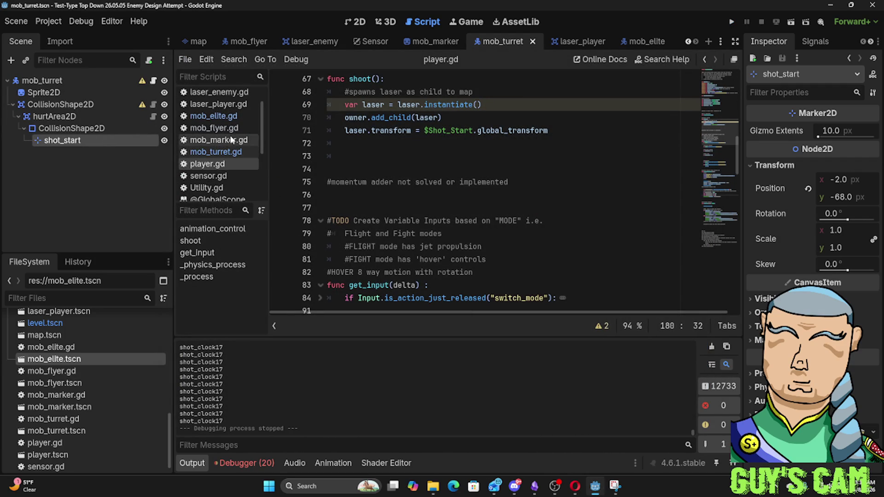
# Remove the stray space before -position on line 44 of mob_elite.gd
pyautogui.click(215, 116)
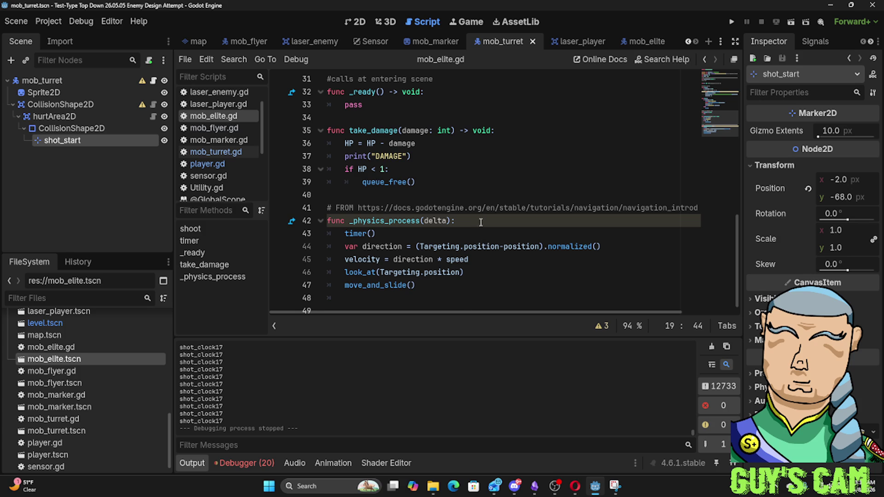
pyautogui.scroll(2, 481, 222)
pyautogui.scroll(-2, 481, 222)
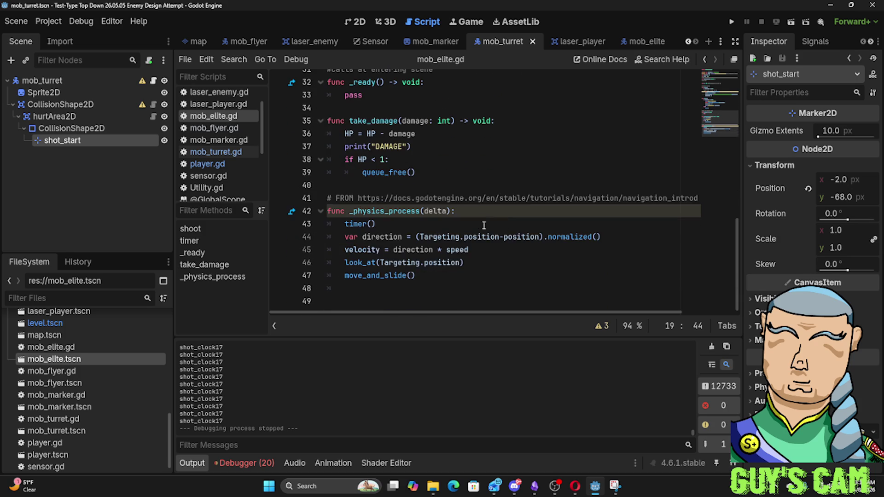
pyautogui.click(501, 237)
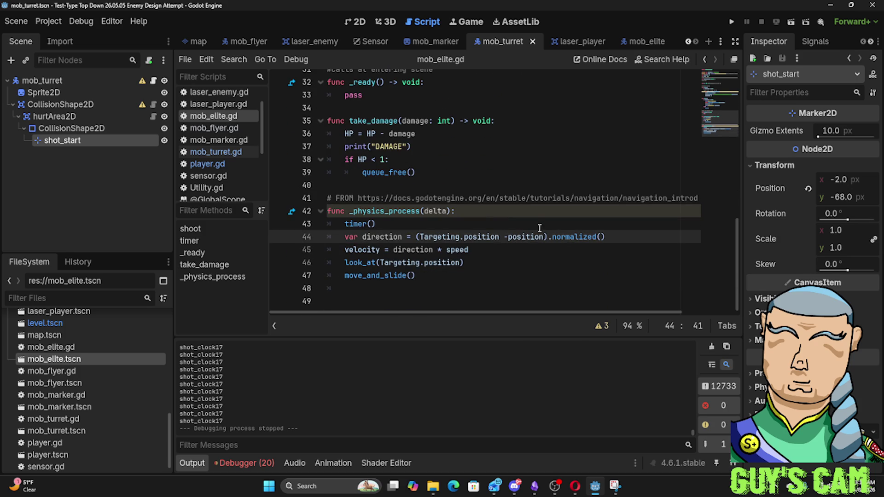
pyautogui.press('BackSpace')
# Look through the rest of the mob_elite.gd code, then open mob_turret.gd
pyautogui.scroll(1, 437, 170)
pyautogui.scroll(4, 433, 173)
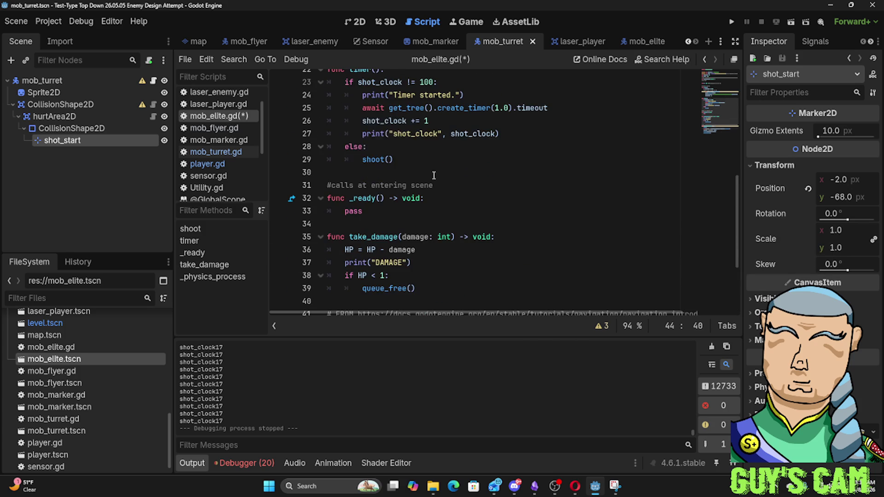
pyautogui.scroll(-3, 403, 191)
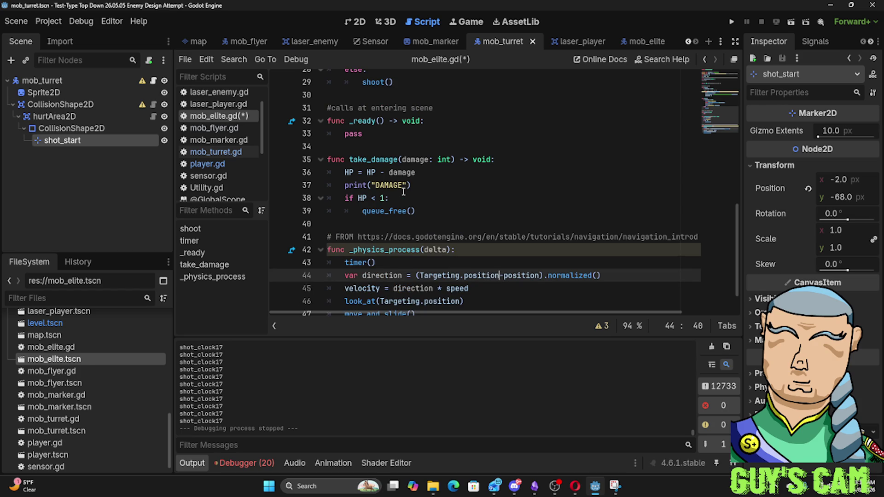
pyautogui.scroll(3, 403, 192)
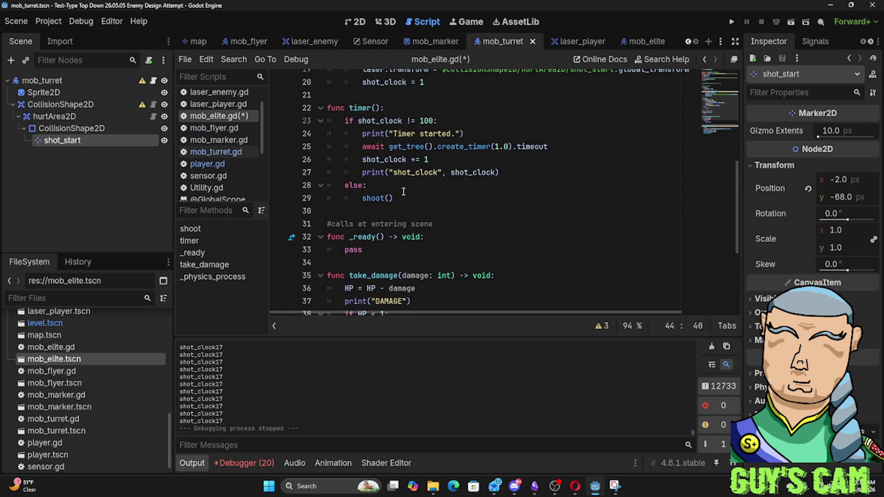
pyautogui.scroll(3, 402, 191)
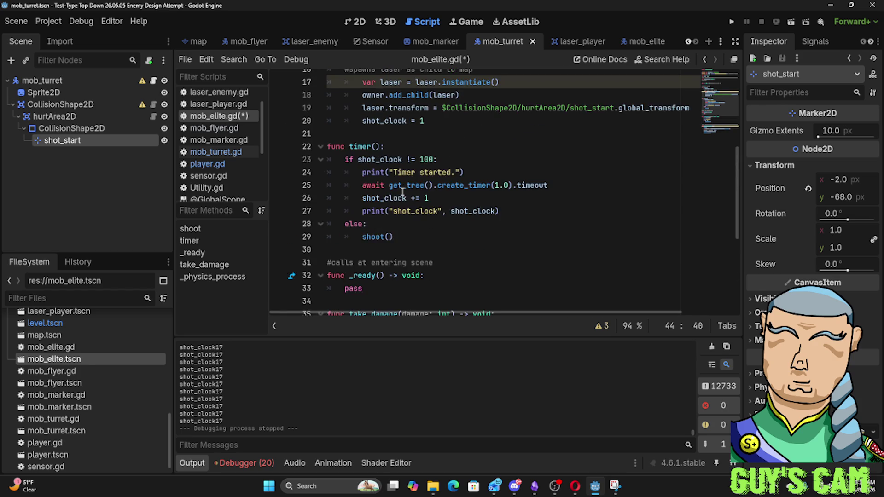
pyautogui.scroll(3, 402, 190)
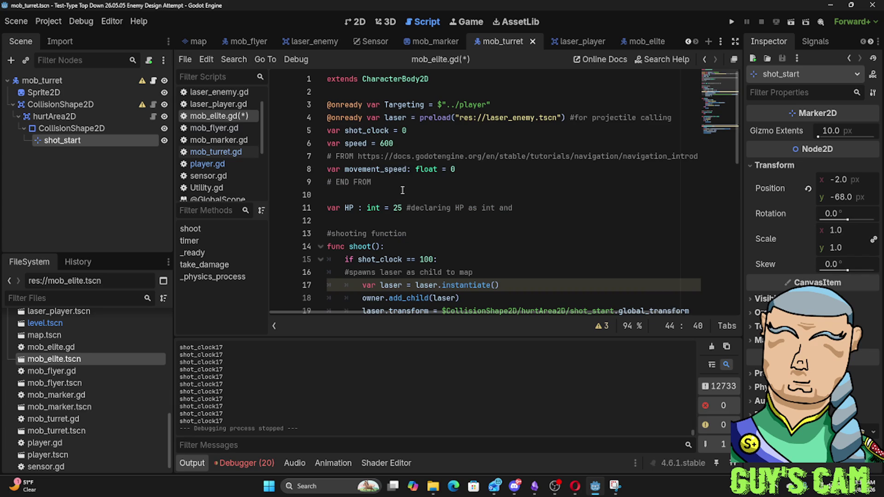
pyautogui.scroll(-2, 403, 190)
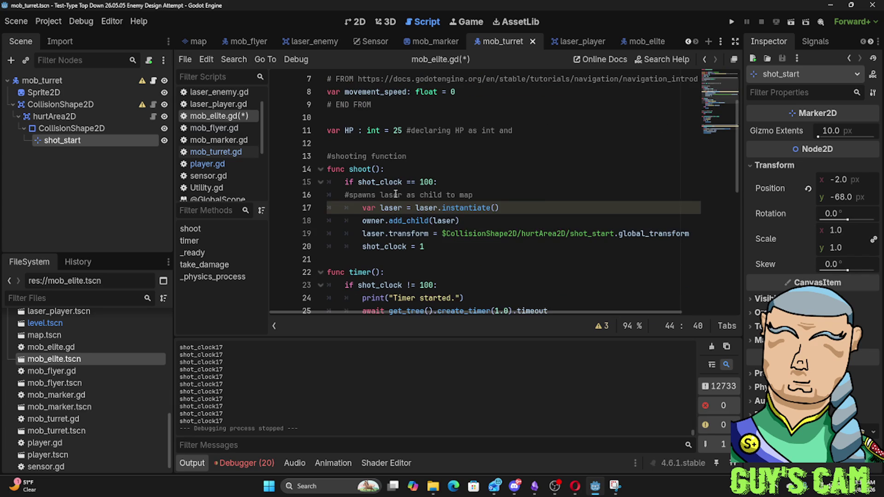
pyautogui.scroll(-1, 395, 194)
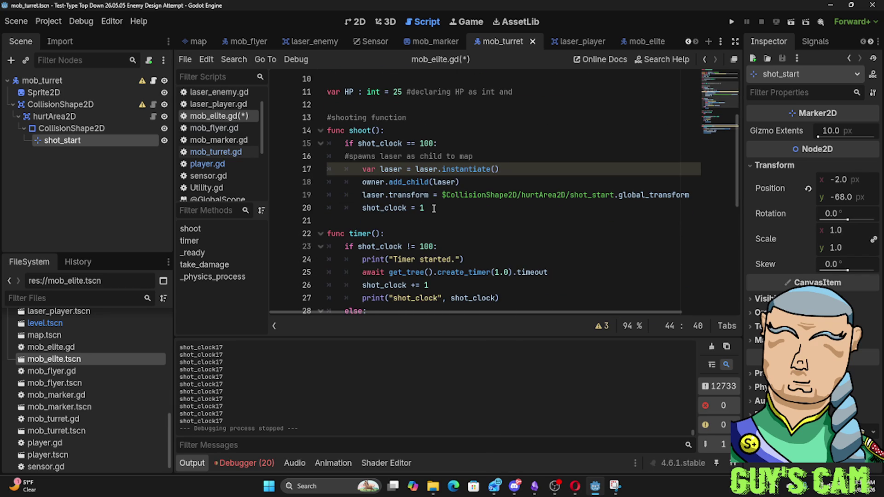
pyautogui.click(216, 152)
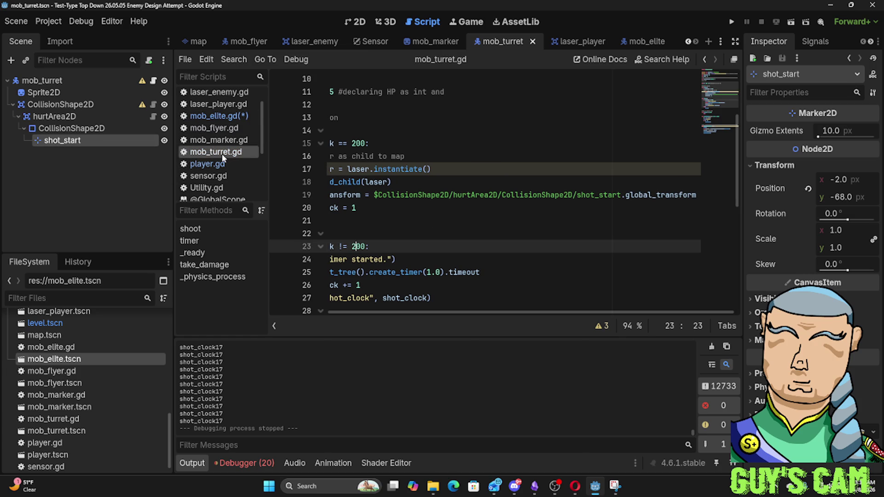
# In the mob_elite scene, move shot_start under the hurtBox node and run the game
pyautogui.click(637, 43)
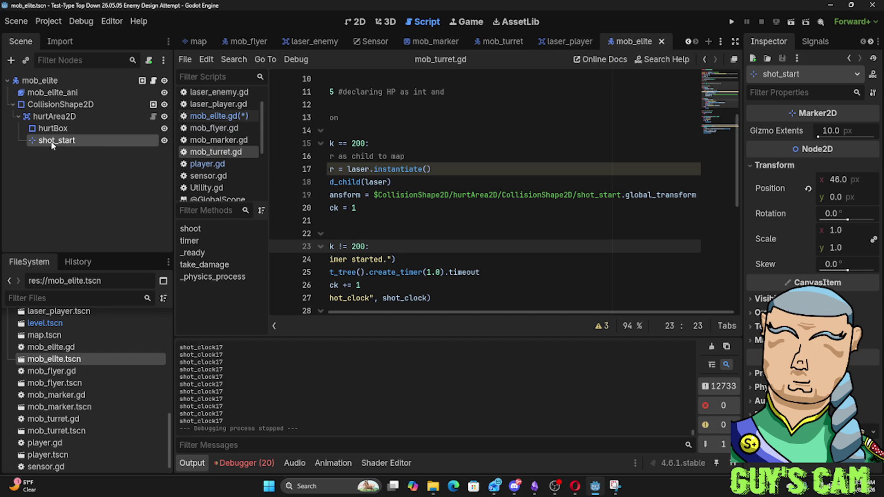
pyautogui.moveTo(52, 143); pyautogui.dragTo(64, 127)
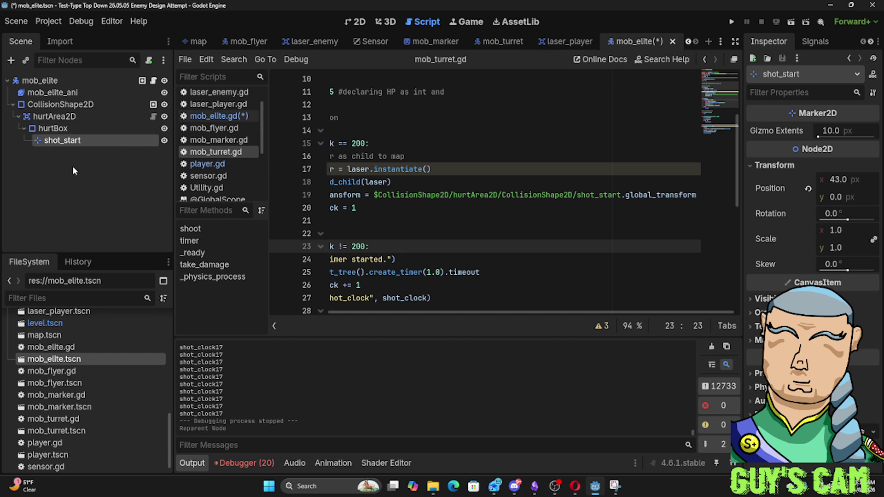
pyautogui.press('F5')
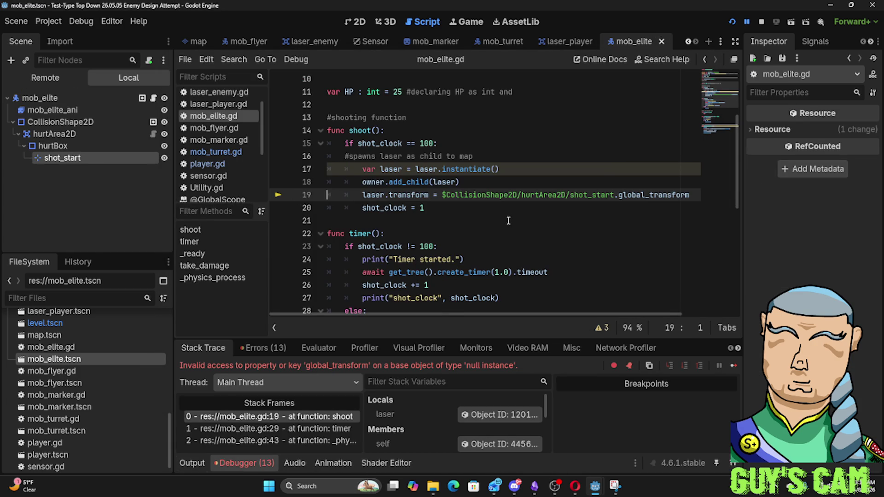
# Rewrite line 19 with shot_start's hurtBox node path, delete the duplicated path, and rerun
pyautogui.moveTo(60, 157); pyautogui.dragTo(442, 195)
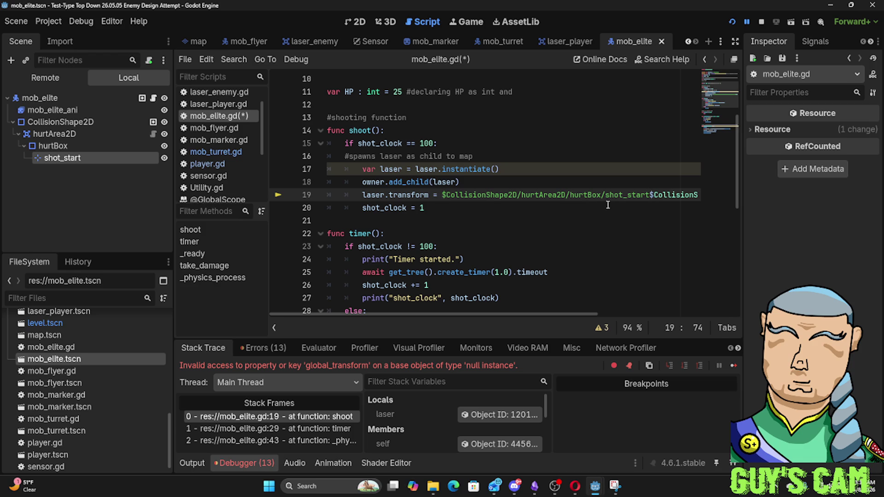
pyautogui.write('hape2D/hurtArea2D/shot_start.global_')
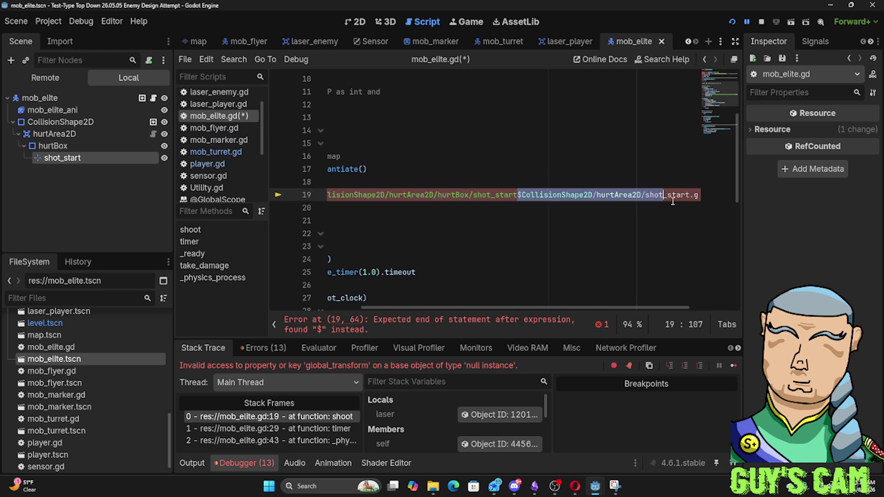
pyautogui.write('transform')
pyautogui.click(629, 195)
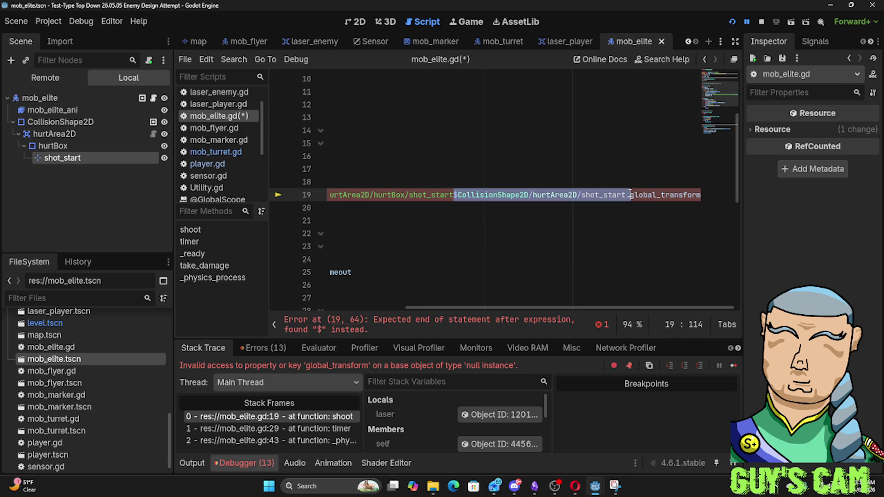
pyautogui.press('BackSpace')
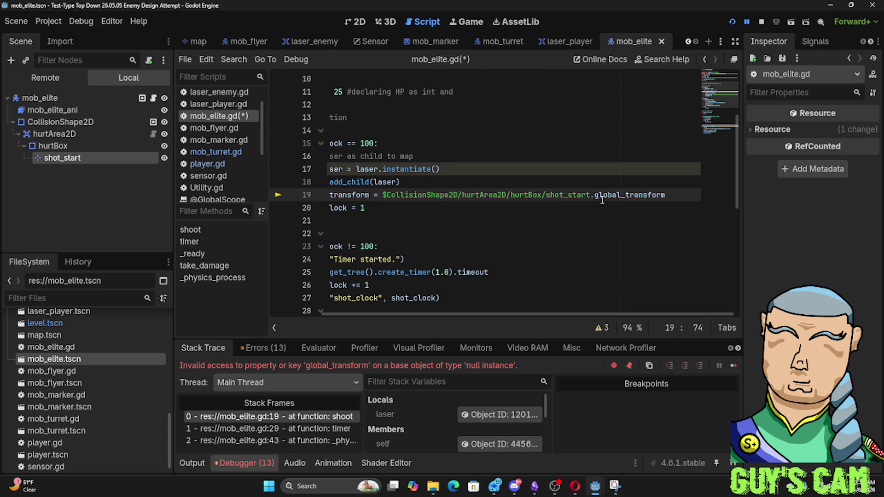
pyautogui.press('F5')
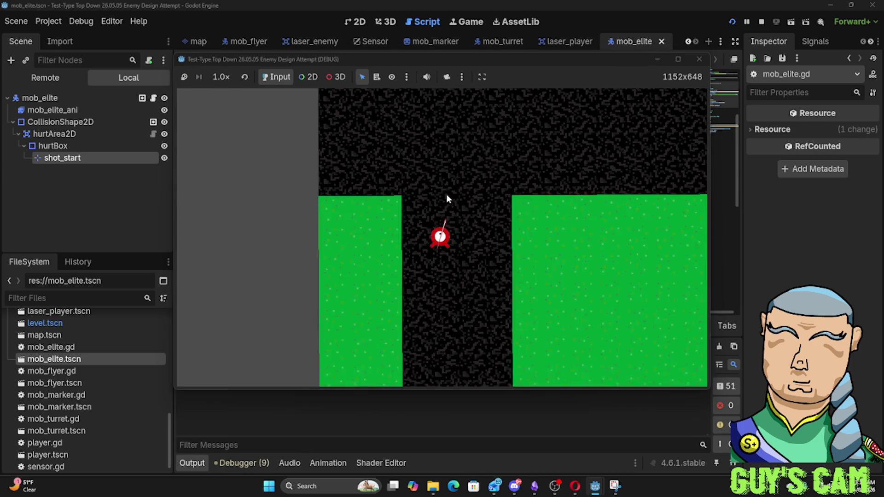
# Drive the player forward toward the enemies until the elite fires, then stop the run
pyautogui.press('w')
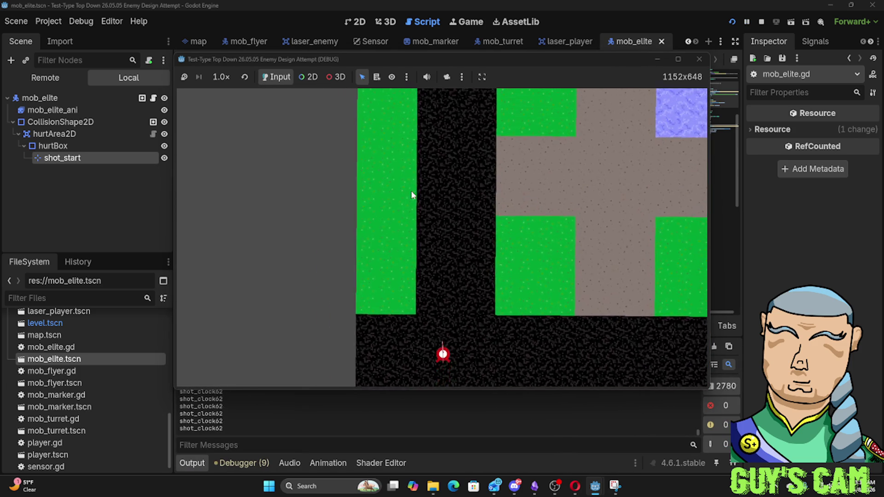
pyautogui.press('w')
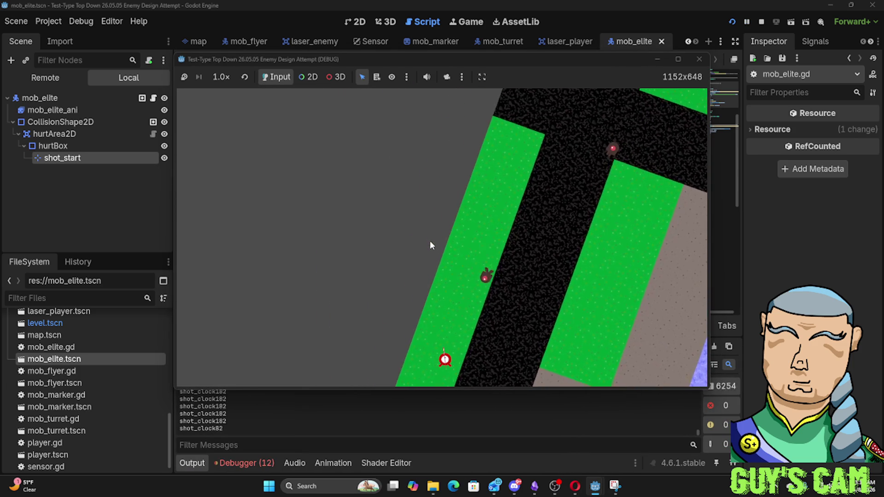
pyautogui.press('w')
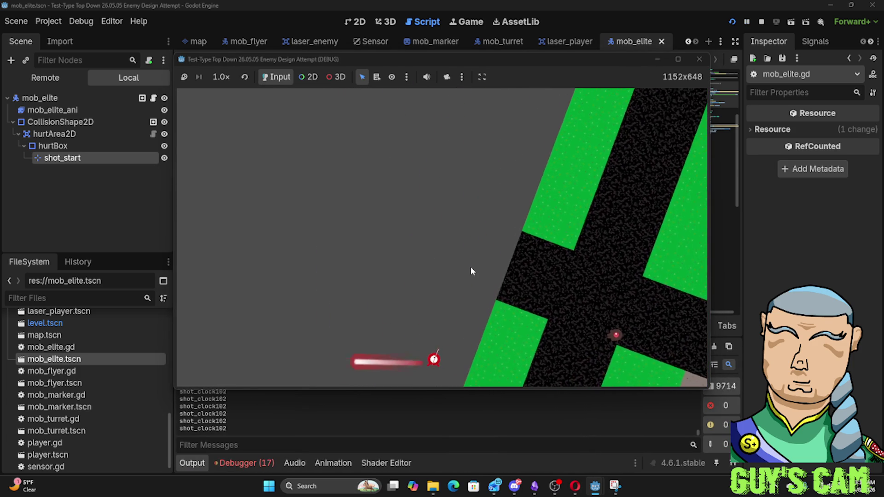
pyautogui.click(700, 60)
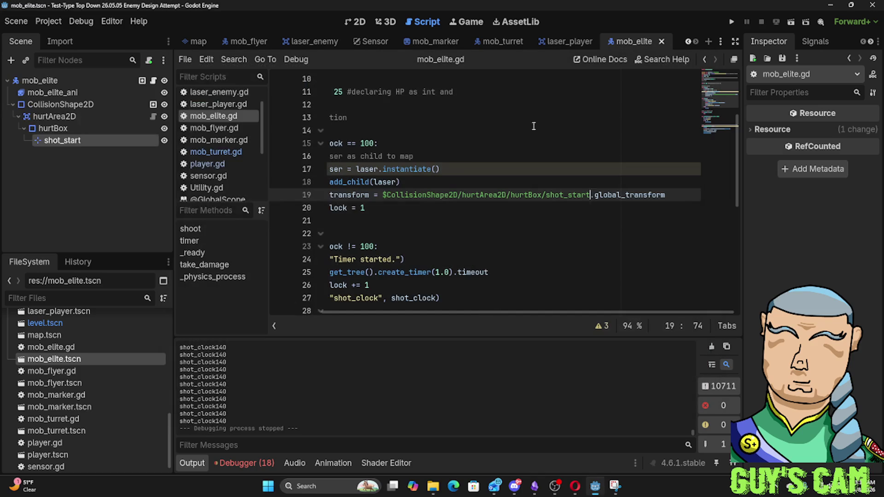
pyautogui.click(442, 218)
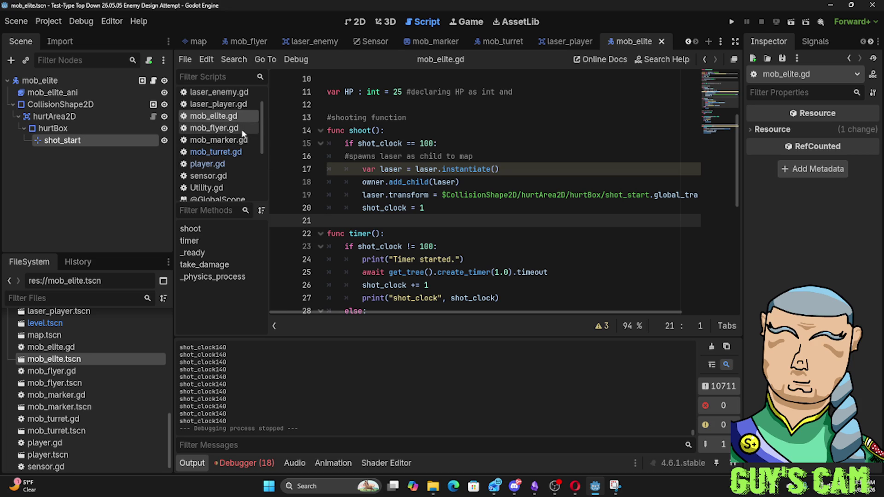
# Save the mob_elite scene and reparent shot_start directly under the mob_elite root
pyautogui.rightClick(629, 46)
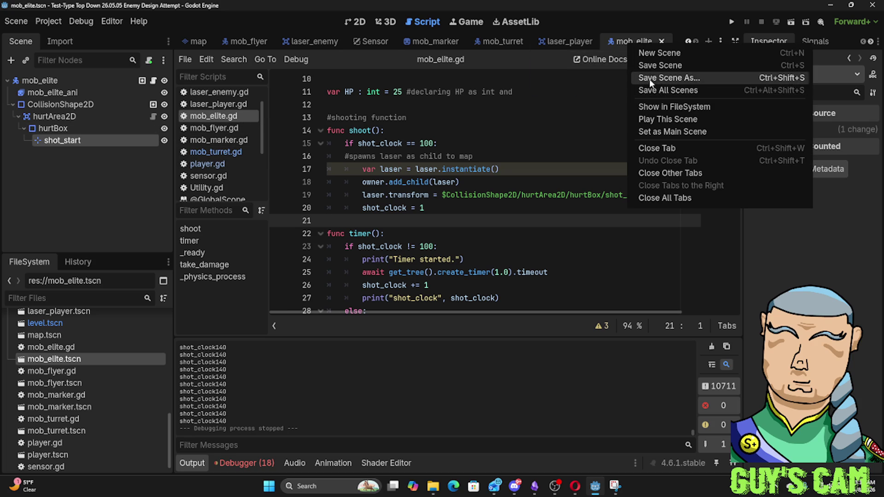
pyautogui.click(655, 67)
pyautogui.click(356, 21)
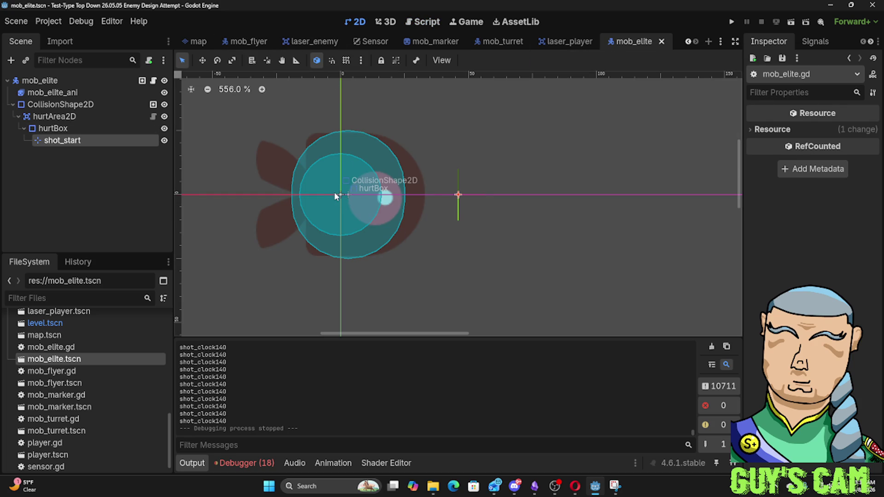
pyautogui.moveTo(62, 141)
pyautogui.mouseDown()
pyautogui.moveTo(73, 115)
pyautogui.moveTo(61, 80)
pyautogui.mouseUp()
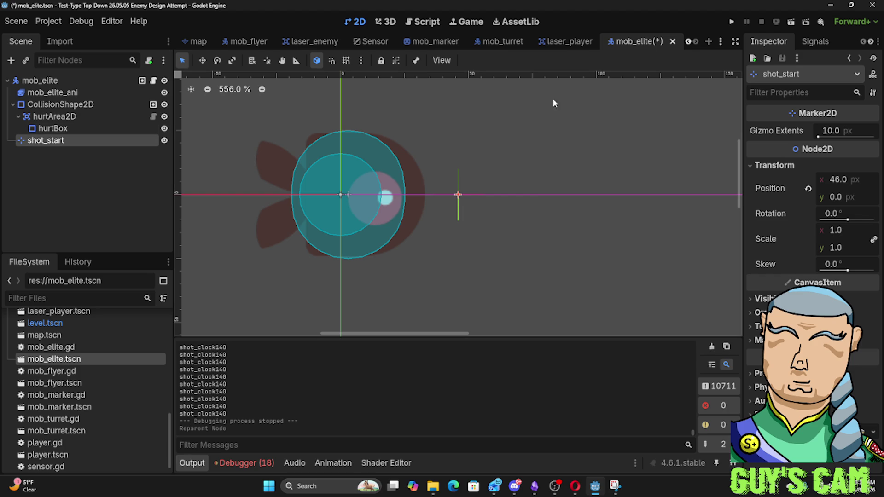
# Compare collision shapes and shot_start placement between the mob_turret and mob_elite scenes
pyautogui.click(479, 41)
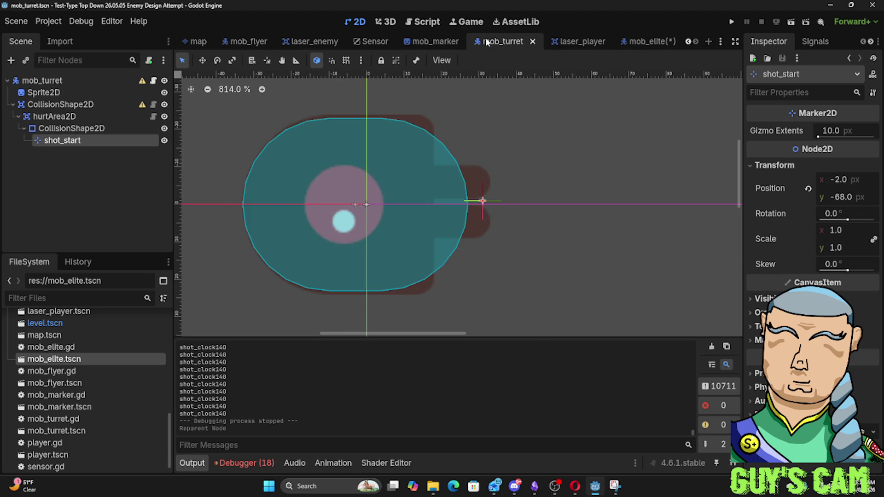
pyautogui.click(51, 128)
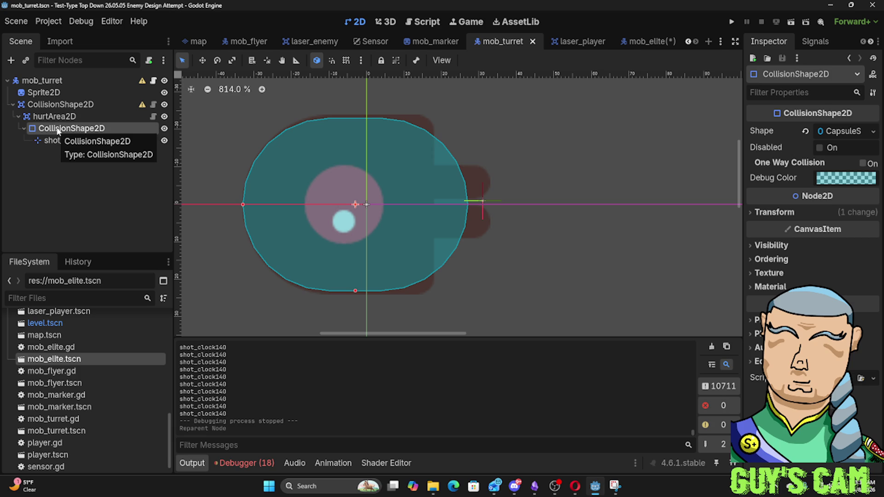
pyautogui.click(59, 140)
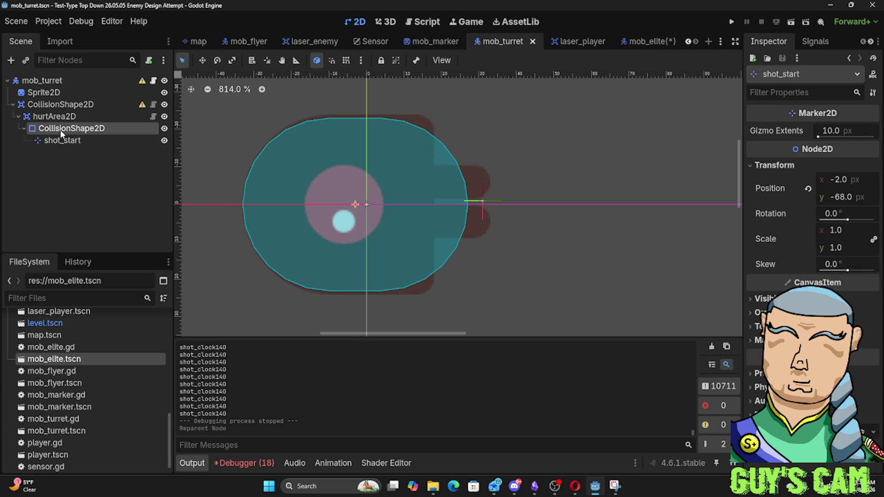
pyautogui.click(59, 130)
pyautogui.click(634, 43)
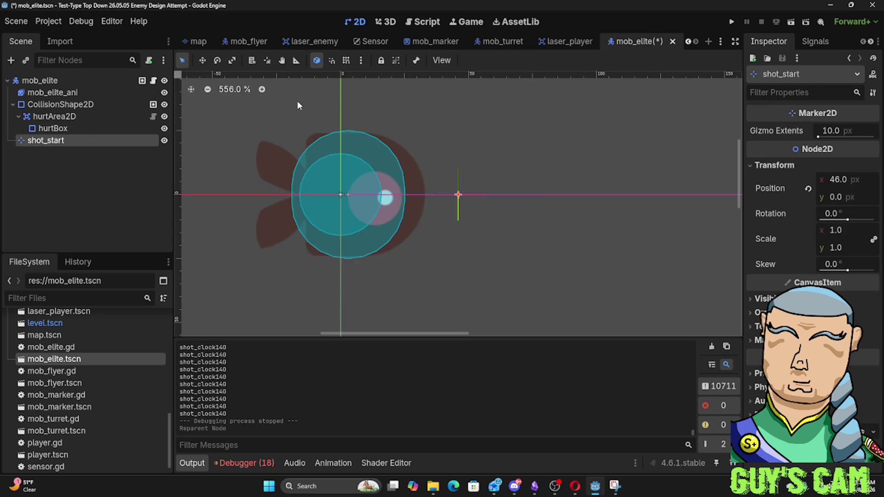
pyautogui.click(56, 115)
pyautogui.click(52, 128)
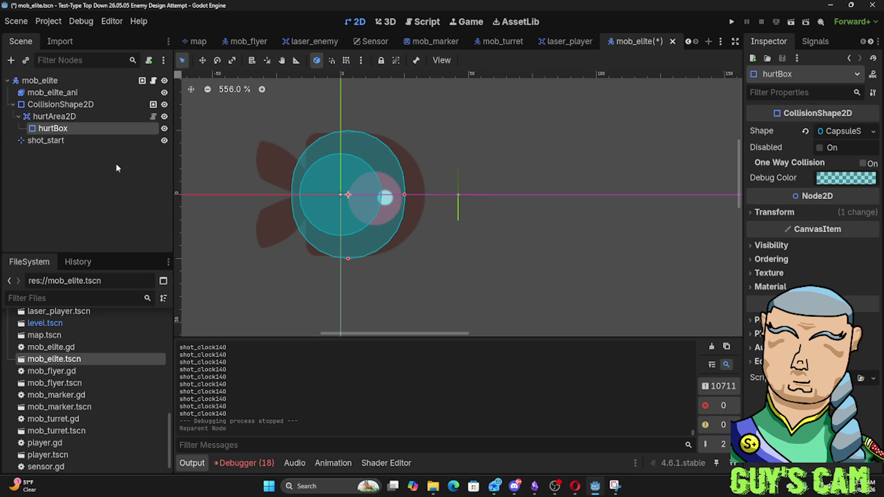
pyautogui.click(60, 105)
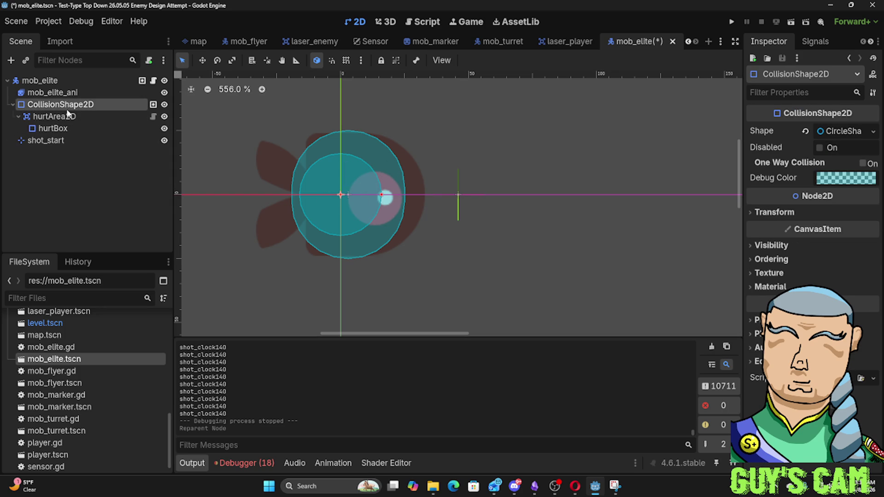
pyautogui.click(491, 42)
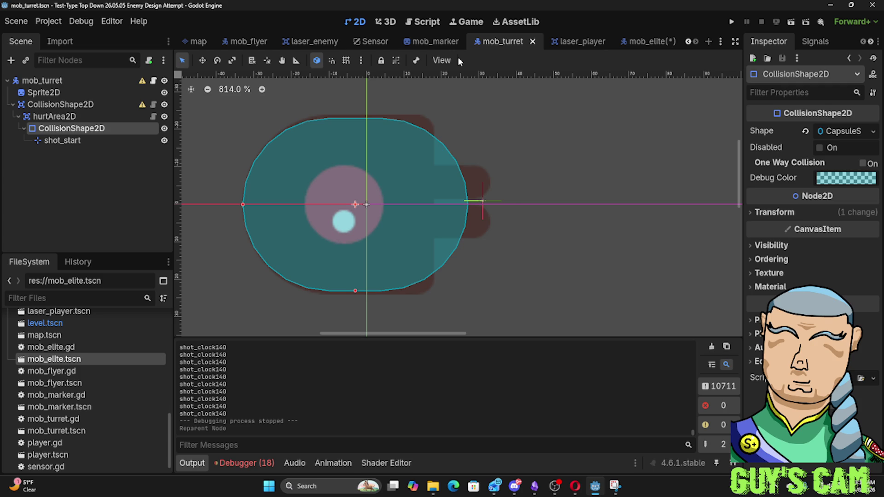
pyautogui.click(647, 42)
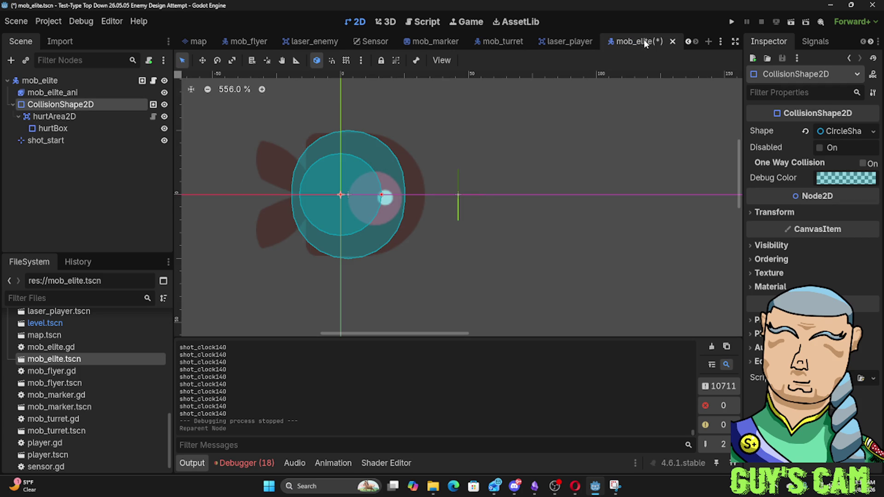
# Replace line 19's node path in mob_elite.gd with $shot_start.global_transform
pyautogui.click(420, 24)
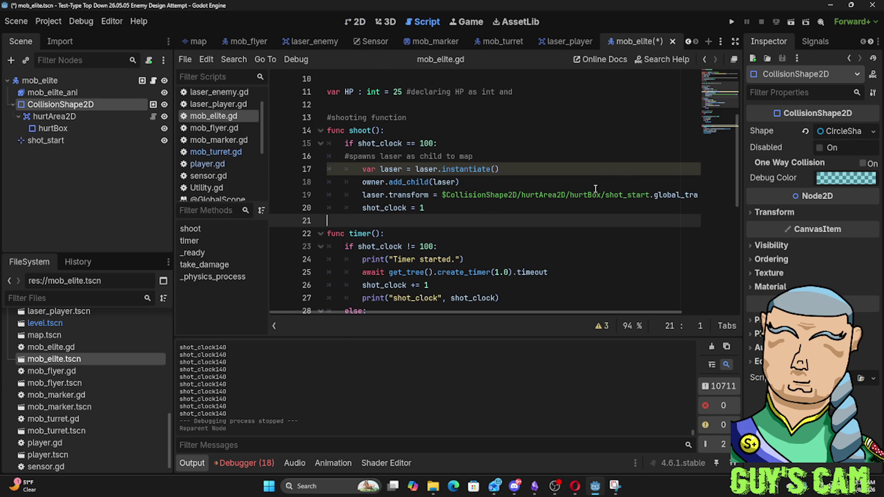
pyautogui.click(649, 195)
pyautogui.moveTo(649, 195); pyautogui.dragTo(439, 195)
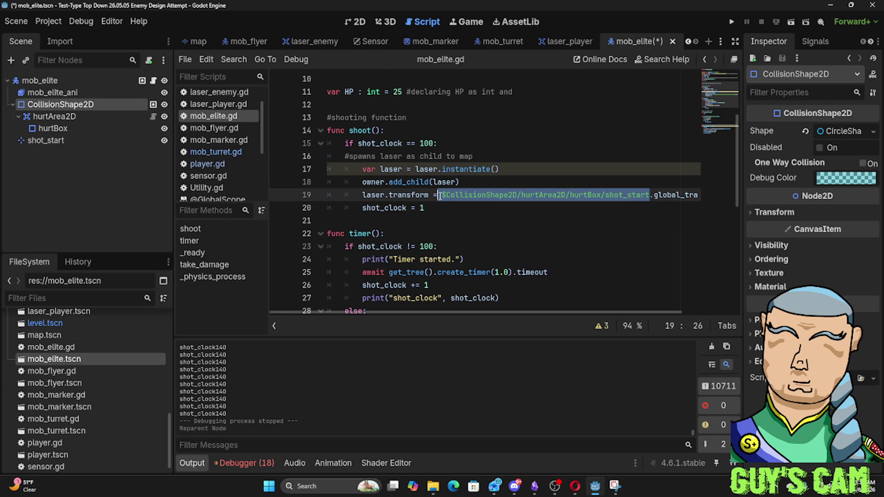
pyautogui.press('BackSpace')
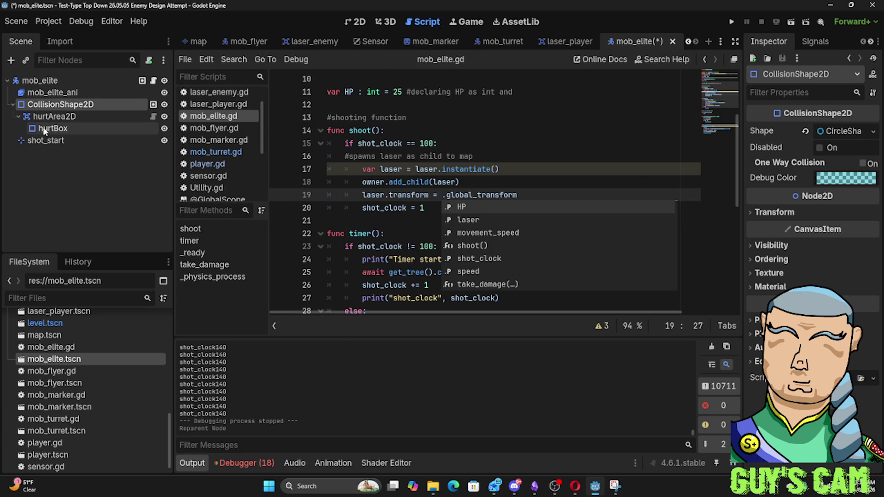
pyautogui.click(54, 142)
pyautogui.moveTo(54, 144); pyautogui.dragTo(441, 201)
pyautogui.click(452, 237)
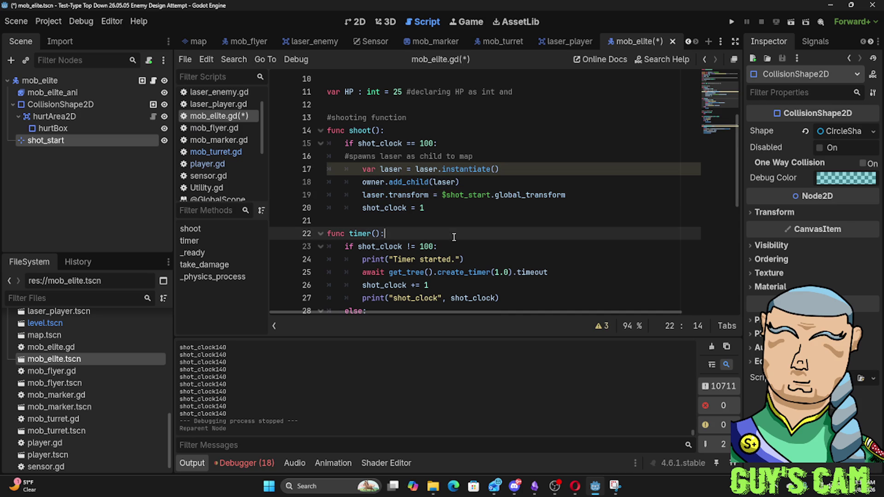
# Run and stop the game, then select the laser line and switch to player.gd for comparison
pyautogui.press('F5')
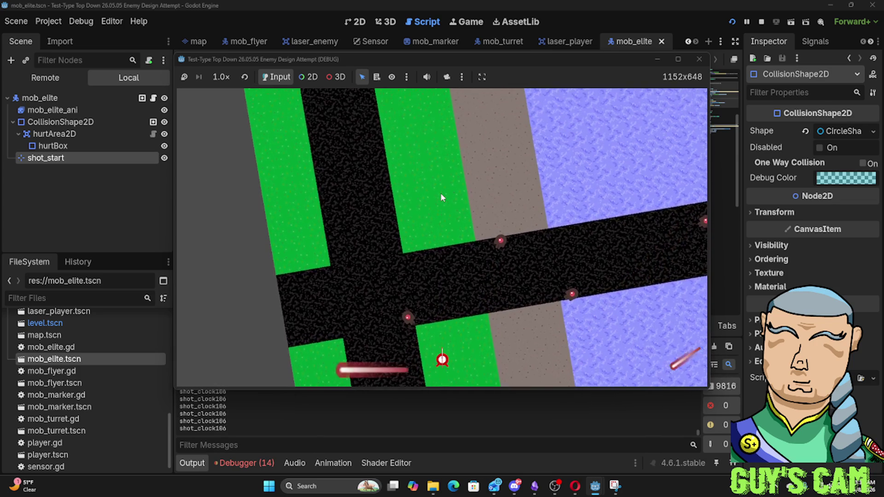
pyautogui.click(699, 58)
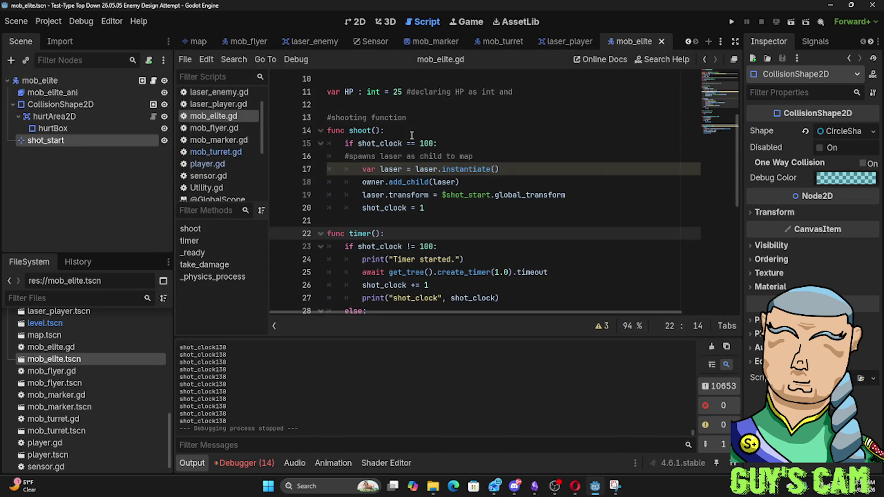
pyautogui.moveTo(393, 182)
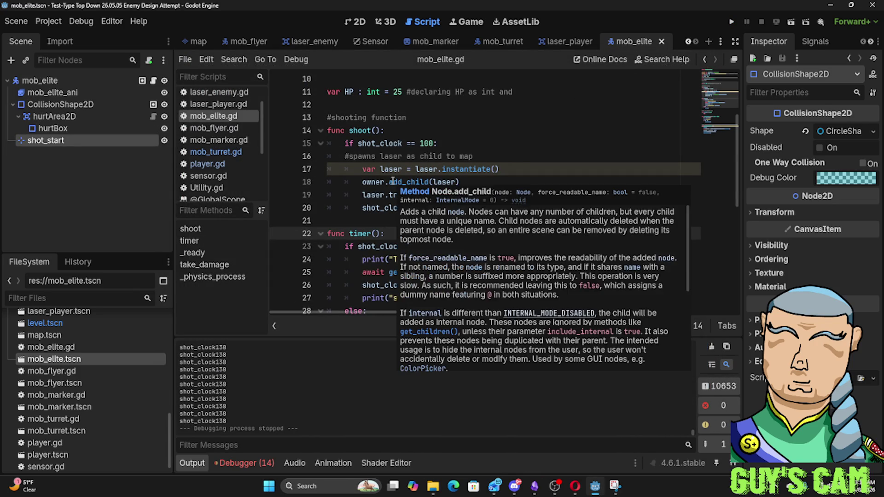
pyautogui.moveTo(372, 184); pyautogui.dragTo(564, 191)
pyautogui.press('Down')
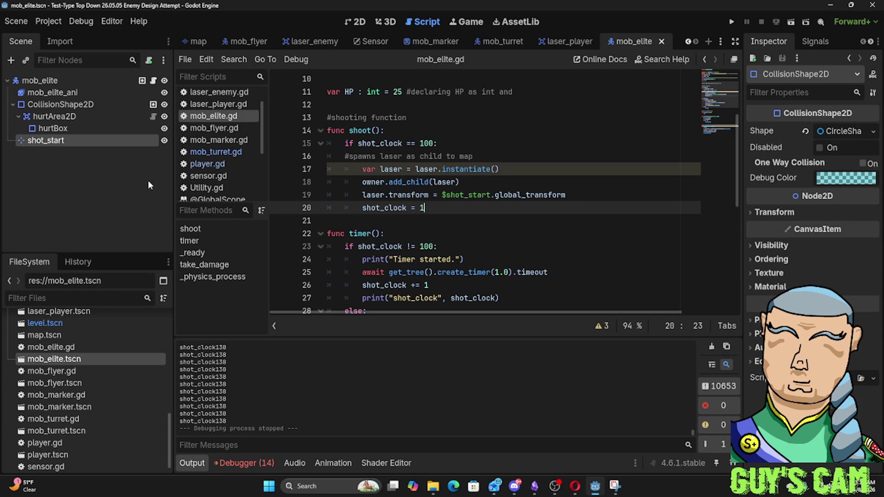
pyautogui.click(207, 165)
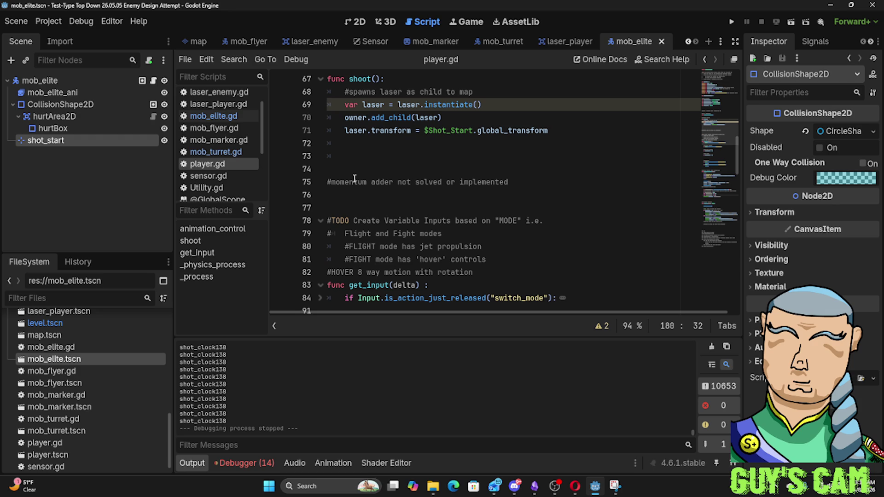
# Scroll through player.gd to locate the aim-correction code
pyautogui.scroll(6, 355, 178)
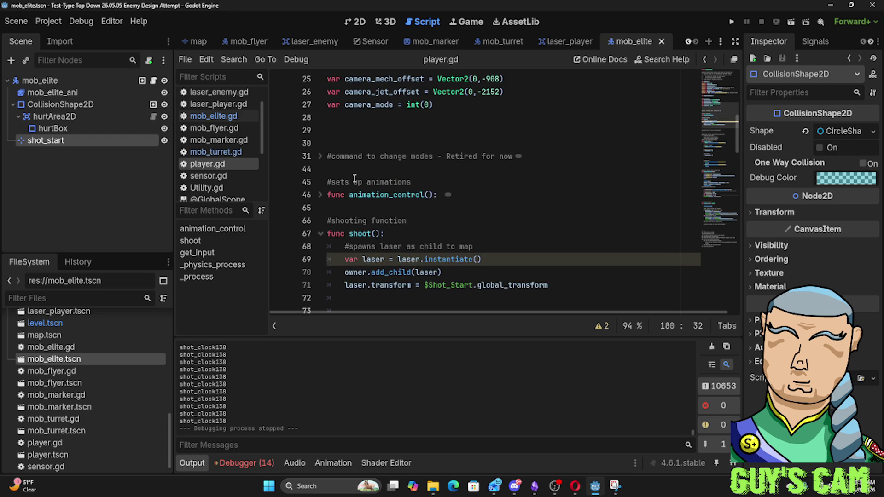
pyautogui.scroll(3, 355, 178)
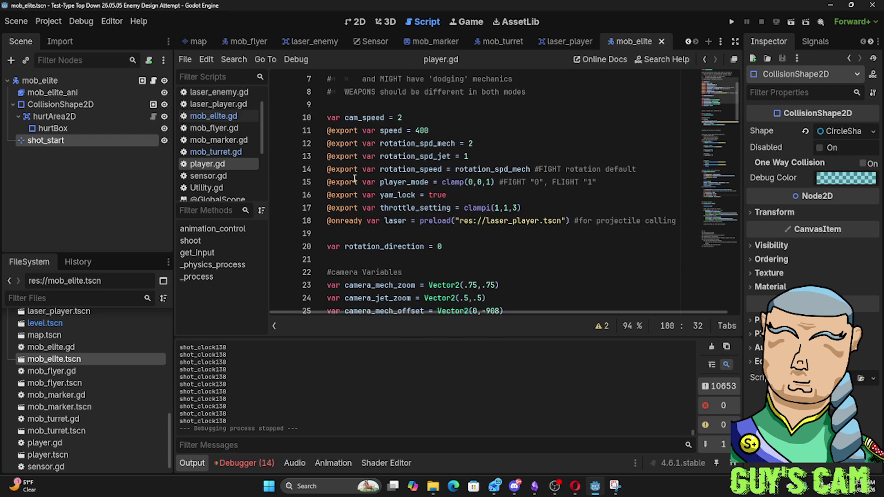
pyautogui.scroll(-5, 315, 182)
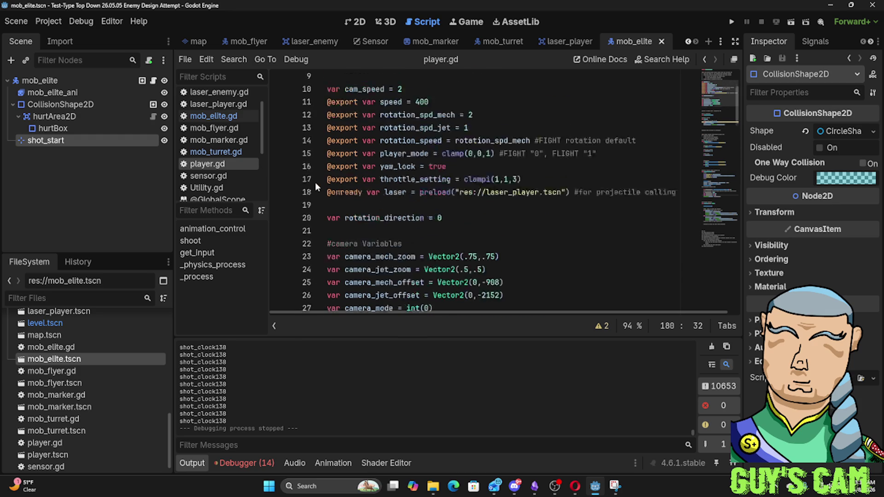
pyautogui.scroll(-4, 315, 182)
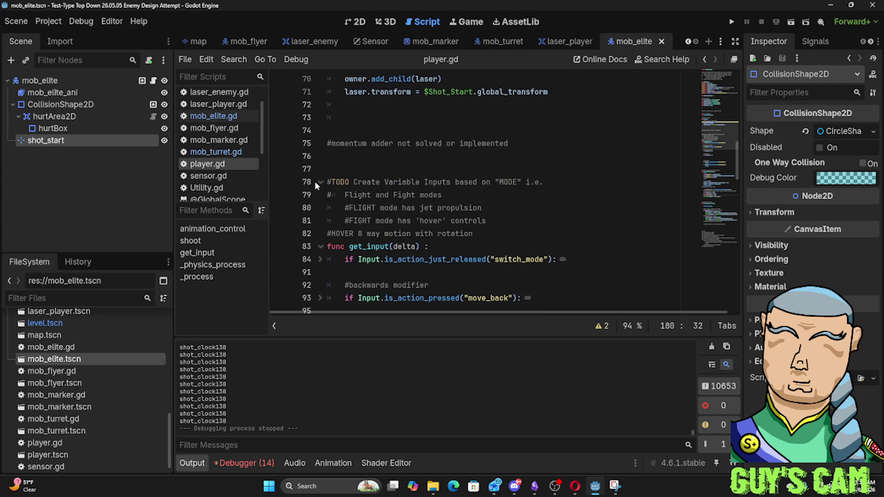
pyautogui.scroll(-3, 315, 181)
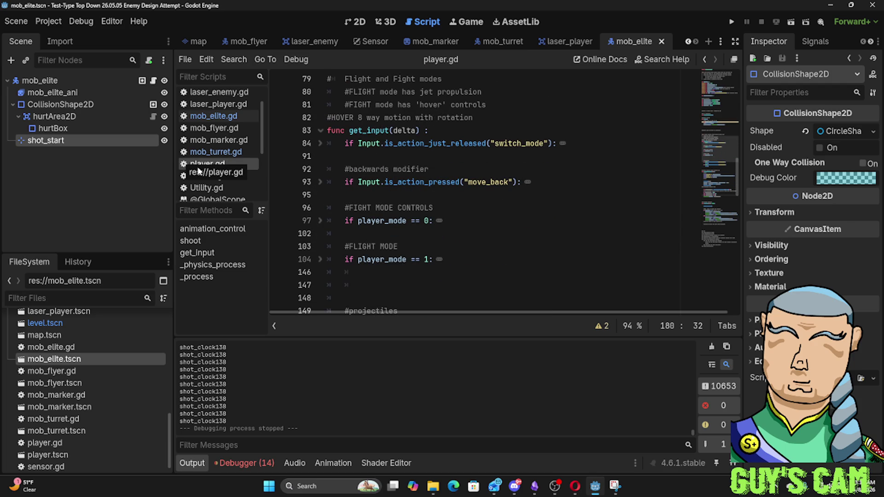
pyautogui.scroll(-2, 198, 171)
pyautogui.scroll(-6, 379, 118)
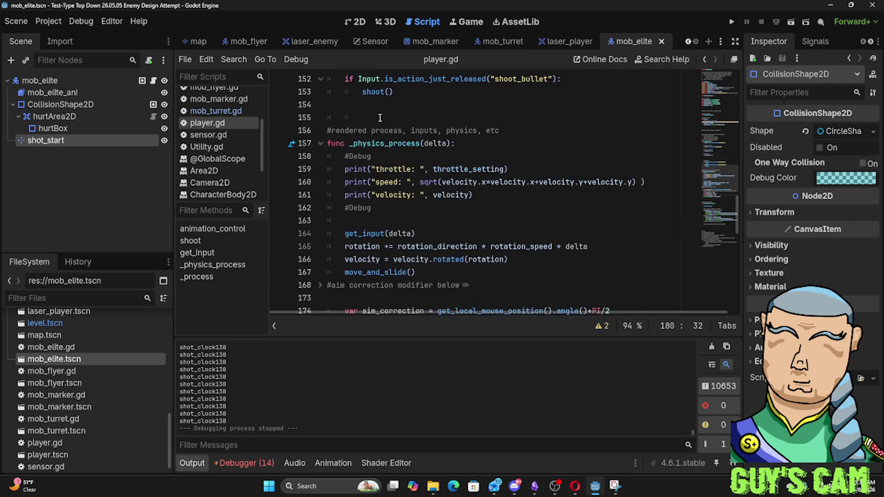
pyautogui.scroll(-4, 379, 119)
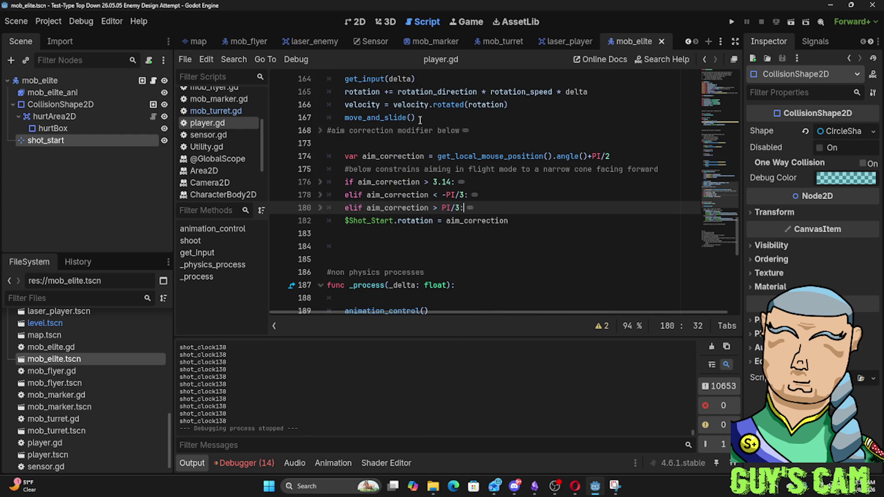
pyautogui.scroll(-9, 435, 124)
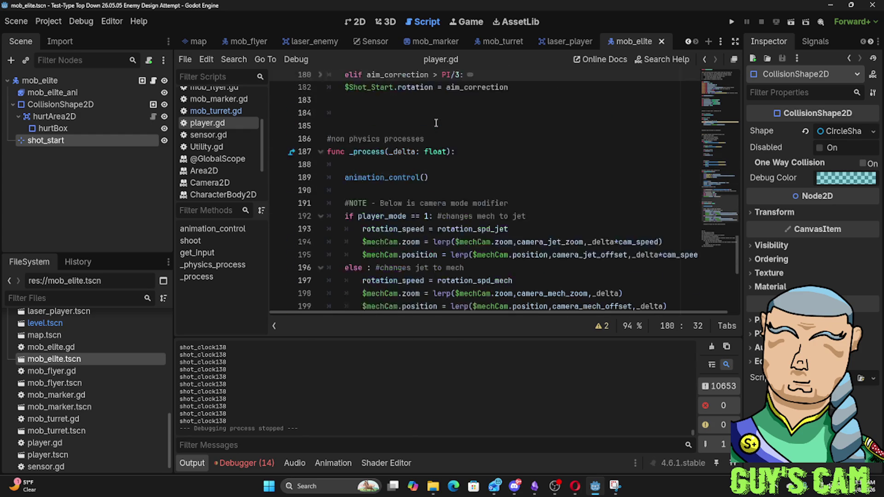
pyautogui.scroll(-2, 436, 124)
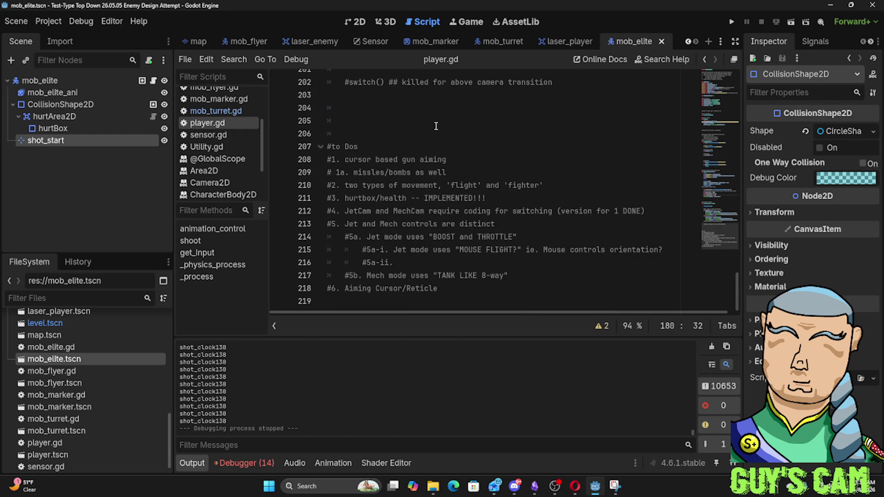
pyautogui.scroll(5, 436, 126)
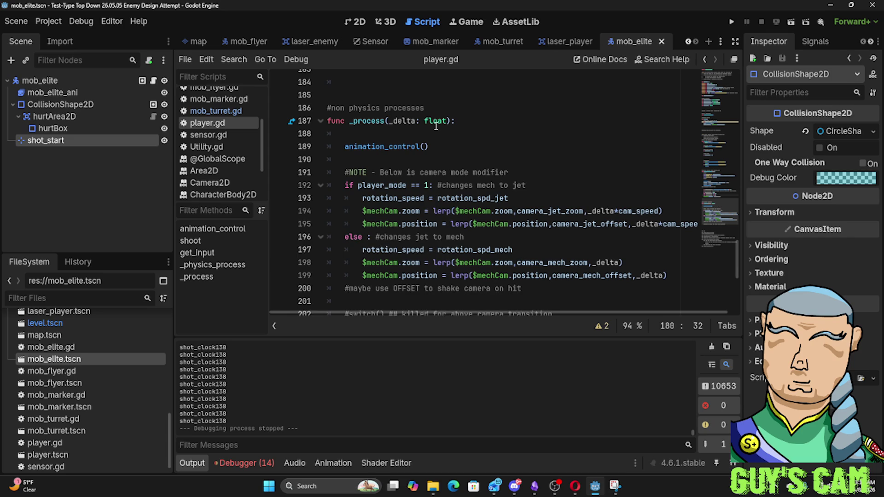
pyautogui.scroll(7, 436, 125)
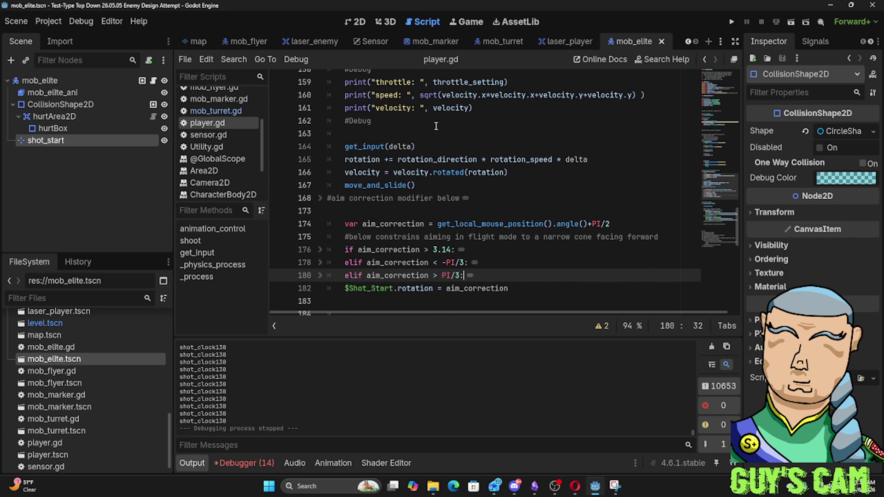
pyautogui.scroll(1, 436, 126)
pyautogui.scroll(-2, 436, 126)
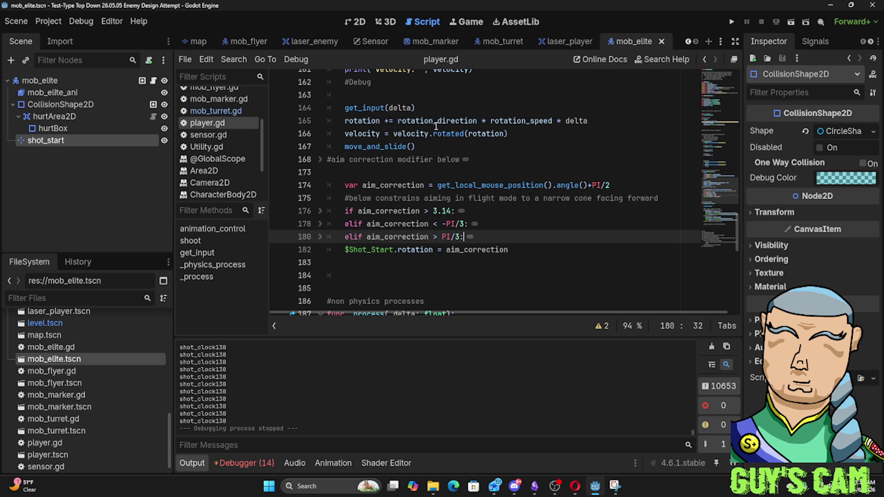
# Select the aim-correction block on lines 174–182
pyautogui.moveTo(511, 250); pyautogui.dragTo(328, 249)
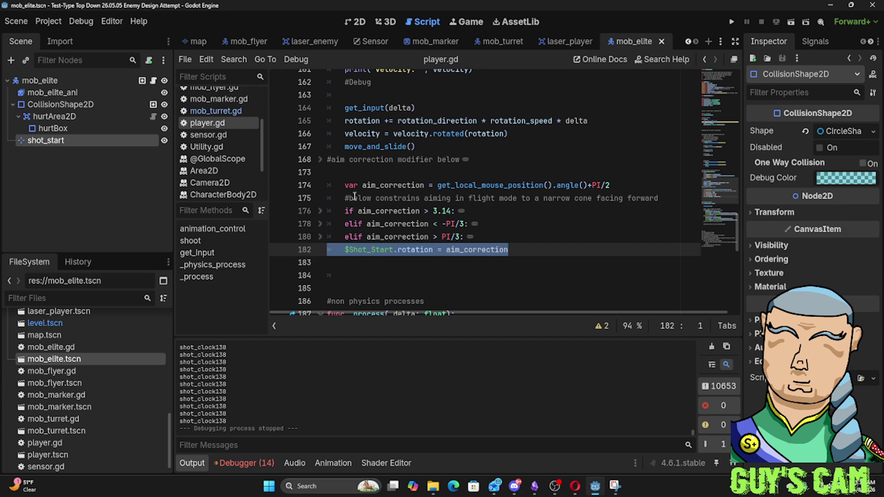
pyautogui.moveTo(612, 185); pyautogui.dragTo(537, 189)
pyautogui.moveTo(561, 256); pyautogui.dragTo(334, 250)
pyautogui.moveTo(612, 185)
pyautogui.mouseDown()
pyautogui.moveTo(329, 176)
pyautogui.moveTo(327, 185)
pyautogui.mouseUp()
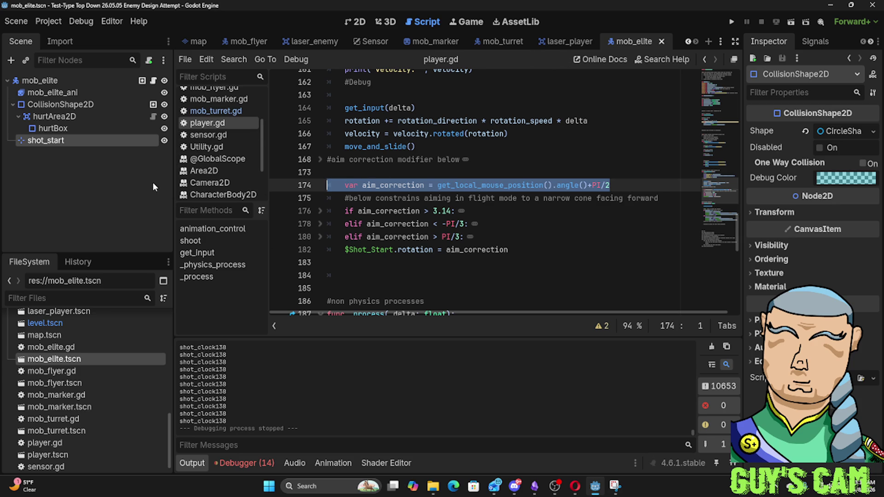
pyautogui.keyDown('shift'); pyautogui.click(311, 184); pyautogui.keyUp('shift')
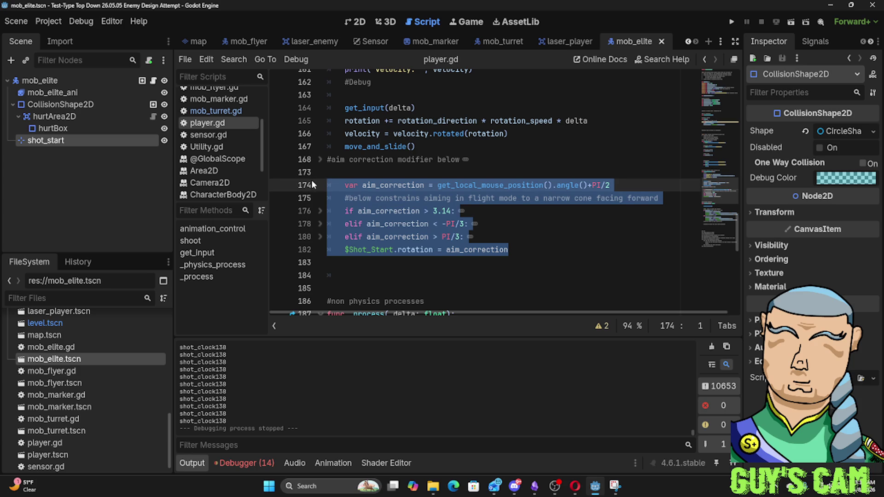
pyautogui.scroll(2, 226, 137)
# Paste the aim-correction block into mob_elite.gd on a new line after look_at
pyautogui.click(213, 102)
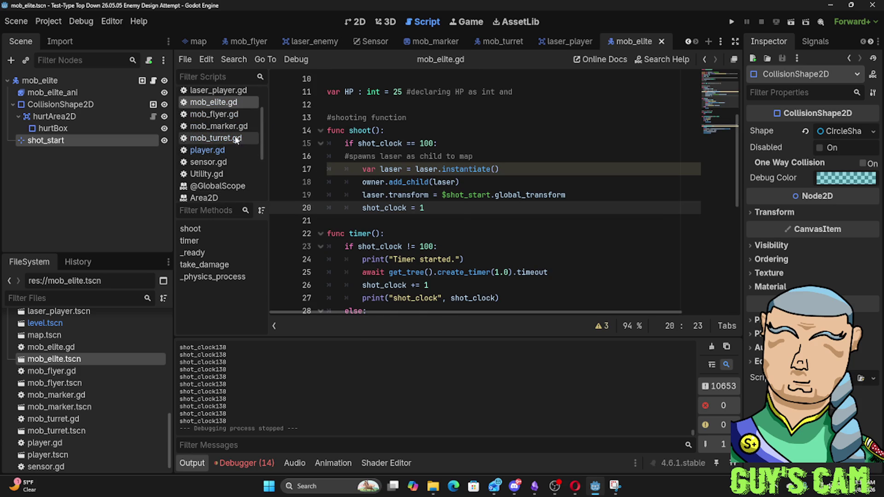
pyautogui.click(219, 151)
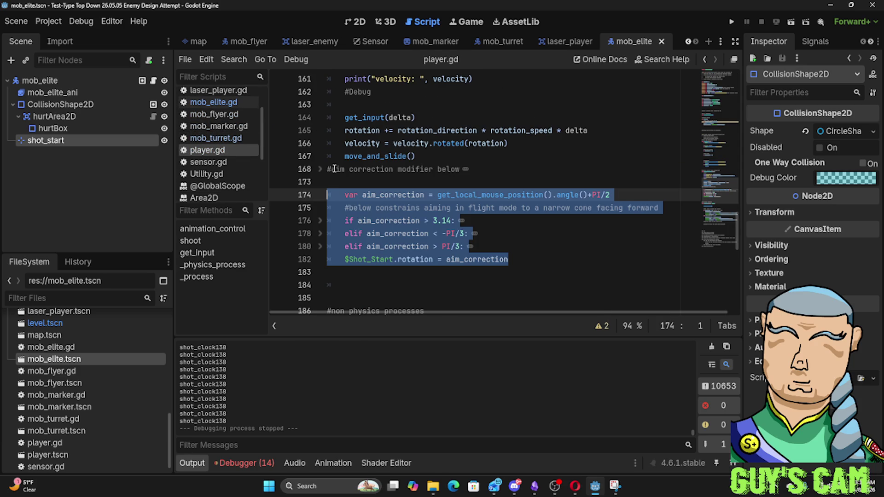
pyautogui.scroll(3, 410, 197)
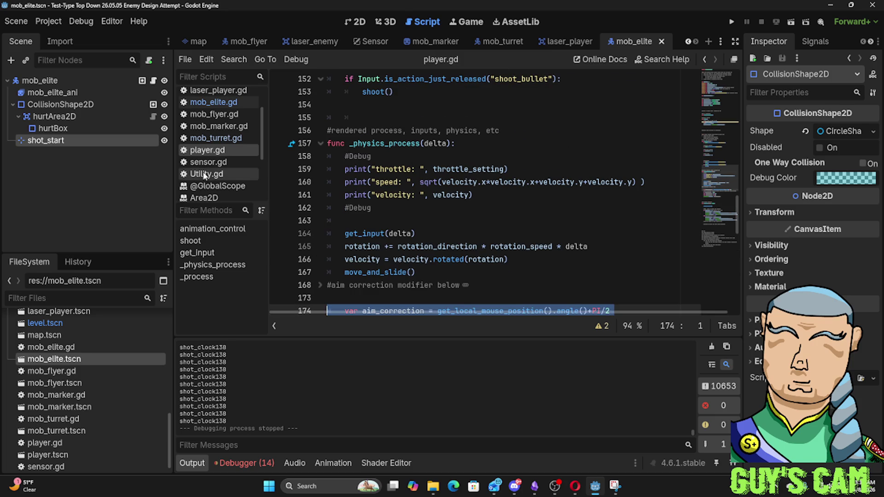
pyautogui.click(213, 103)
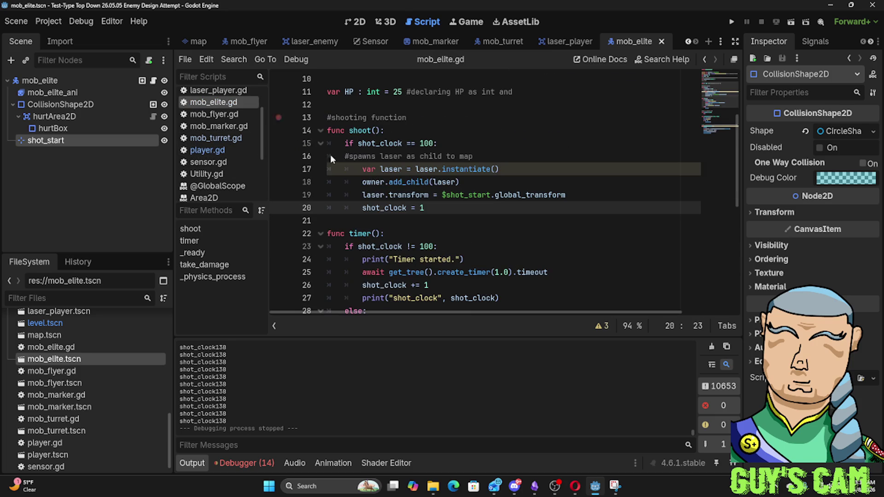
pyautogui.scroll(-3, 422, 210)
pyautogui.scroll(-3, 422, 220)
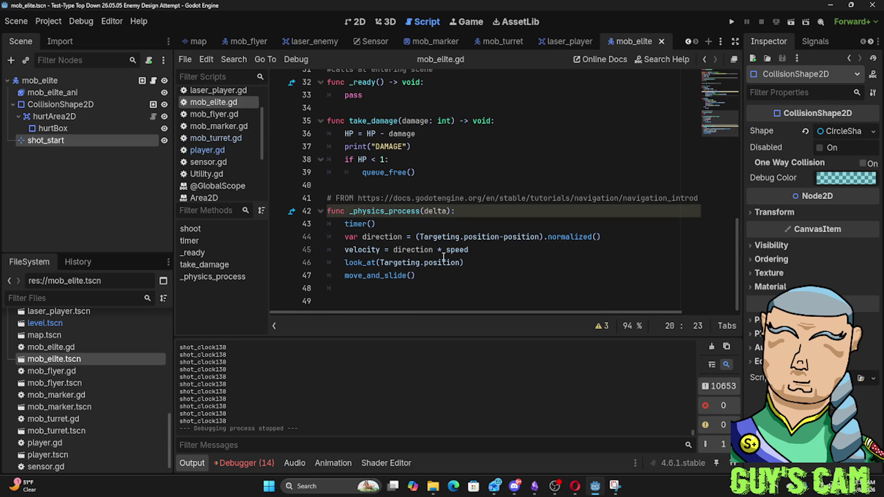
pyautogui.click(479, 263)
pyautogui.press('Return')
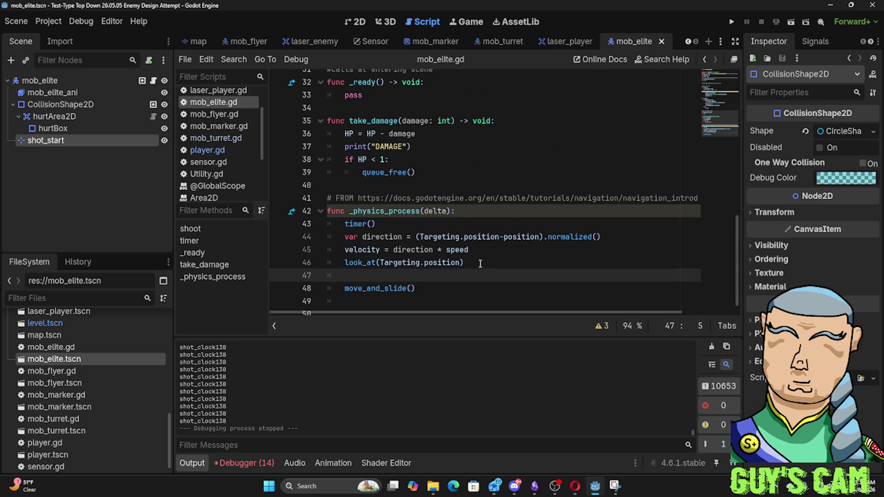
pyautogui.write('var aim_correction = get_local_mouse_position().angle()+PI/2 \t#below constrains aiming in flight mode to a narrow cone facing forward \tif aim_correction > 3.14: \t\taim_correction = -PI/3 \telif aim_correction < -PI/3: \t\taim_correction = -PI/3 \telif aim_correction > PI/3: \t\taim_correction= PI/3 \t$Shot_Start.rotation = aim_correction')
# Delete the pasted clamp lines, fix indentation and blank lines, and run the game
pyautogui.moveTo(452, 288)
pyautogui.mouseDown()
pyautogui.moveTo(350, 276)
pyautogui.moveTo(326, 224)
pyautogui.mouseUp()
pyautogui.press('BackSpace')
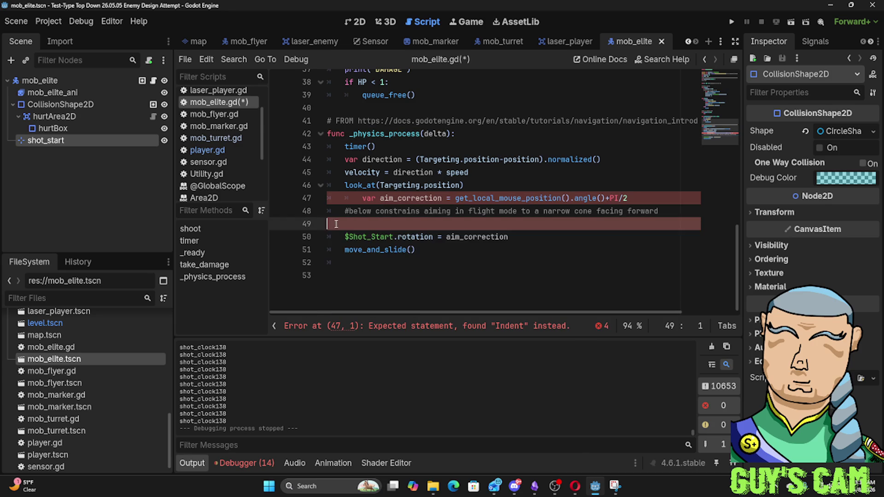
pyautogui.click(363, 199)
pyautogui.press('BackSpace')
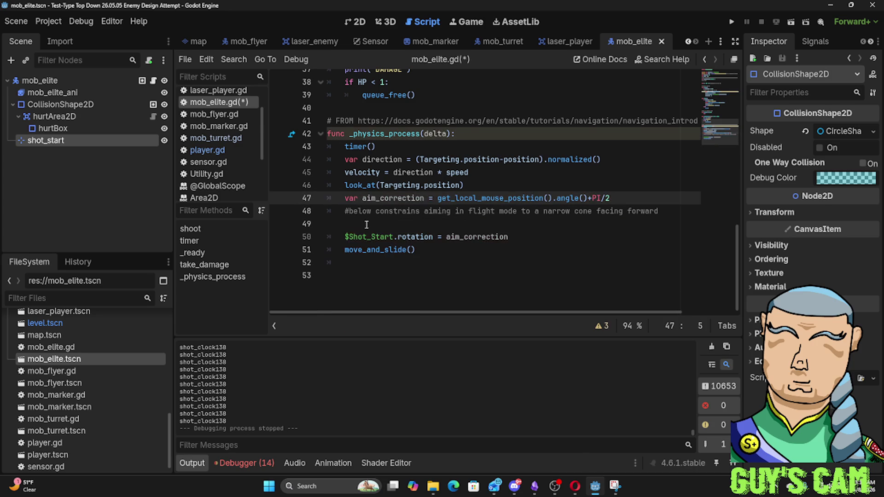
pyautogui.click(364, 224)
pyautogui.press('BackSpace')
pyautogui.click(460, 273)
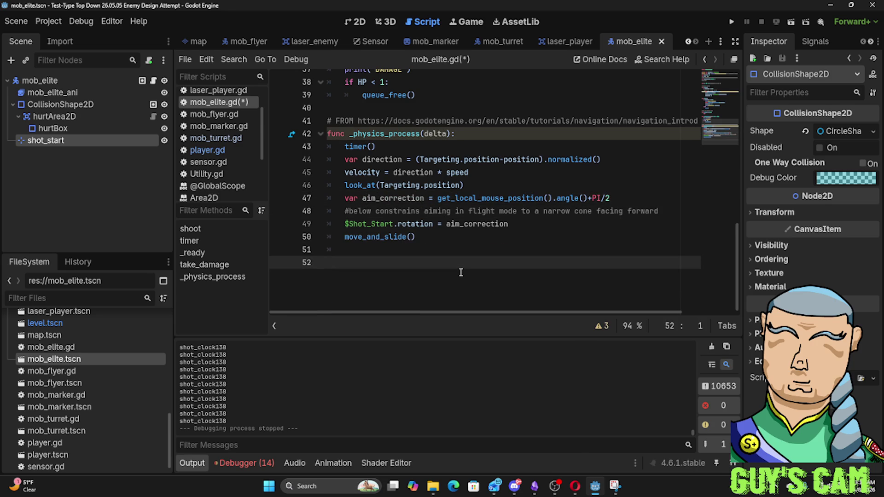
pyautogui.press('F5')
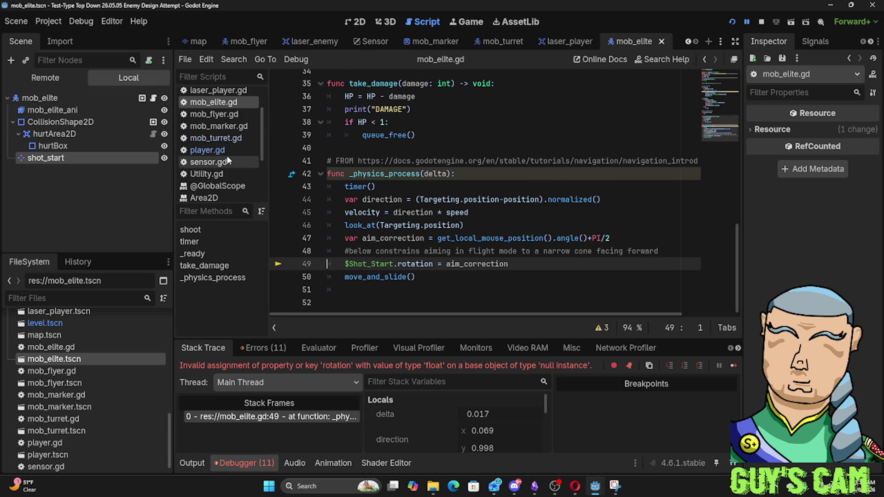
# Look at sensor.gd and then player.gd's shoot function to compare with the mob_elite error
pyautogui.click(208, 161)
pyautogui.click(247, 150)
pyautogui.scroll(3, 437, 162)
pyautogui.scroll(15, 436, 161)
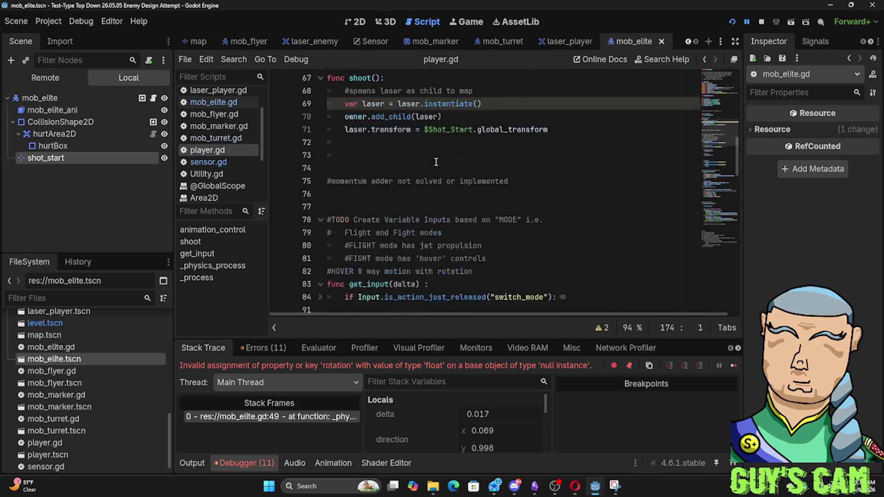
pyautogui.scroll(2, 414, 186)
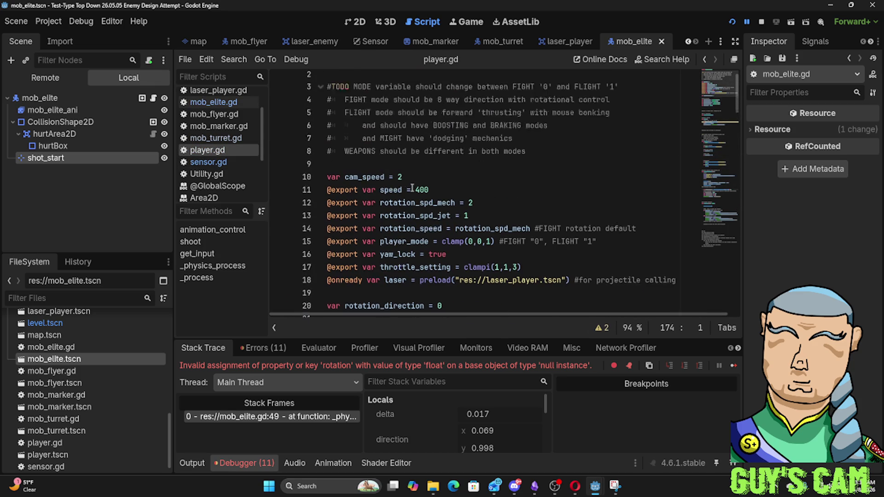
pyautogui.scroll(-2, 412, 188)
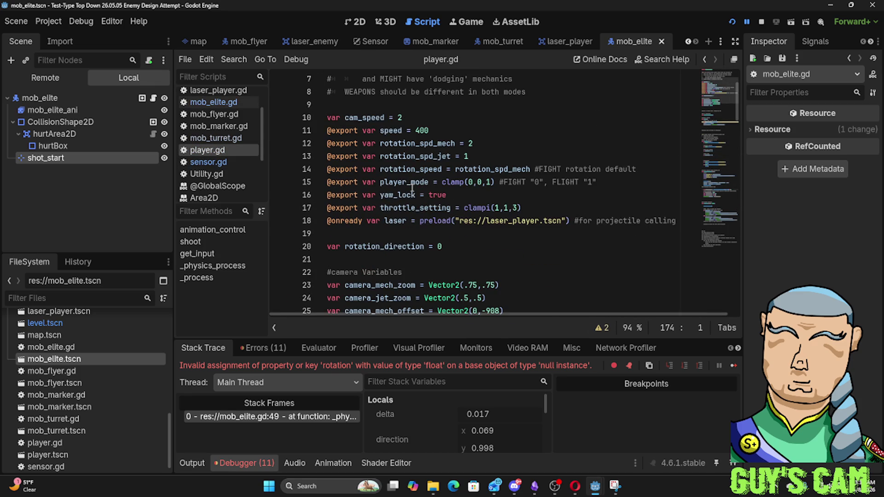
pyautogui.scroll(-1, 412, 190)
pyautogui.scroll(-6, 412, 191)
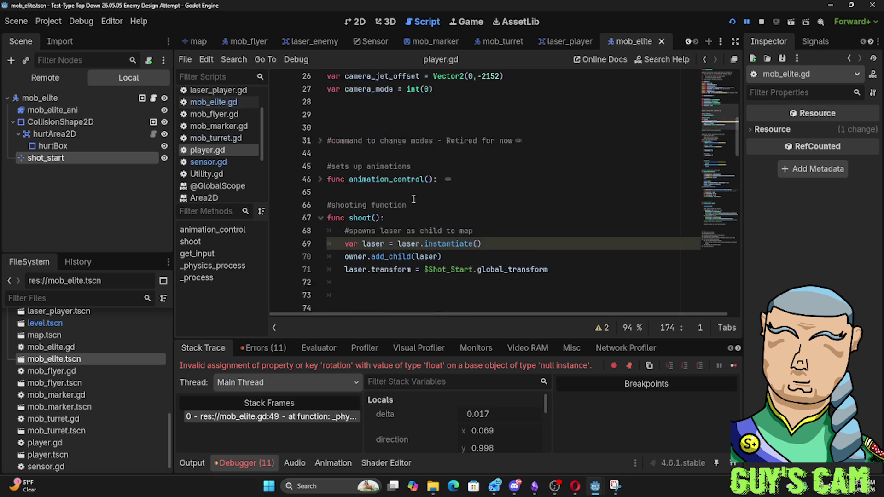
pyautogui.scroll(9, 414, 199)
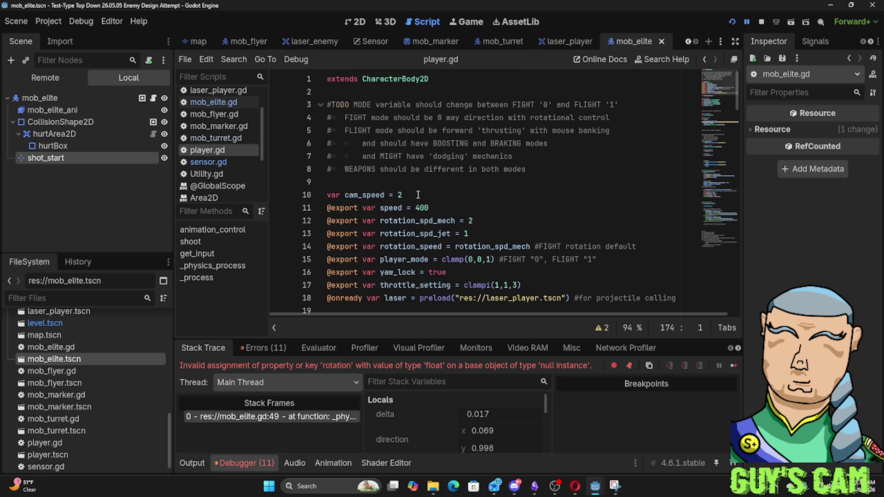
pyautogui.scroll(-20, 418, 195)
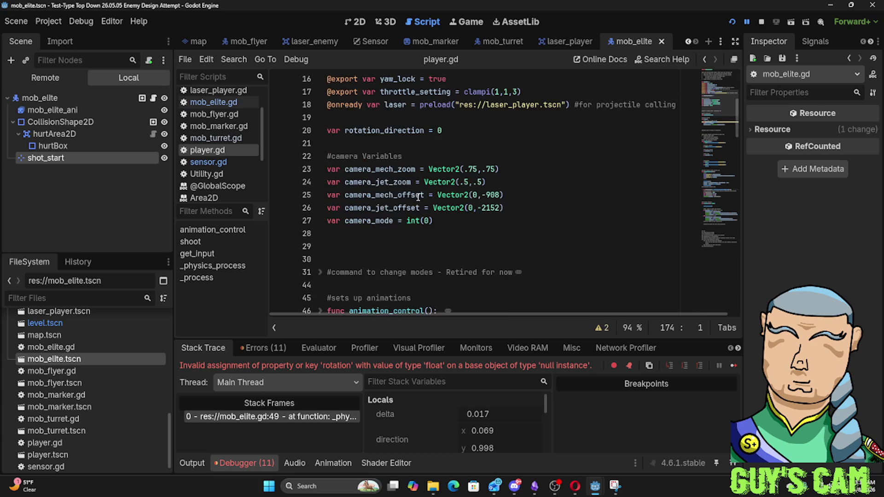
pyautogui.scroll(-20, 438, 175)
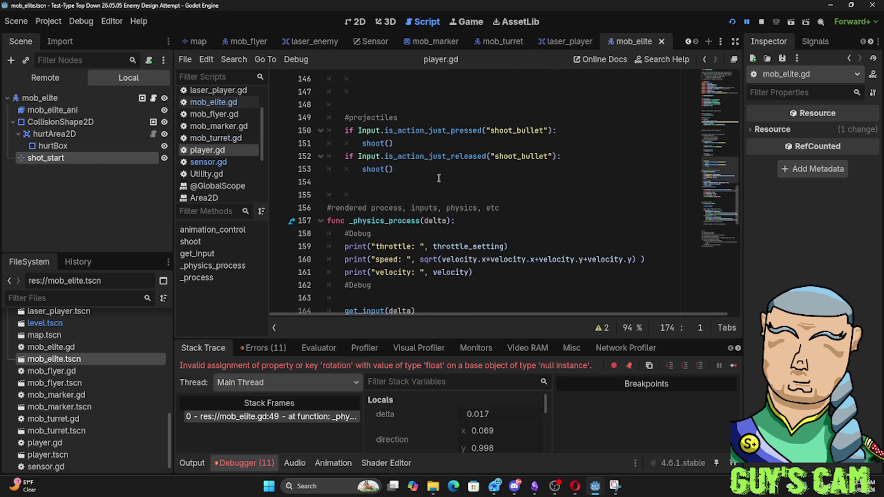
pyautogui.click(399, 244)
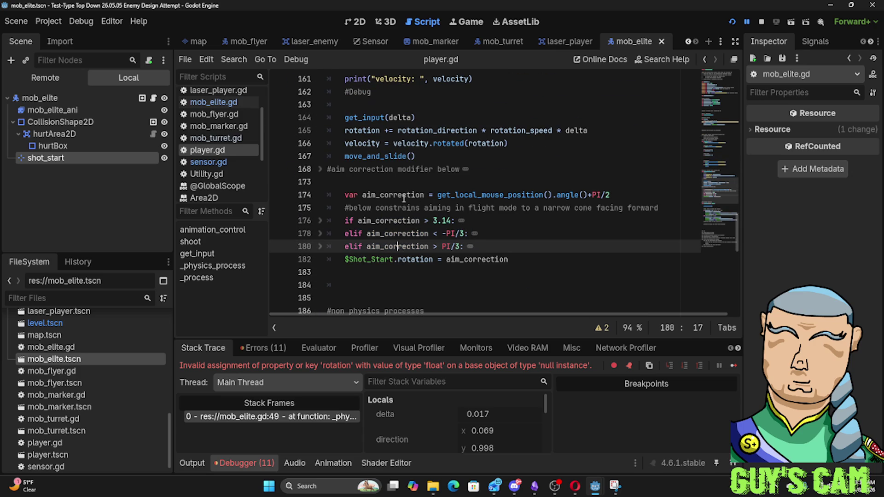
pyautogui.moveTo(402, 199)
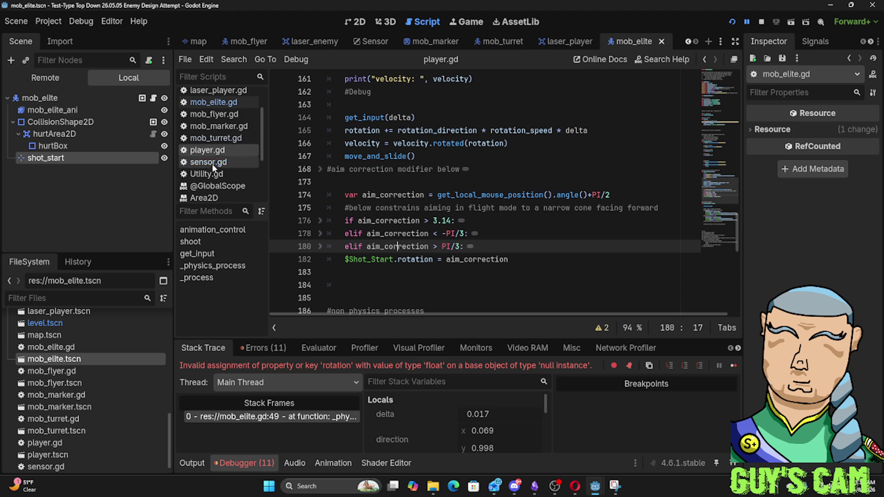
pyautogui.click(227, 102)
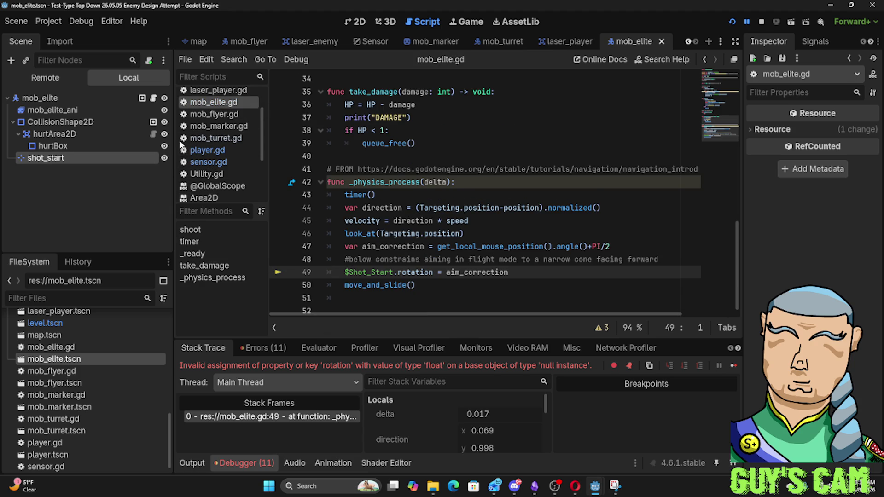
pyautogui.click(198, 151)
pyautogui.scroll(2, 610, 303)
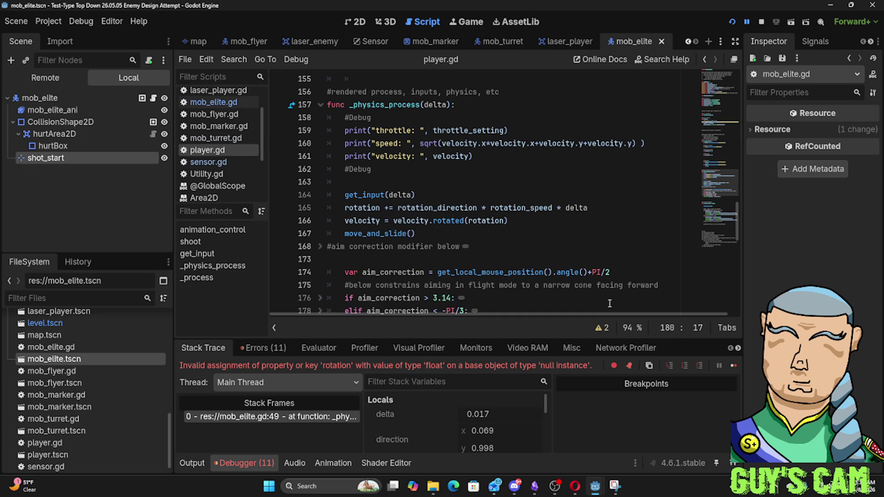
pyautogui.scroll(-3, 574, 300)
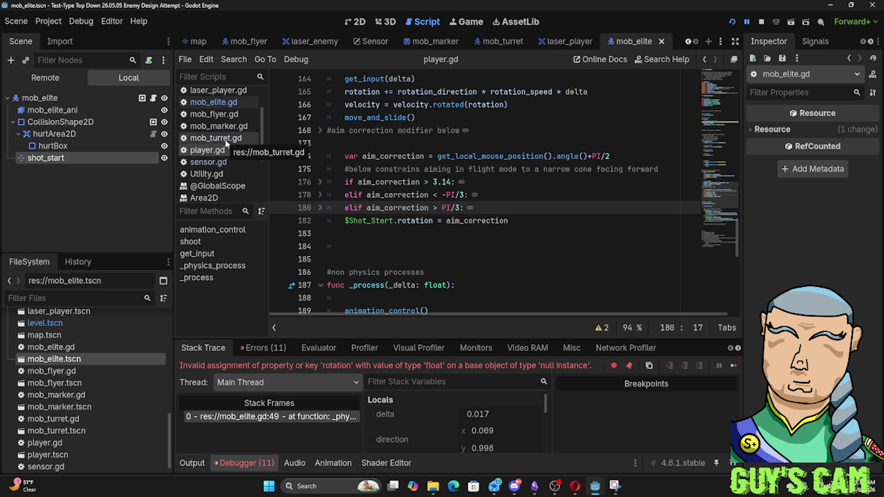
pyautogui.click(228, 102)
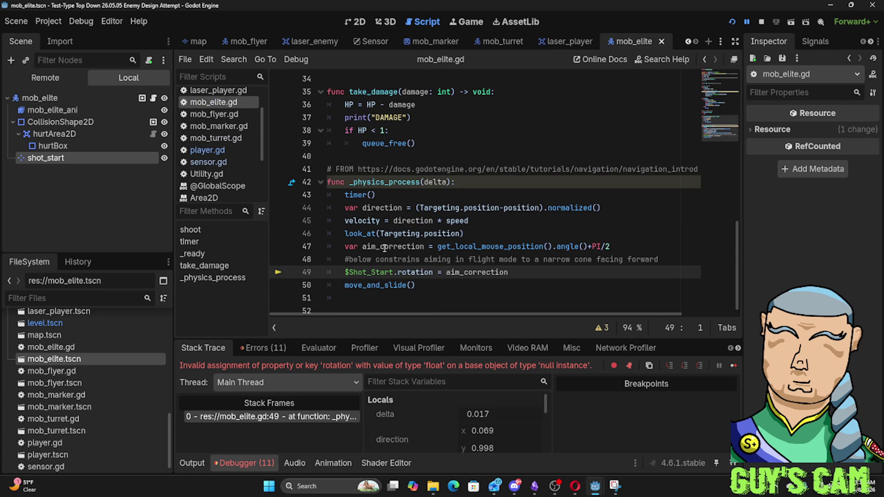
pyautogui.click(473, 233)
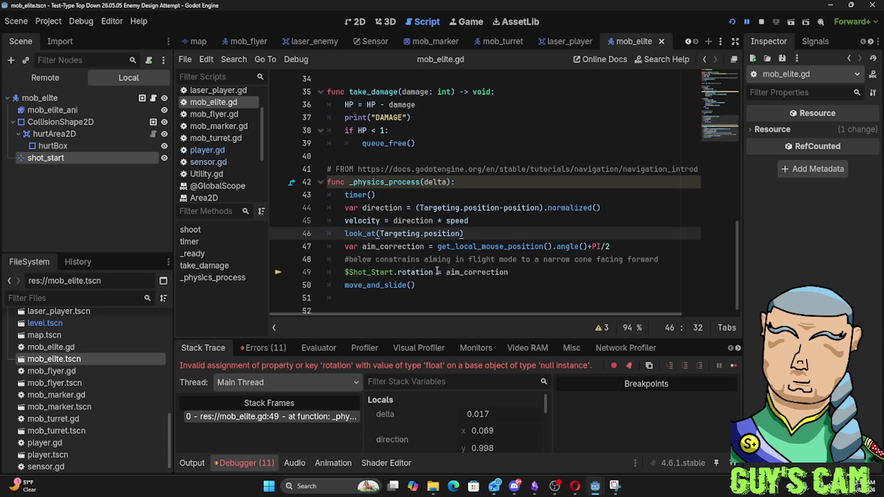
pyautogui.moveTo(616, 246); pyautogui.dragTo(360, 248)
# Delete the aim_correction line and the $Shot_Start.rotation statement, removing leftover empty lines
pyautogui.press('BackSpace')
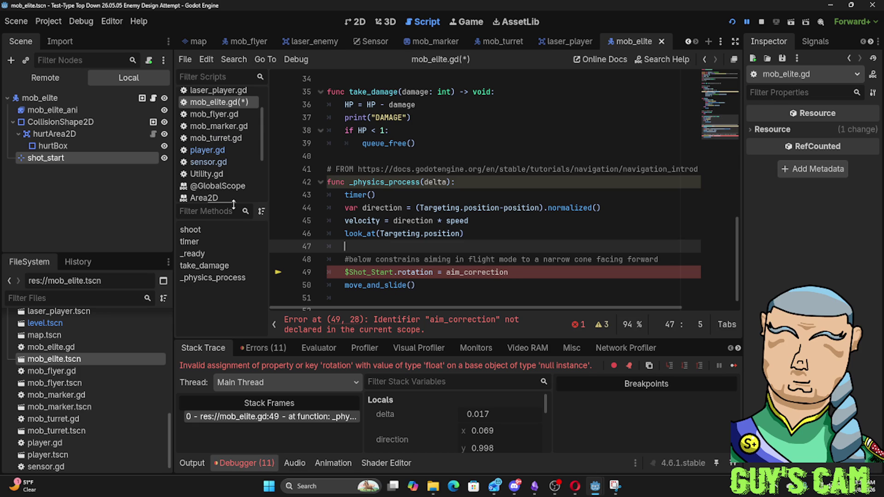
pyautogui.moveTo(509, 272)
pyautogui.mouseDown()
pyautogui.moveTo(350, 272)
pyautogui.moveTo(372, 260)
pyautogui.moveTo(328, 271)
pyautogui.mouseUp()
pyautogui.press('BackSpace')
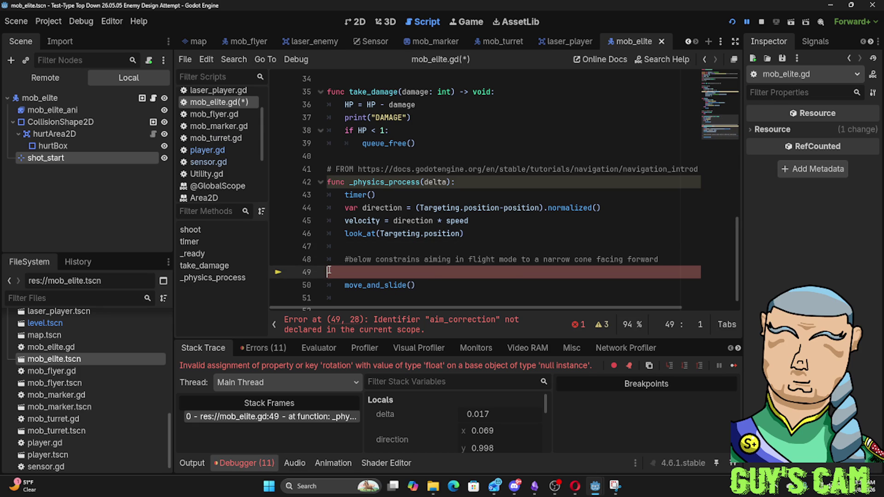
pyautogui.press('Delete')
pyautogui.press('Up')
pyautogui.press('Up')
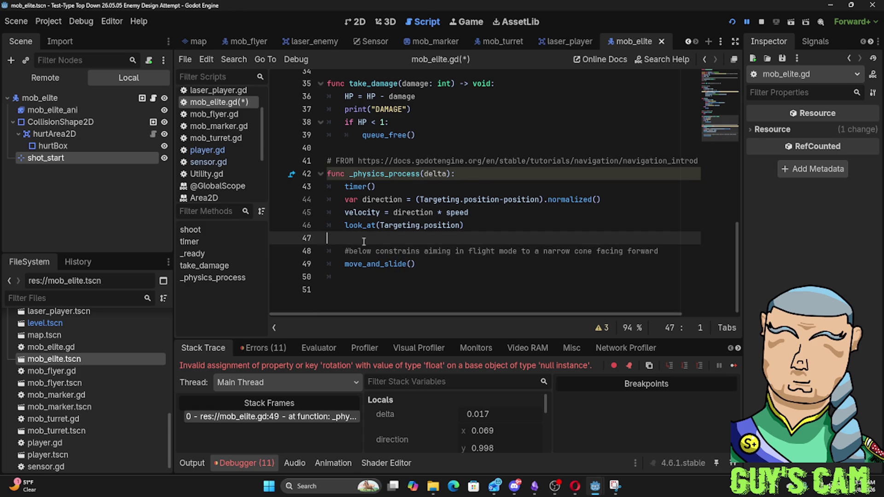
pyautogui.press('BackSpace')
# Review the shoot function's shot_clock check and laser lines, then select the mob_elite root node
pyautogui.scroll(6, 369, 206)
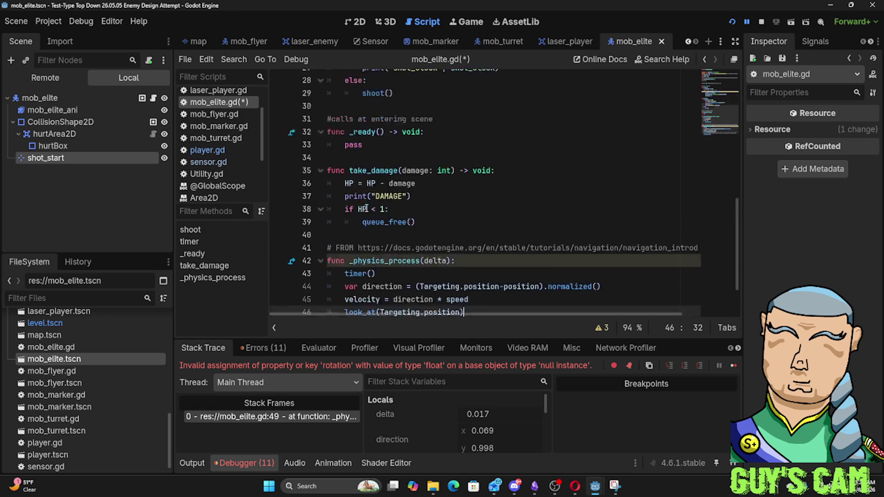
pyautogui.scroll(3, 369, 205)
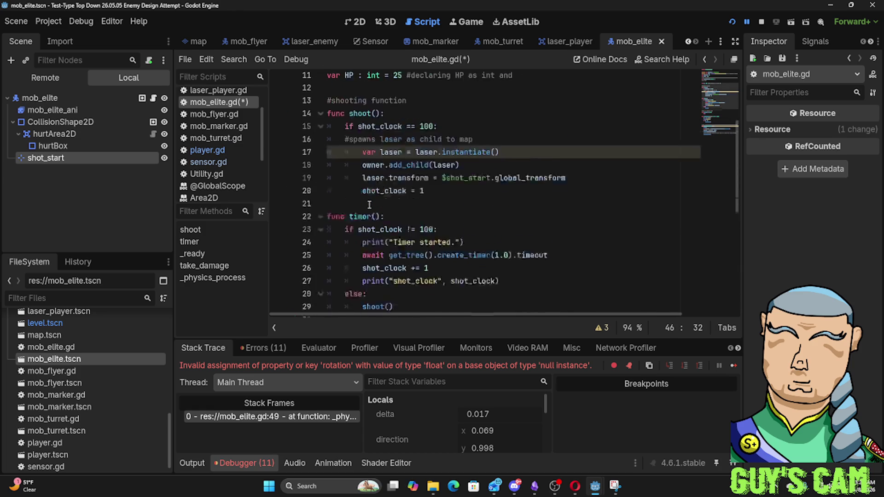
pyautogui.click(438, 199)
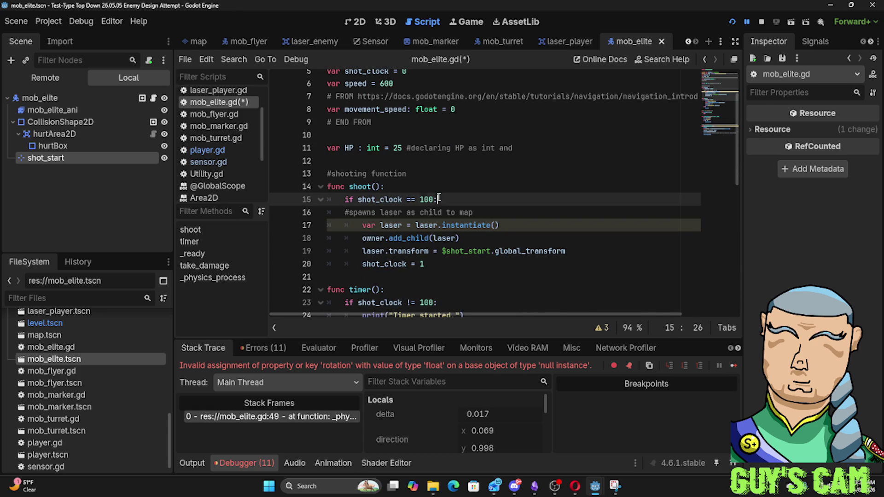
pyautogui.click(442, 238)
pyautogui.click(405, 226)
pyautogui.scroll(2, 397, 221)
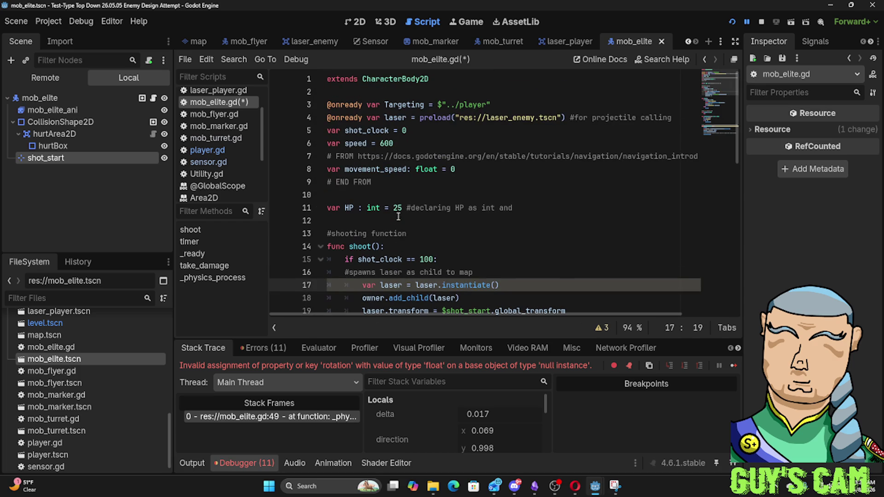
pyautogui.click(455, 116)
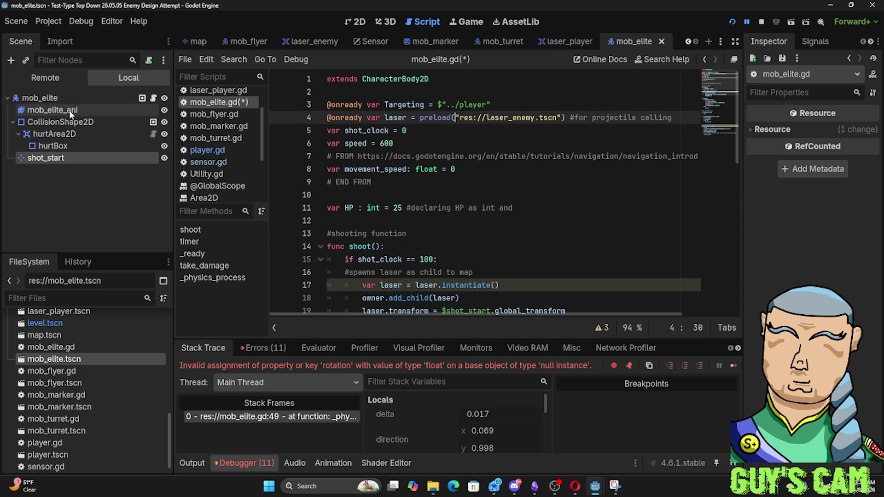
pyautogui.click(40, 98)
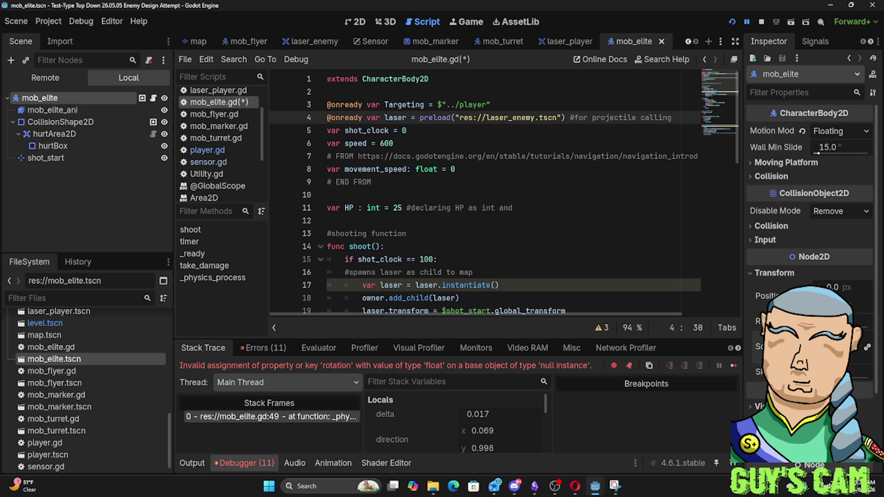
# Save and run the game with F5 to test mob_elite, then stop it with F8
pyautogui.click(834, 356)
pyautogui.press('F5')
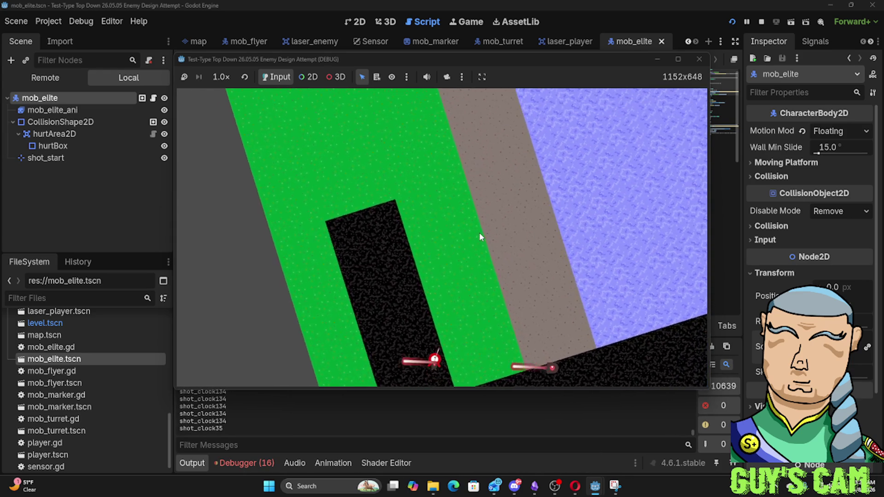
pyautogui.press('F8')
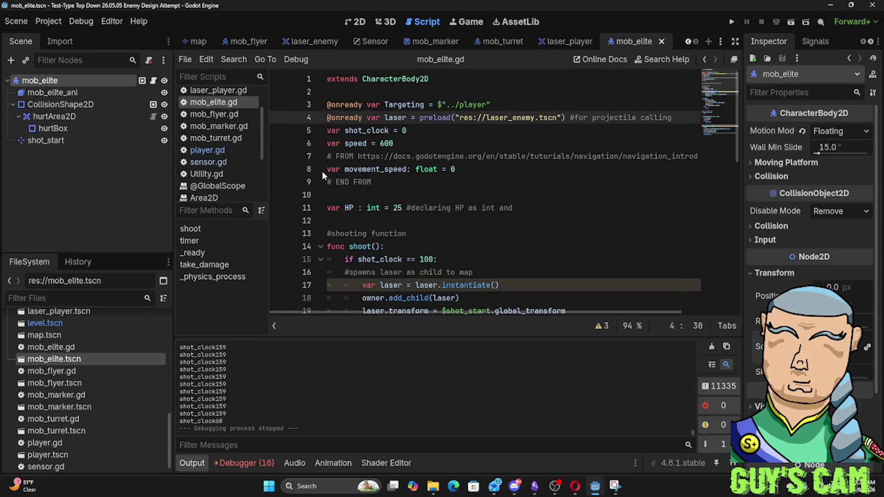
# Select the shot_start marker and switch the editor to the 2D scene view
pyautogui.rightClick(38, 144)
pyautogui.press('Escape')
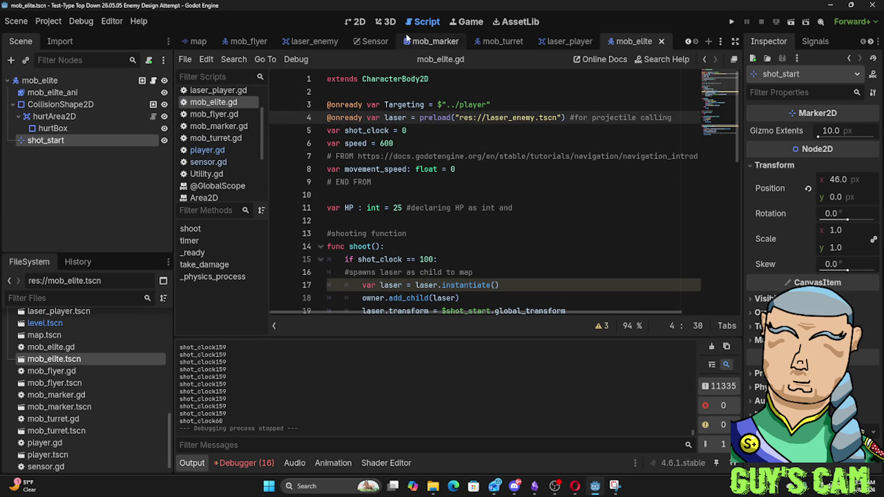
pyautogui.click(354, 22)
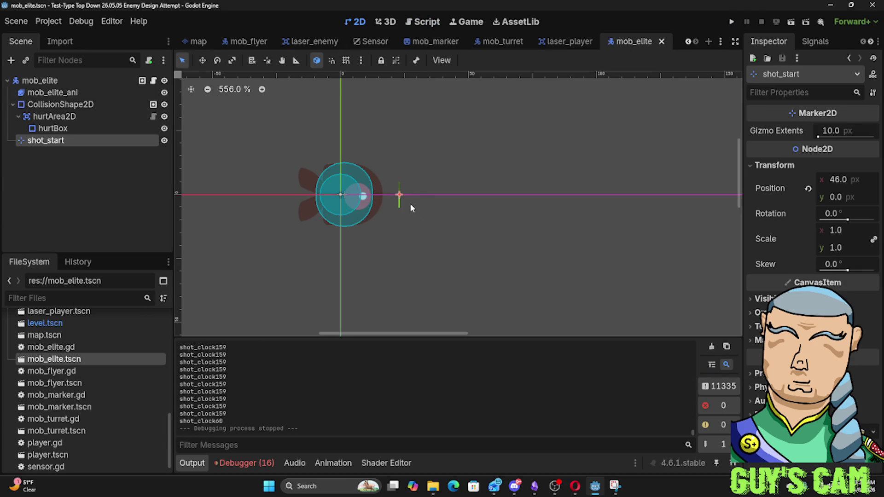
pyautogui.rightClick(54, 141)
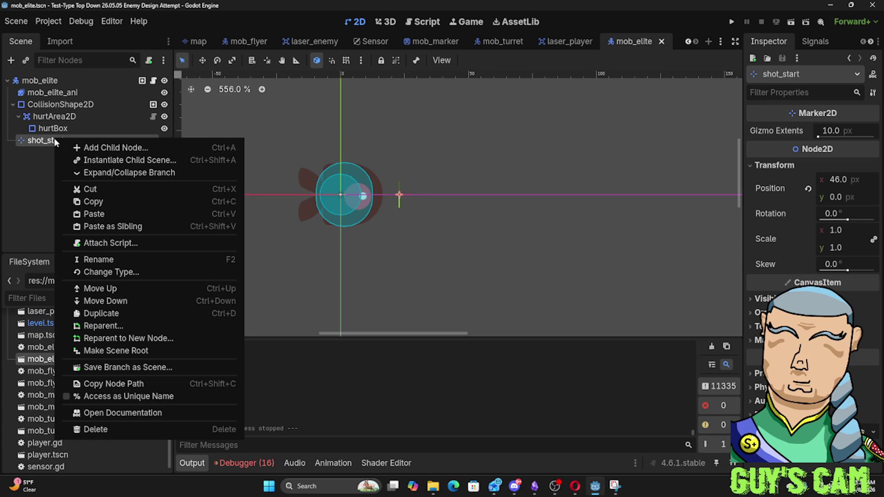
pyautogui.click(275, 108)
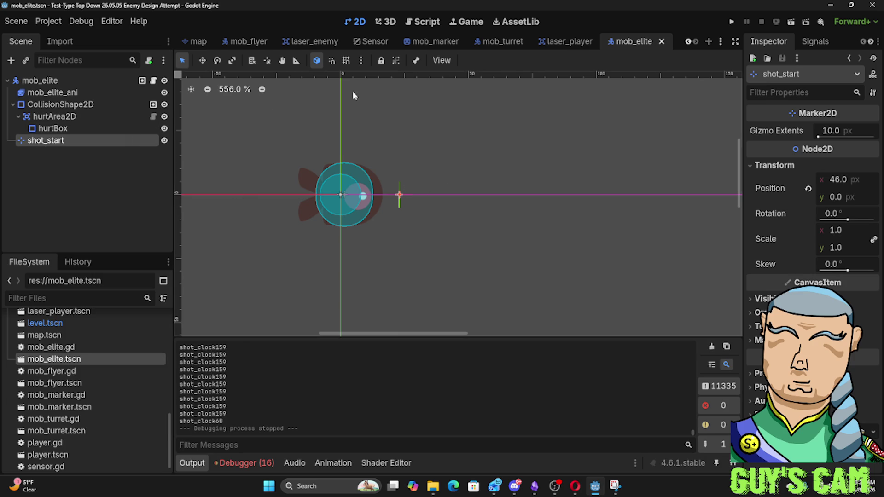
# Check the laser_player scene, then return to mob_elite and edit shot_start's Scale field
pyautogui.click(565, 41)
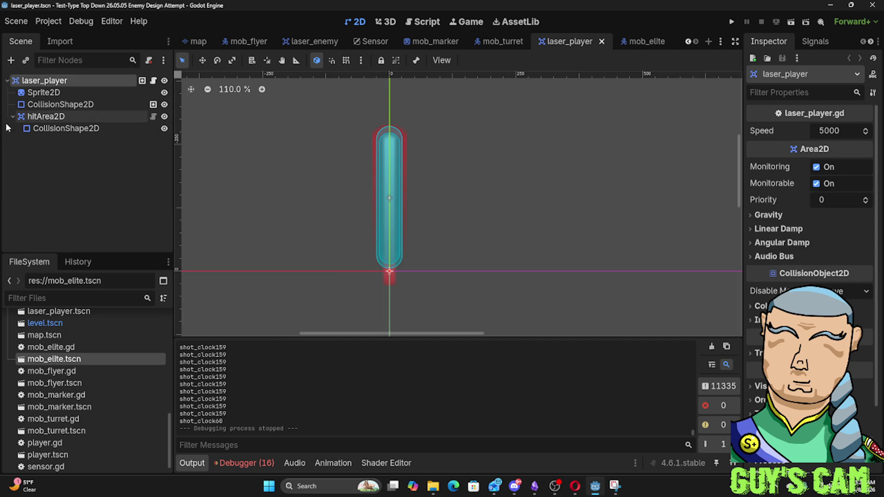
pyautogui.click(633, 42)
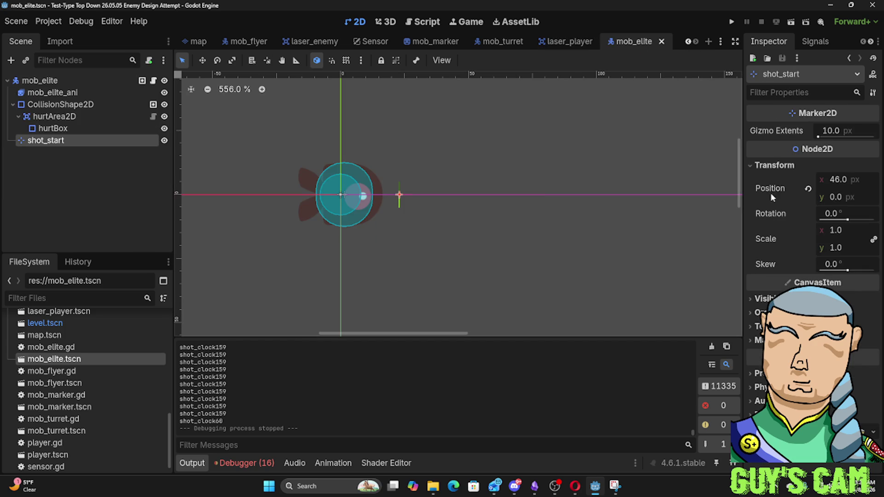
pyautogui.click(42, 81)
pyautogui.click(42, 141)
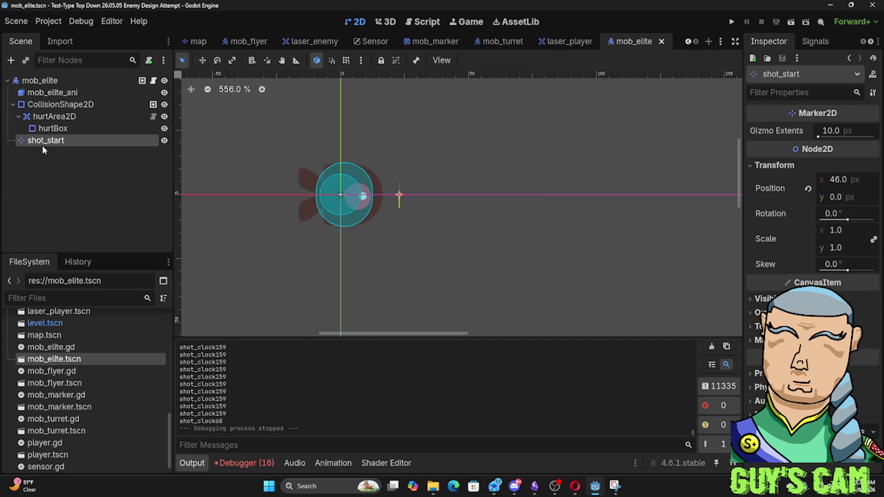
pyautogui.click(40, 81)
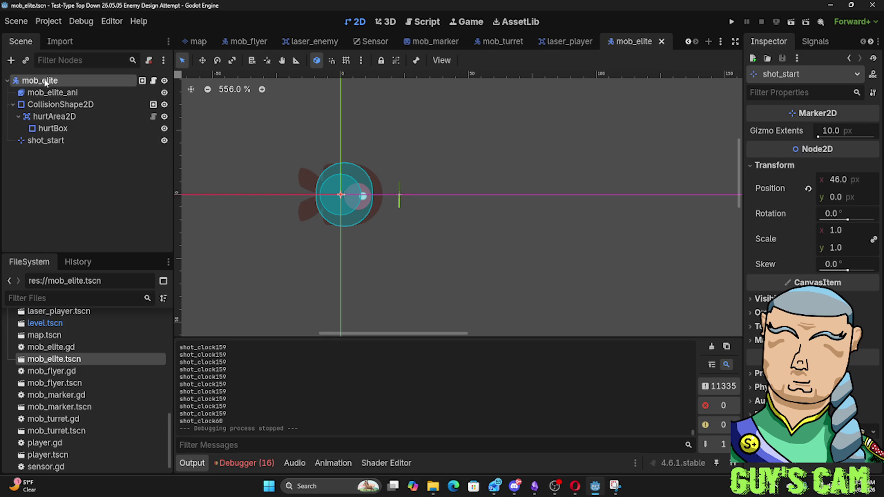
pyautogui.click(43, 141)
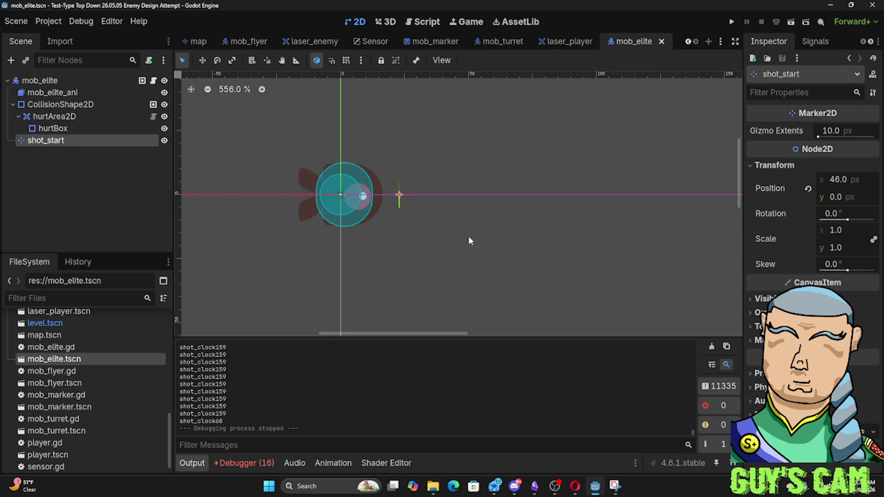
pyautogui.click(835, 228)
# Set shot_start's scale to 0.5, then save and play-test the game flying around the map
pyautogui.write('0.5')
pyautogui.press('Tab')
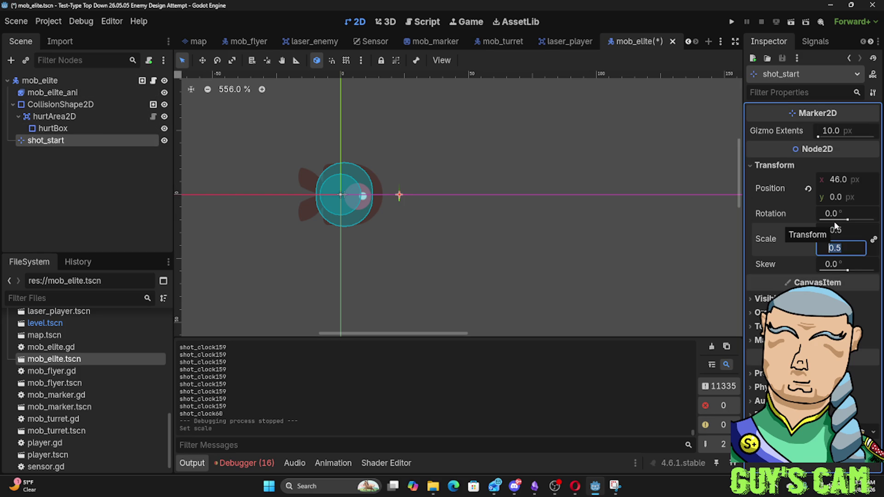
pyautogui.press('F5')
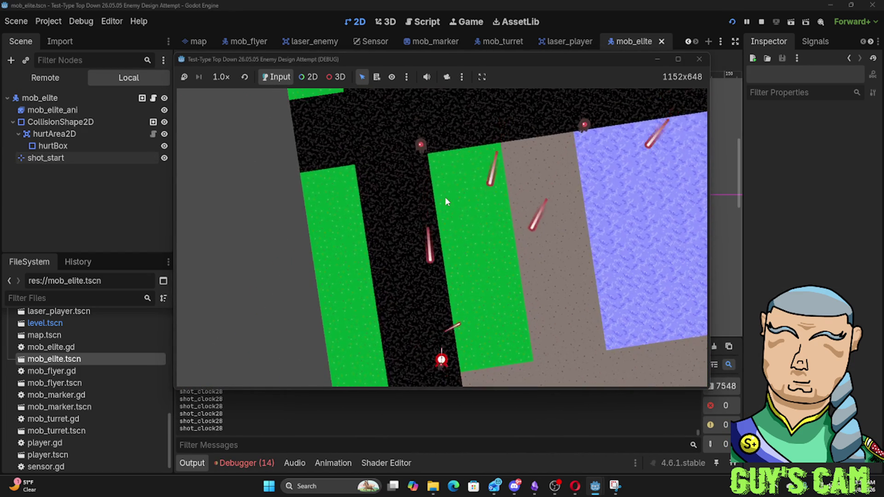
pyautogui.press('w')
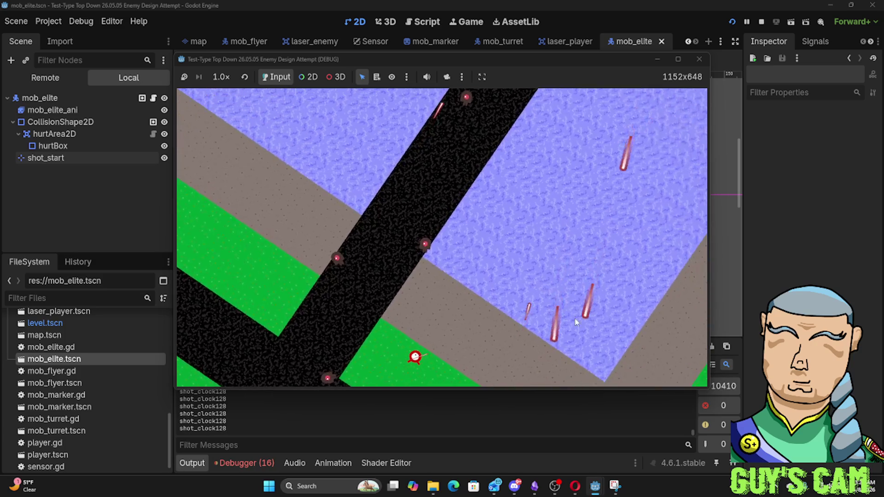
pyautogui.press('w')
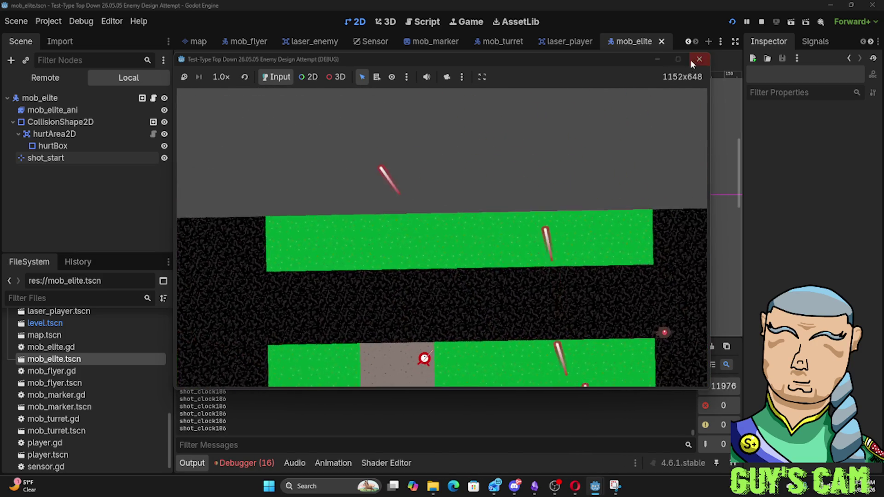
pyautogui.click(697, 58)
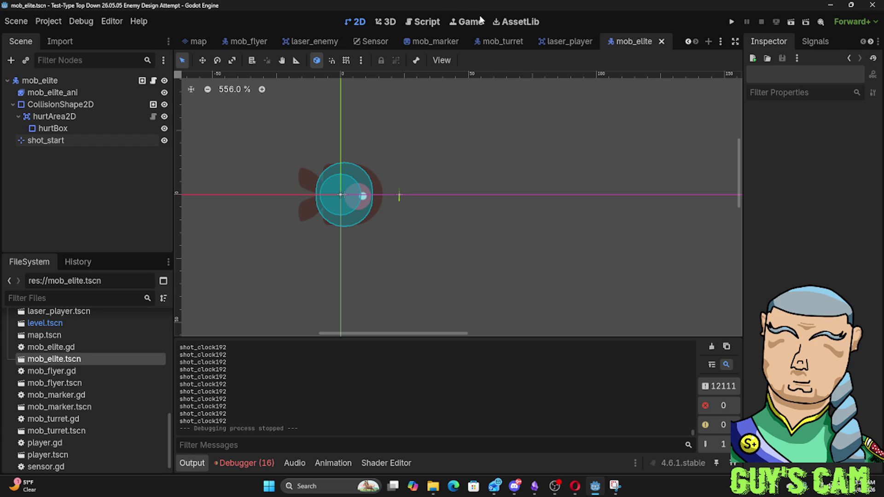
pyautogui.click(498, 43)
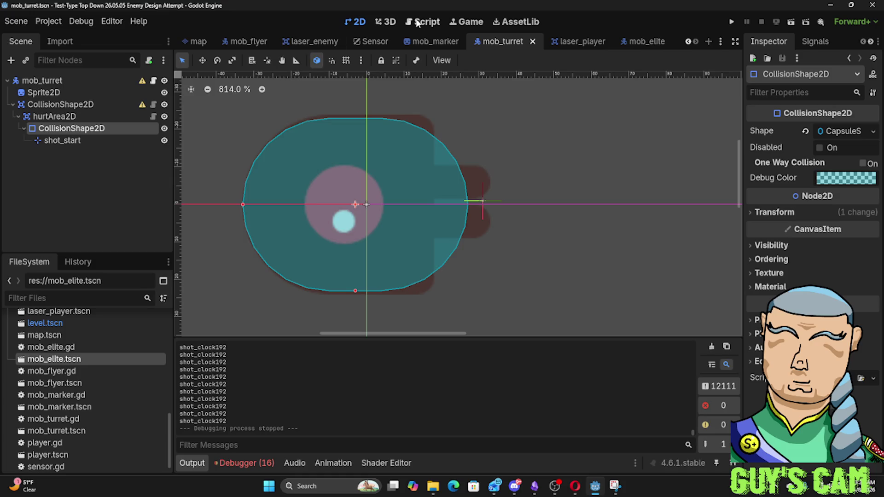
pyautogui.click(423, 22)
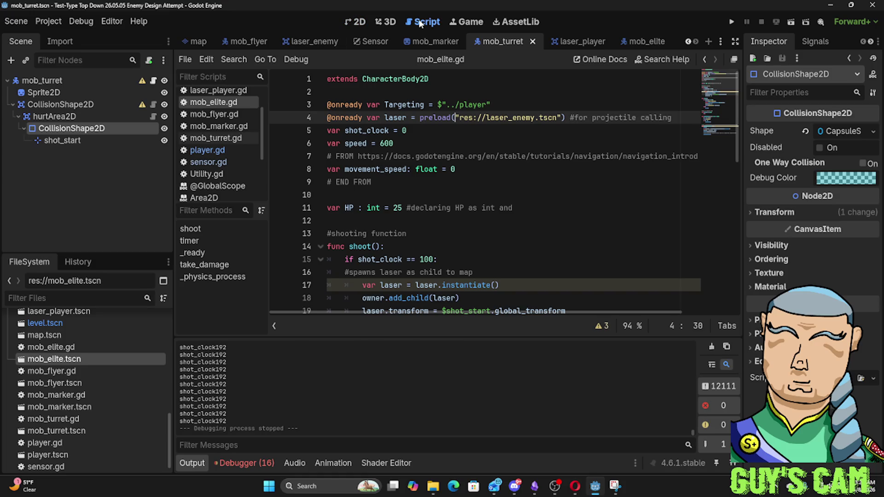
pyautogui.click(203, 139)
pyautogui.doubleClick(382, 182)
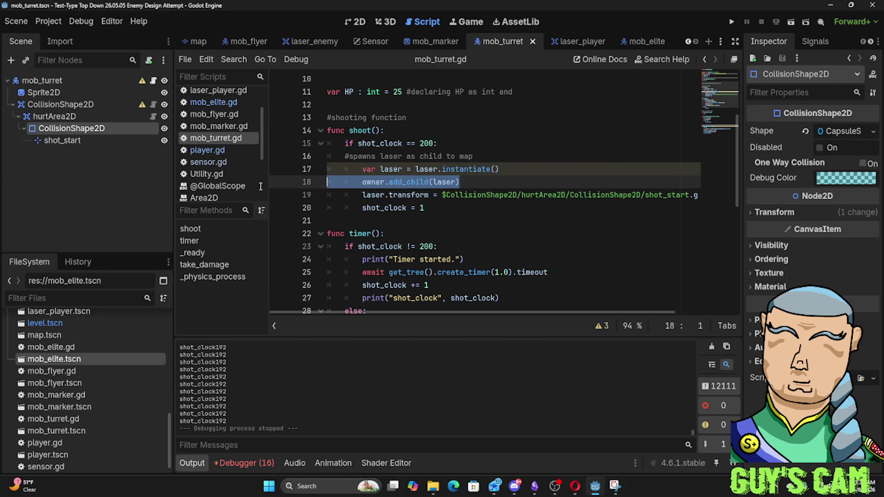
pyautogui.click(450, 231)
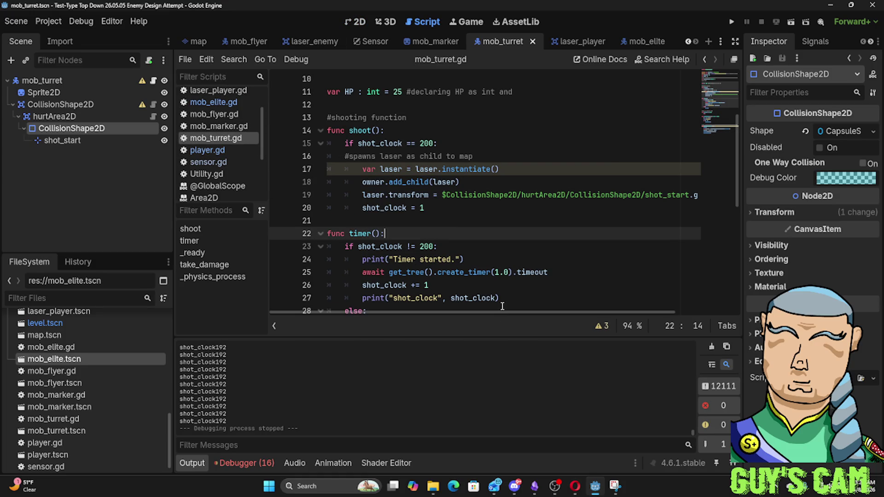
pyautogui.moveTo(495, 309)
pyautogui.mouseDown()
pyautogui.moveTo(581, 310)
pyautogui.moveTo(471, 295)
pyautogui.mouseUp()
pyautogui.click(213, 102)
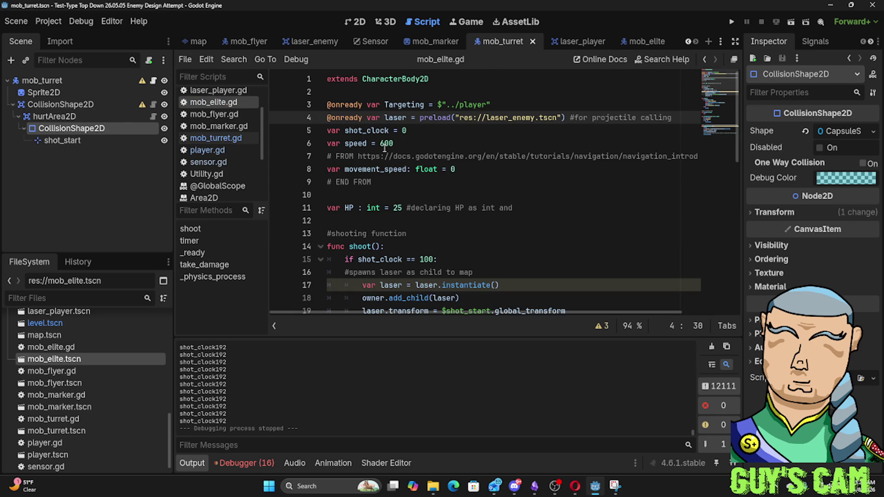
pyautogui.scroll(-2, 384, 148)
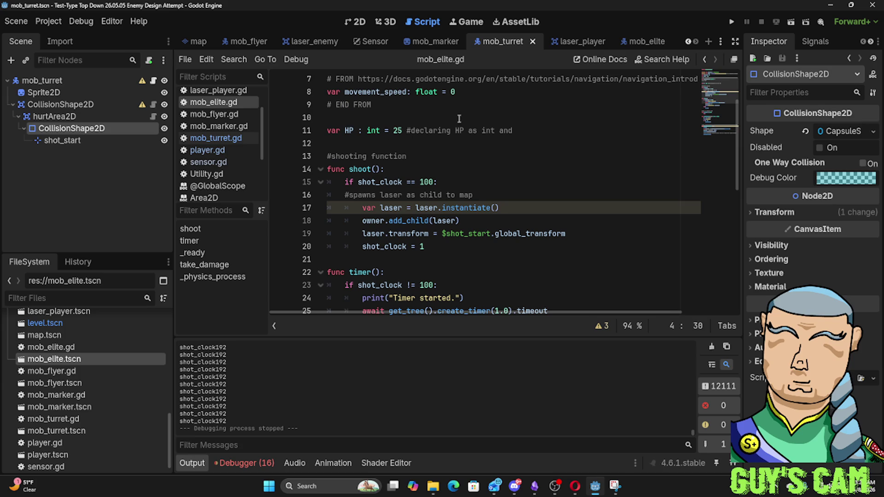
pyautogui.scroll(-7, 458, 121)
pyautogui.scroll(-2, 398, 170)
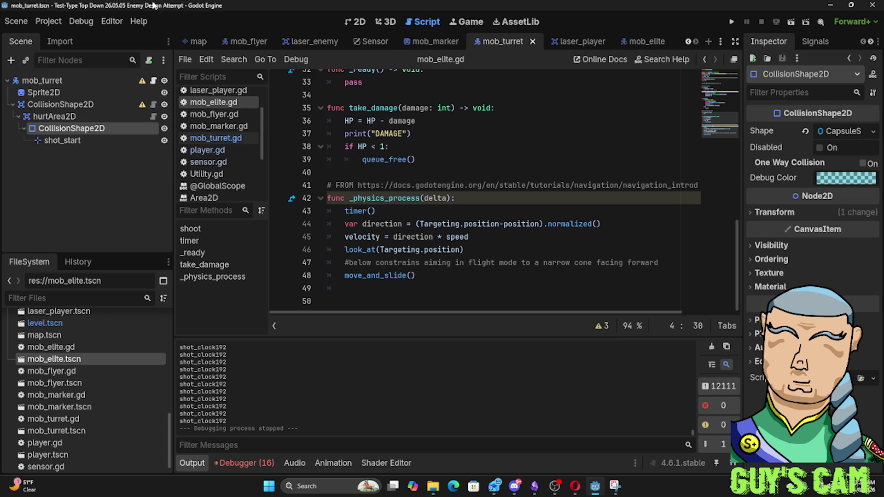
pyautogui.click(164, 129)
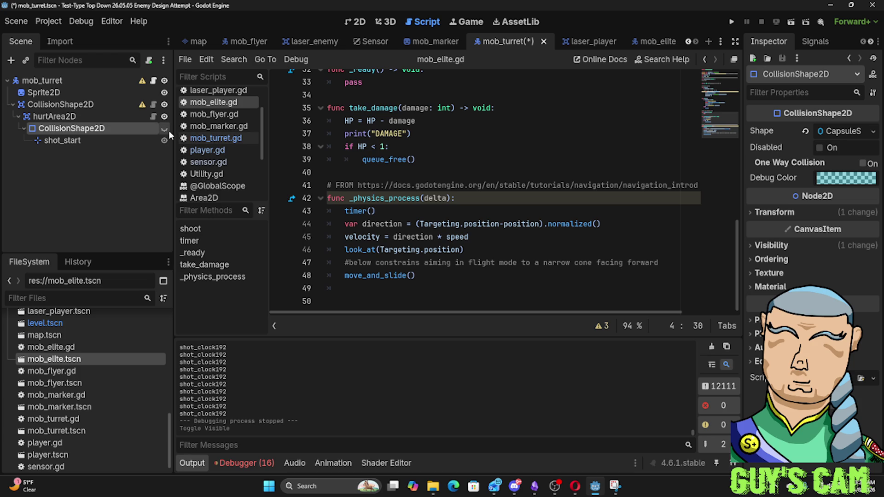
pyautogui.click(165, 129)
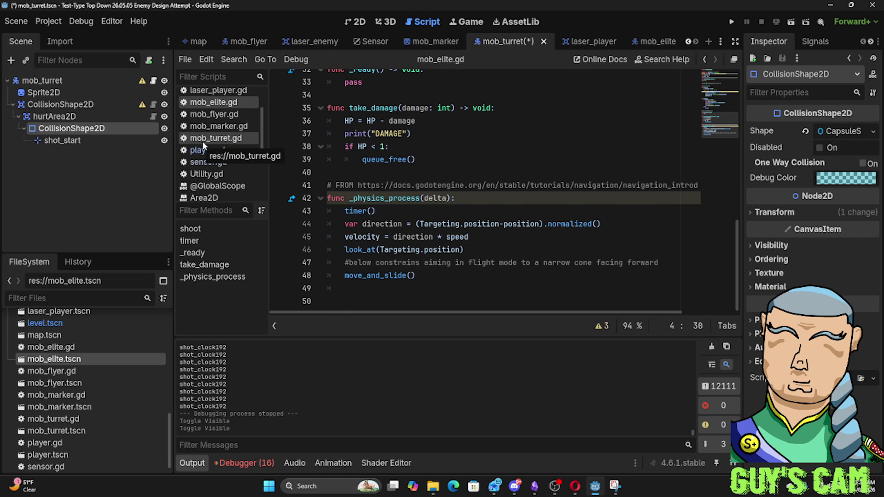
pyautogui.click(205, 141)
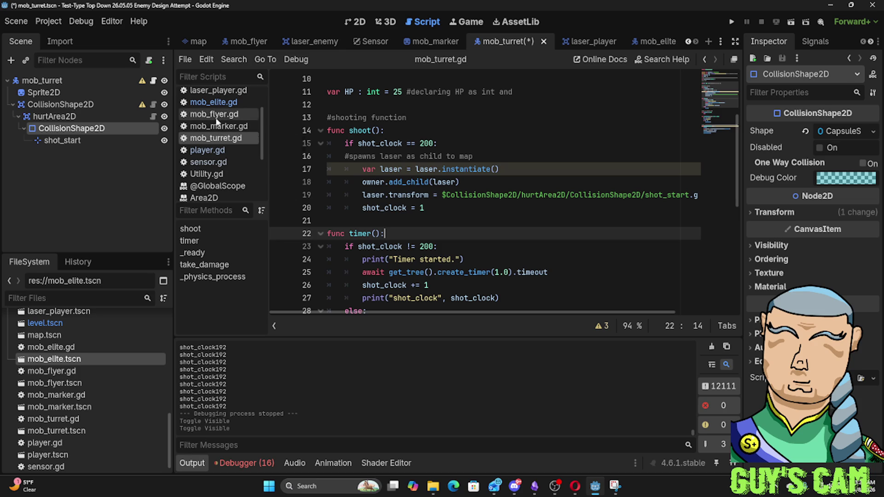
pyautogui.click(214, 103)
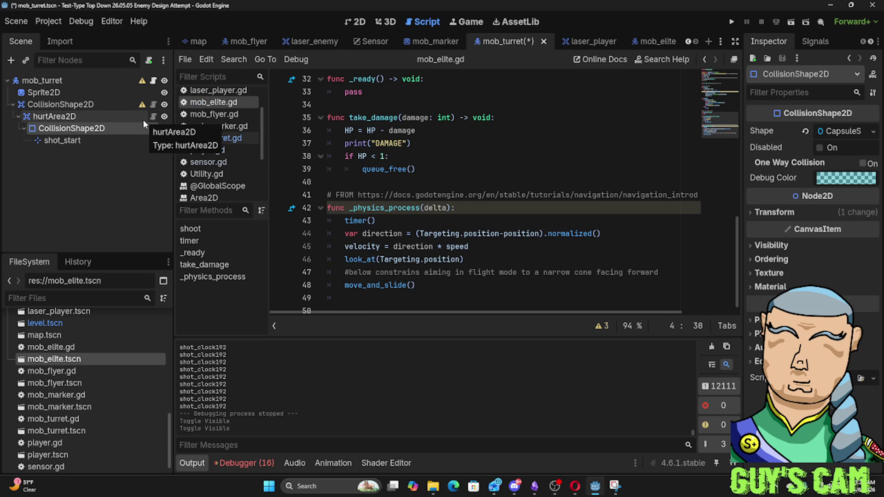
pyautogui.rightClick(505, 41)
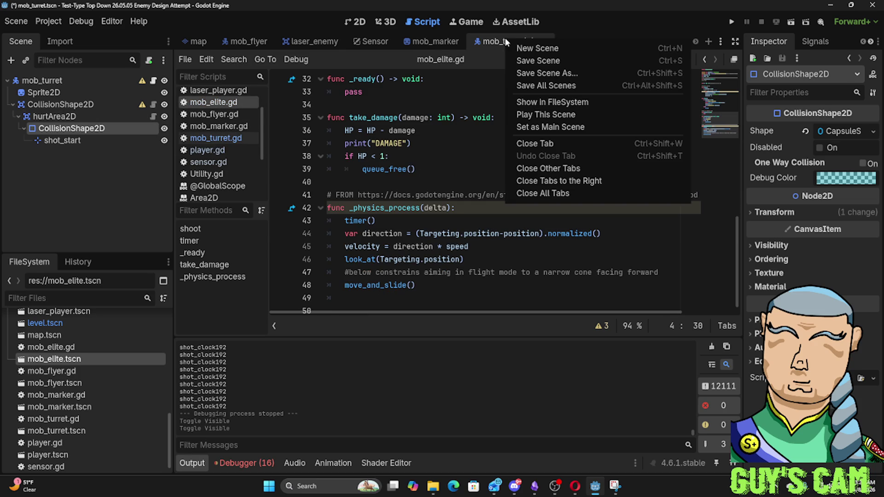
# Save the mob_turret scene and switch to mob_elite, reviewing its shoot and timer code
pyautogui.click(538, 60)
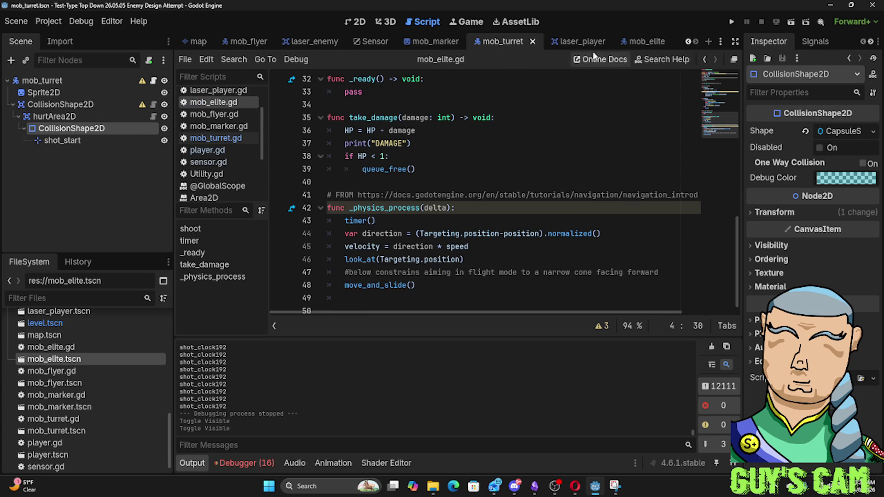
pyautogui.click(640, 46)
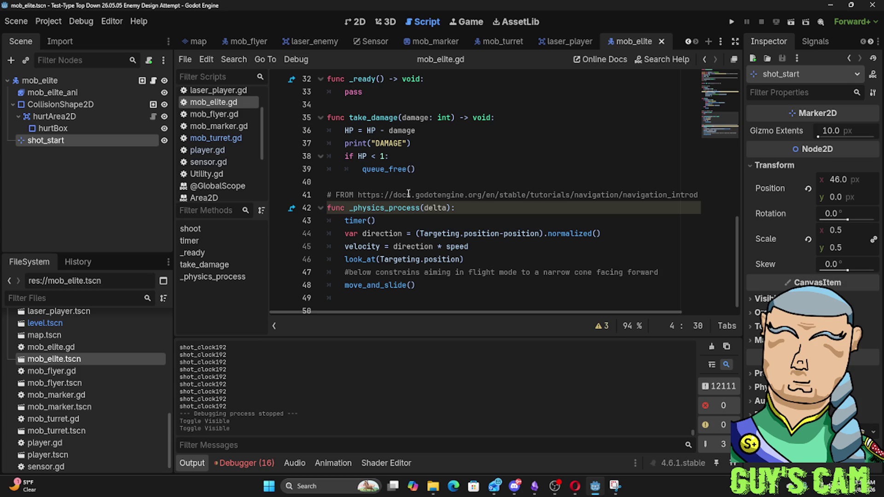
pyautogui.scroll(7, 407, 194)
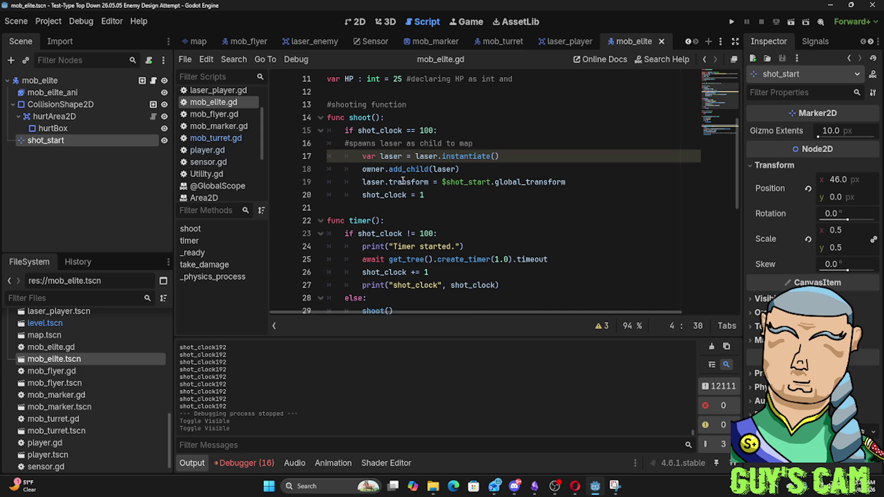
pyautogui.moveTo(399, 171)
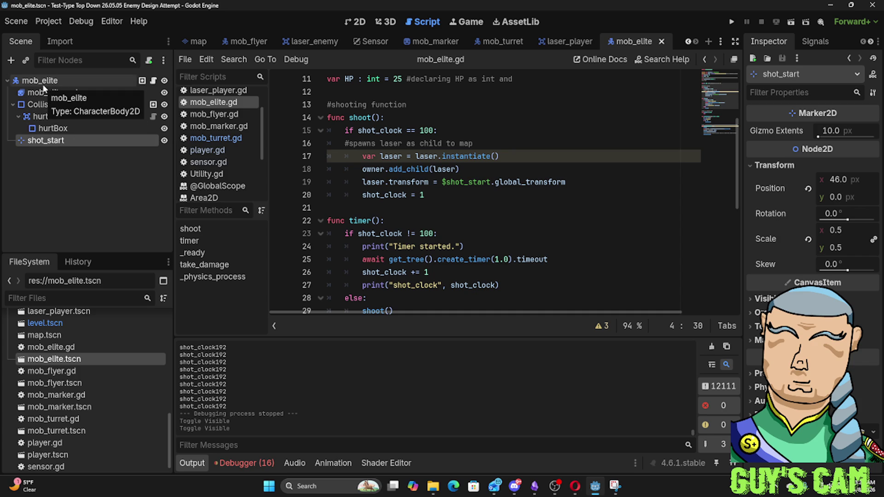
# Select mob_elite's shot_start marker and show it in the 2D view
pyautogui.click(26, 145)
pyautogui.click(26, 145)
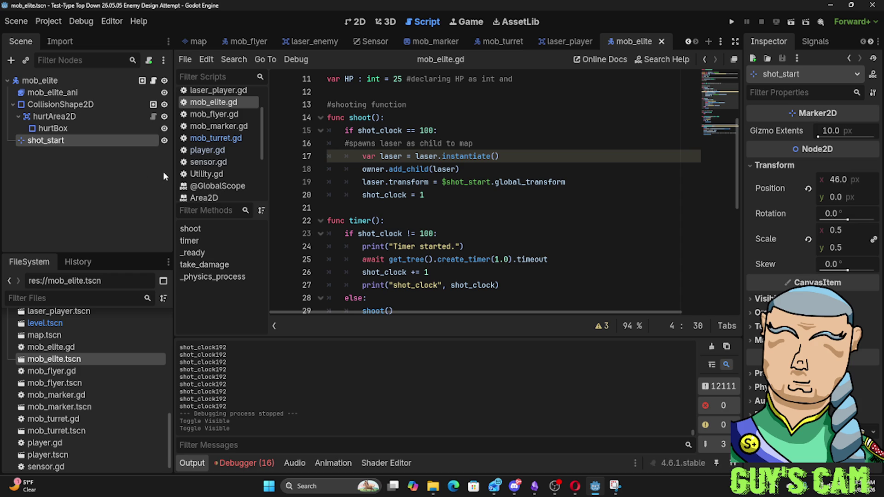
pyautogui.click(359, 22)
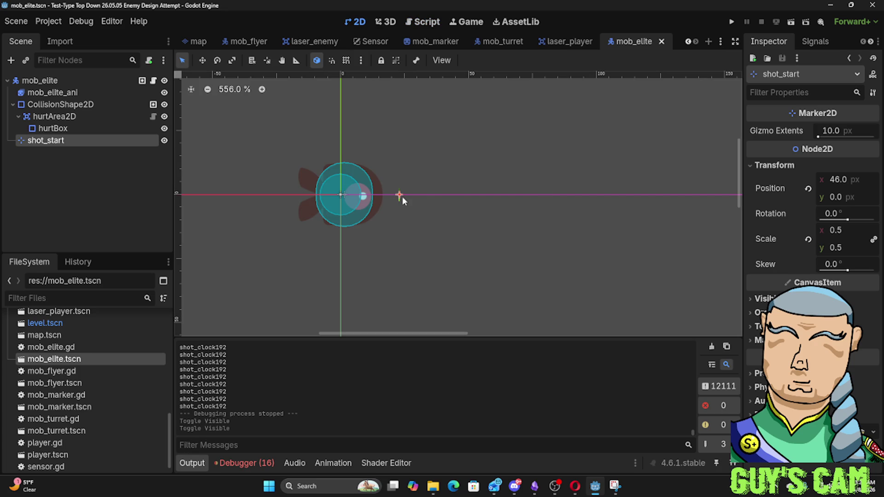
# Move shot_start forward to x 158, save all scenes, and play-test the elite's laser fire
pyautogui.moveTo(399, 194); pyautogui.dragTo(542, 195)
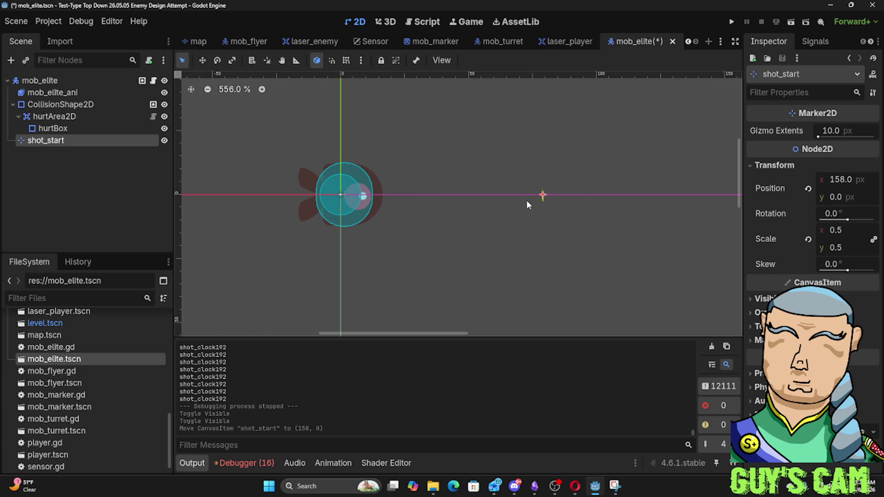
pyautogui.rightClick(615, 42)
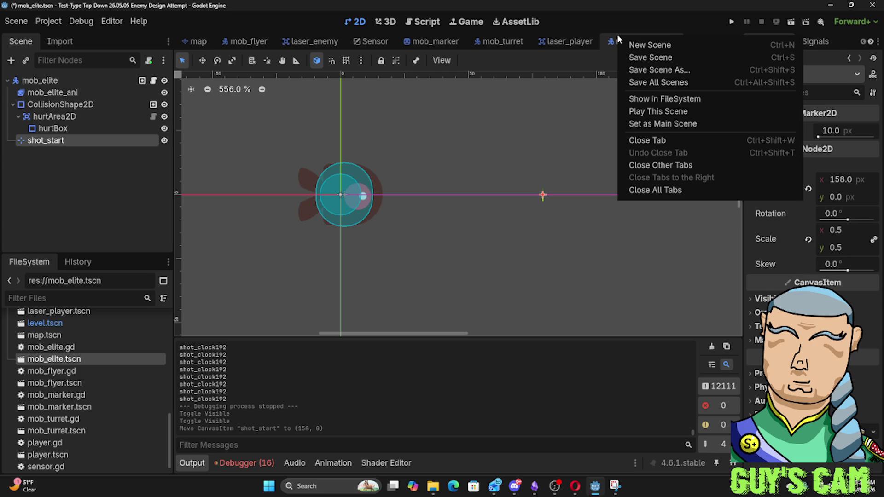
pyautogui.click(612, 41)
pyautogui.rightClick(615, 40)
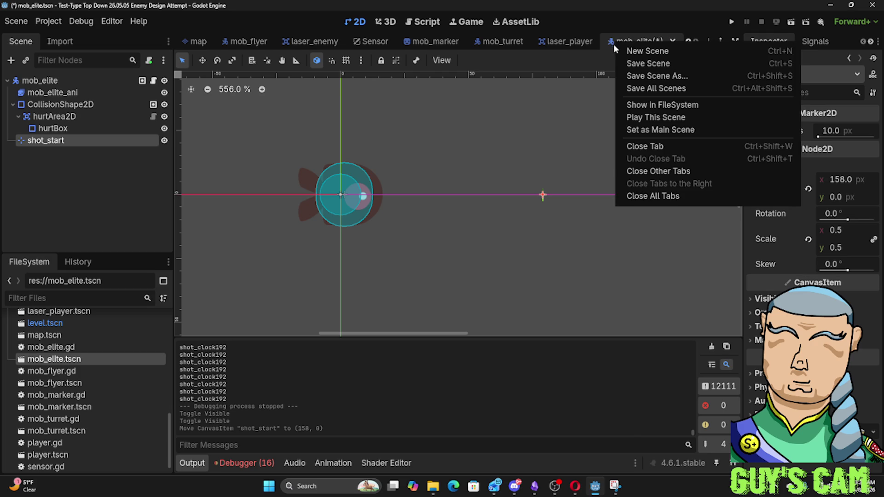
pyautogui.click(630, 88)
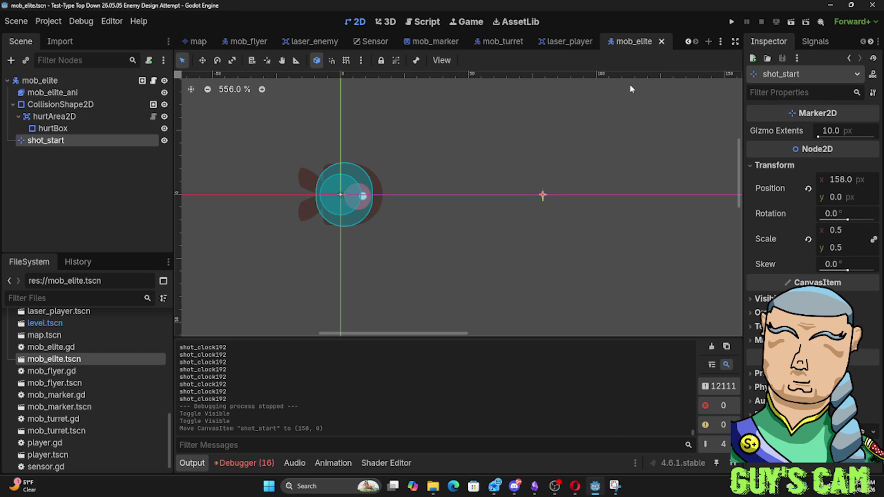
pyautogui.press('F5')
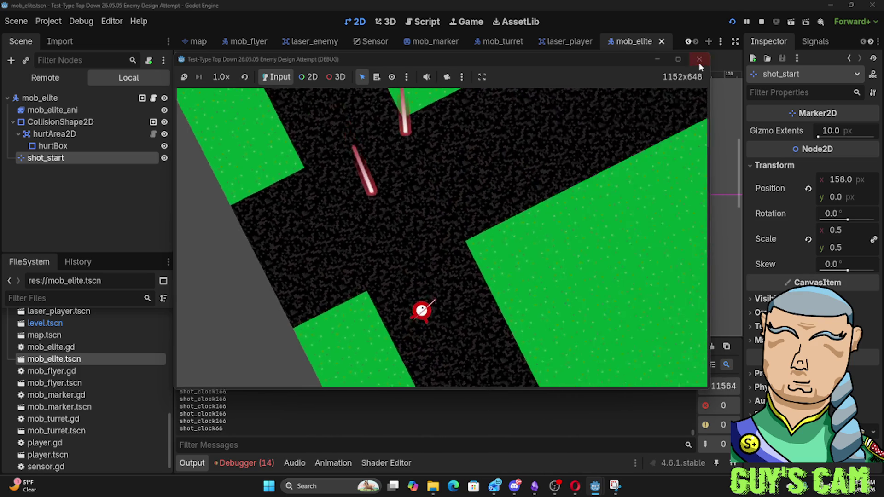
pyautogui.click(699, 61)
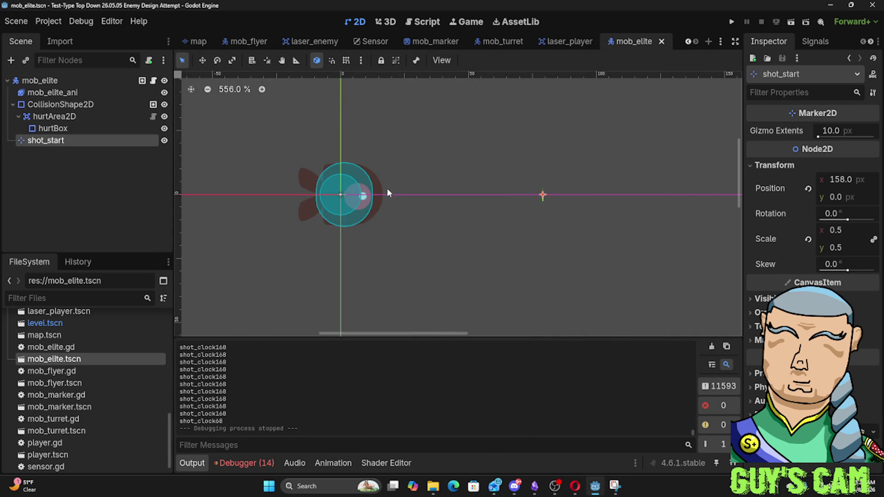
# Try stretching the mob_elite_ani sprite wider on both sides, then undo it
pyautogui.click(391, 190)
pyautogui.moveTo(385, 194); pyautogui.dragTo(414, 194)
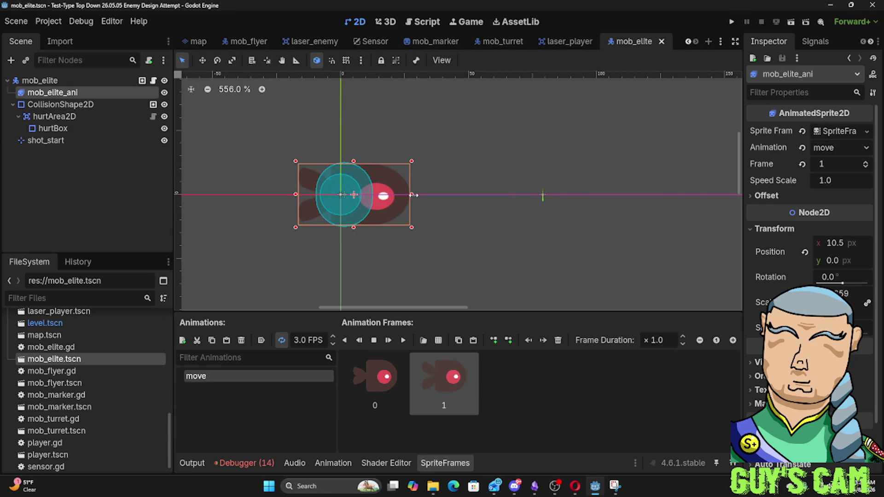
pyautogui.moveTo(296, 198); pyautogui.dragTo(269, 192)
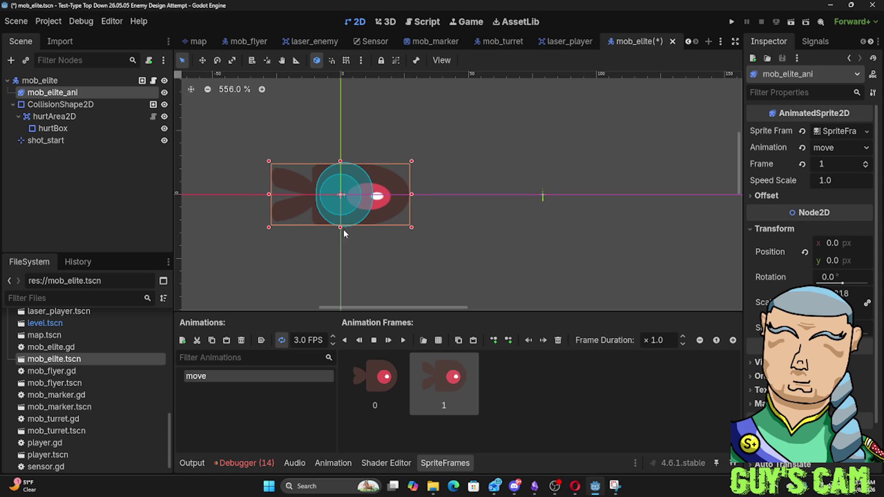
pyautogui.hotkey('ctrl', 'z')
pyautogui.hotkey('ctrl', 'z')
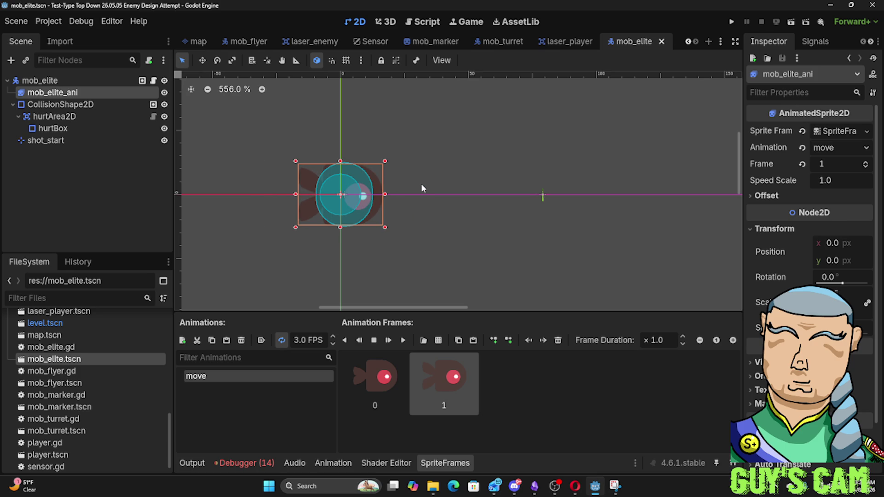
# Scale the root mob_elite node to 1.5 and check the enlarged hurtBox shape
pyautogui.click(51, 80)
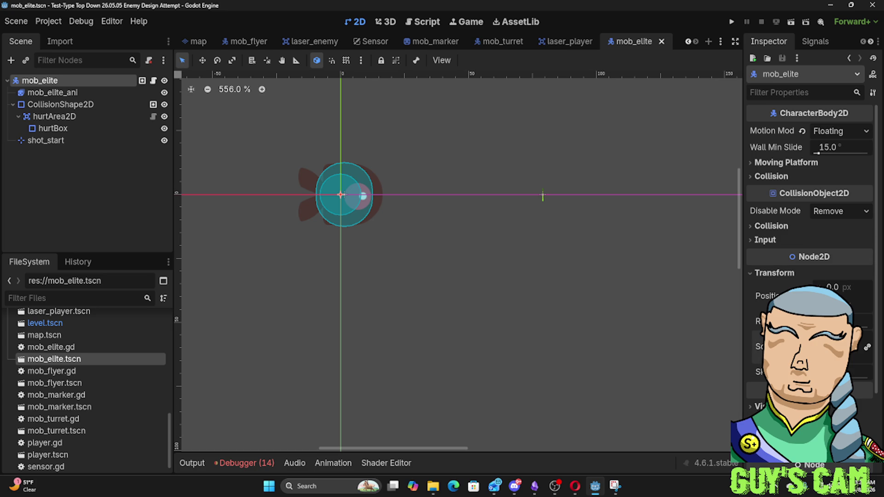
pyautogui.write('1.5')
pyautogui.press('Return')
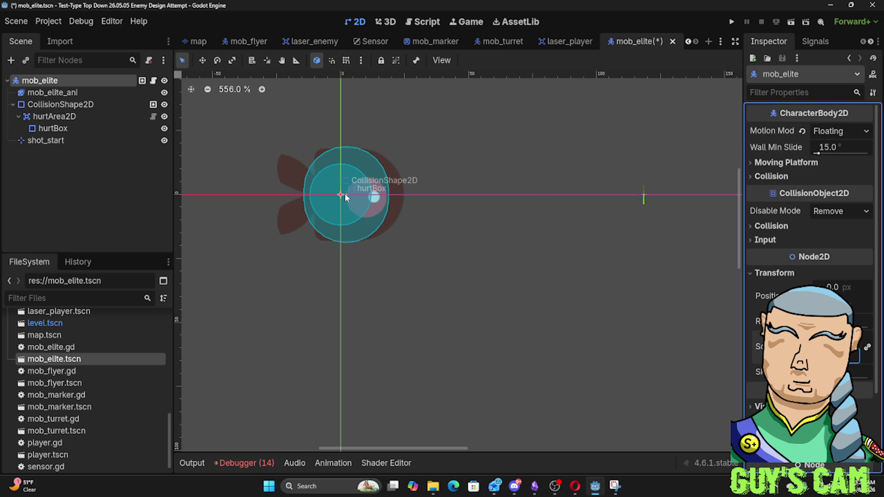
pyautogui.click(346, 197)
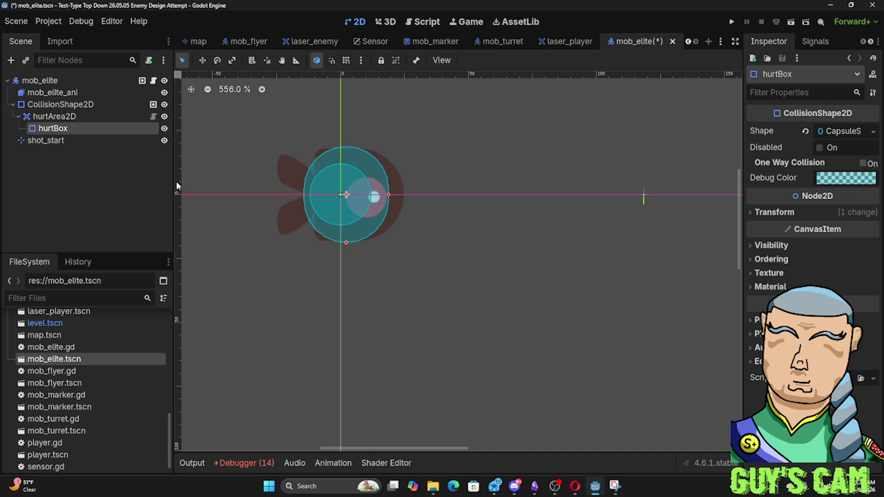
pyautogui.click(501, 41)
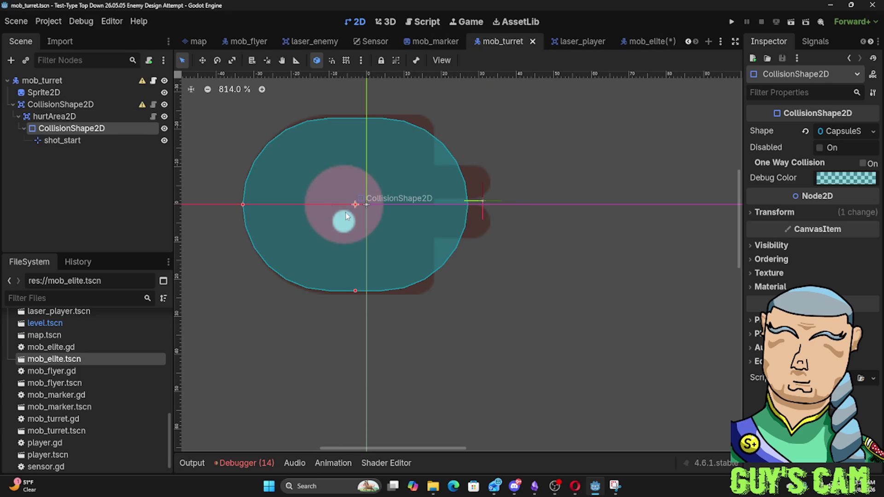
# Inspect mob_turret's CollisionShape2D and root nodes, then show the Windows desktop with Win+D
pyautogui.click(72, 105)
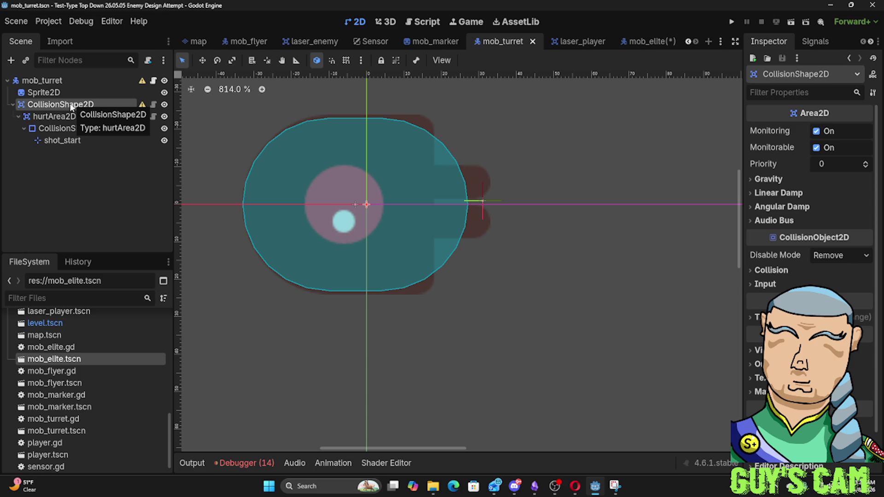
pyautogui.click(11, 106)
pyautogui.click(11, 105)
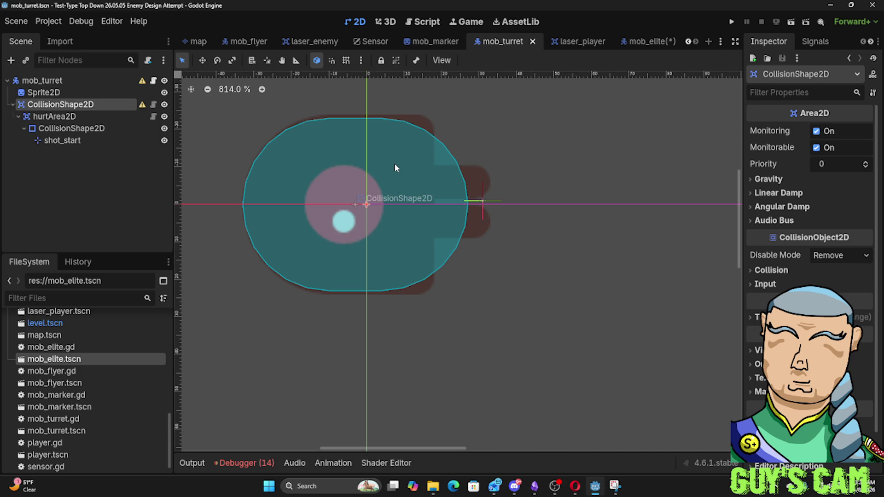
pyautogui.scroll(-8, 397, 166)
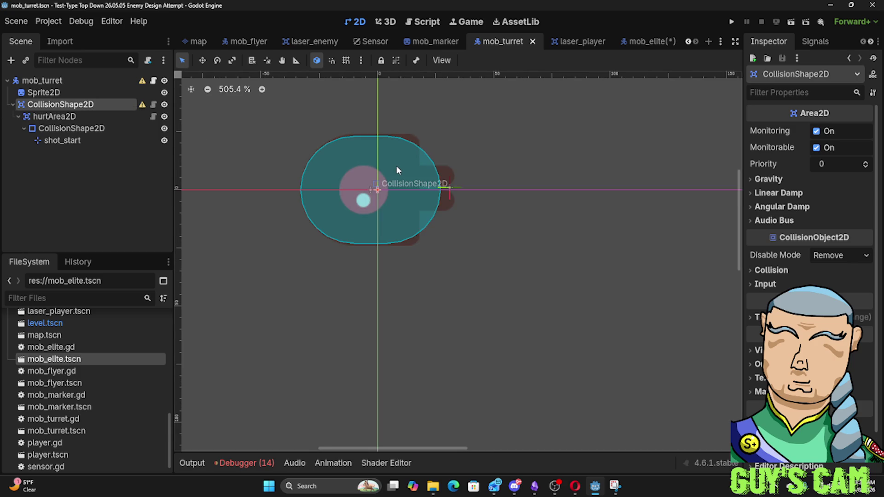
pyautogui.click(62, 130)
pyautogui.click(63, 106)
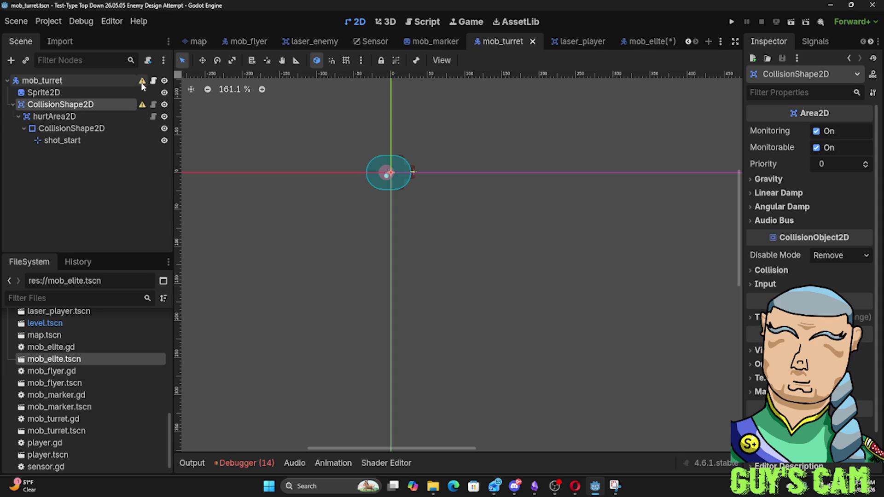
pyautogui.click(90, 82)
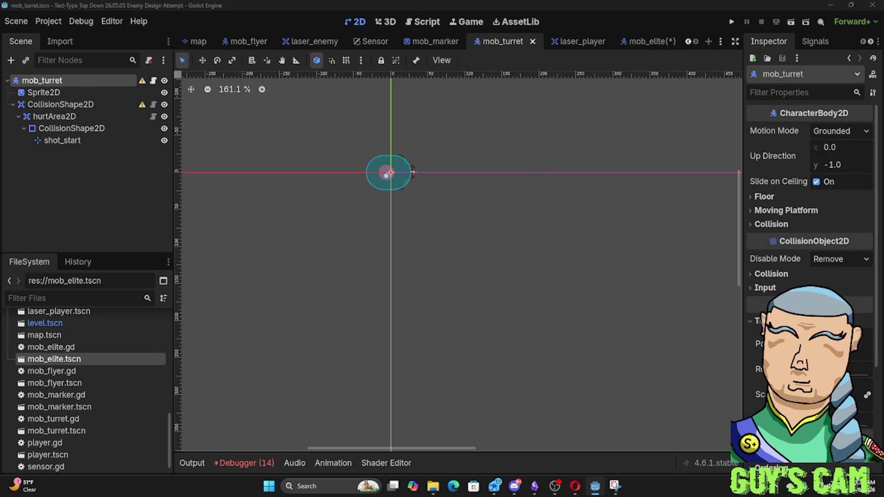
pyautogui.press('super+d')
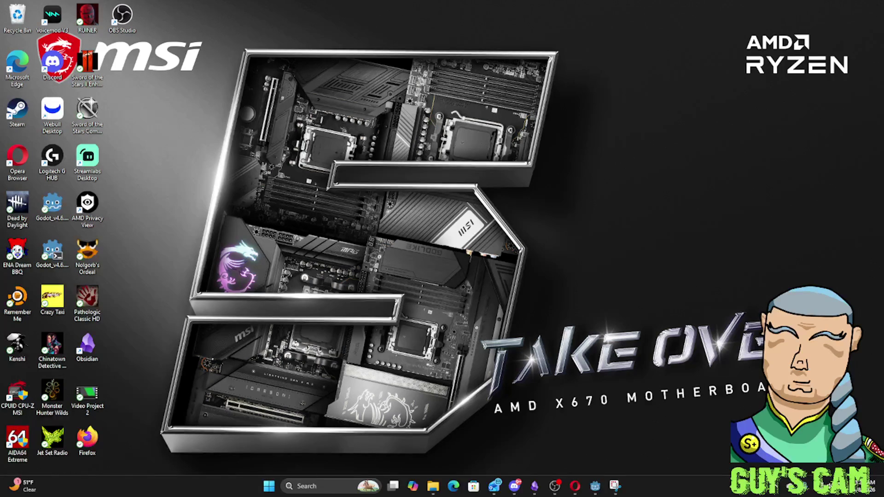
# Restore the Godot editor with Win+D, back on the mob_turret scene
pyautogui.press('super+d')
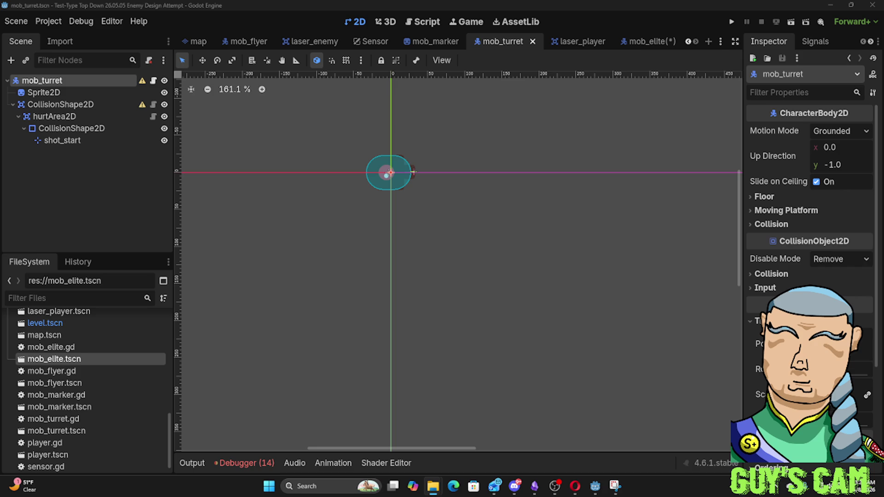
# Add Skull Turret.png to the Enemies assets folder through the system file manager, then return to mob_elite
pyautogui.moveTo(434, 494)
pyautogui.scroll(-1, 55, 361)
pyautogui.scroll(5, 56, 349)
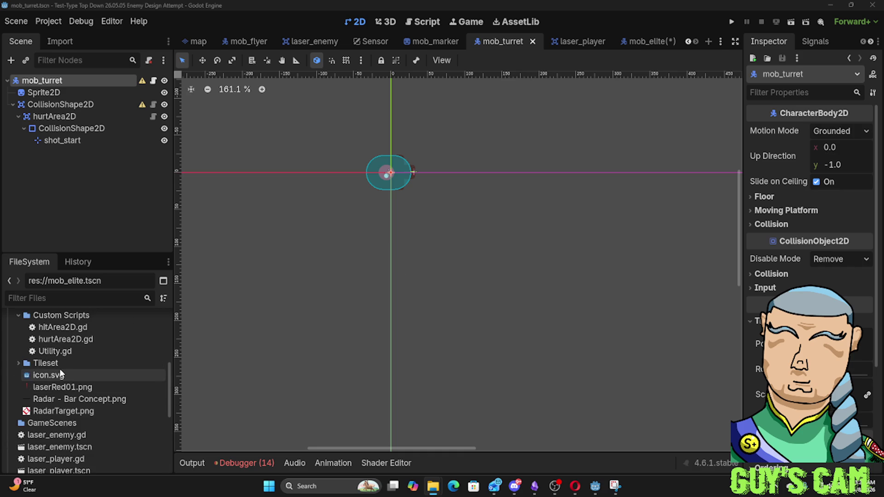
pyautogui.scroll(4, 50, 405)
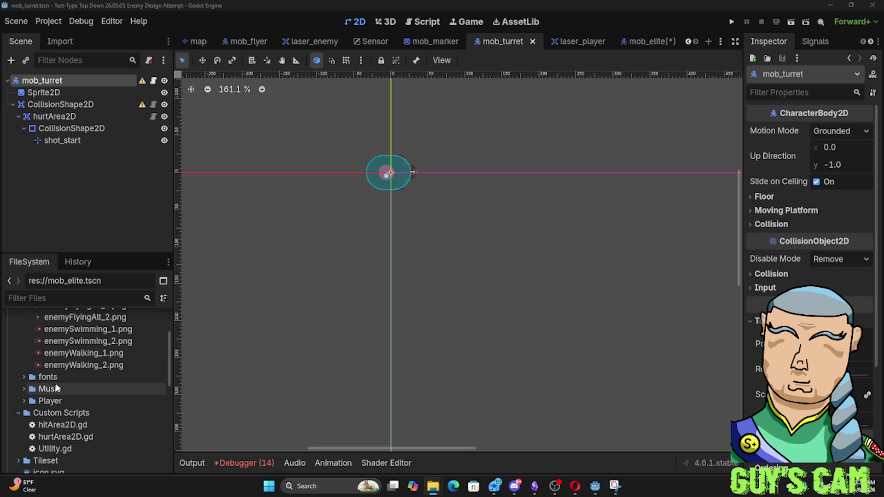
pyautogui.scroll(2, 55, 387)
pyautogui.rightClick(62, 330)
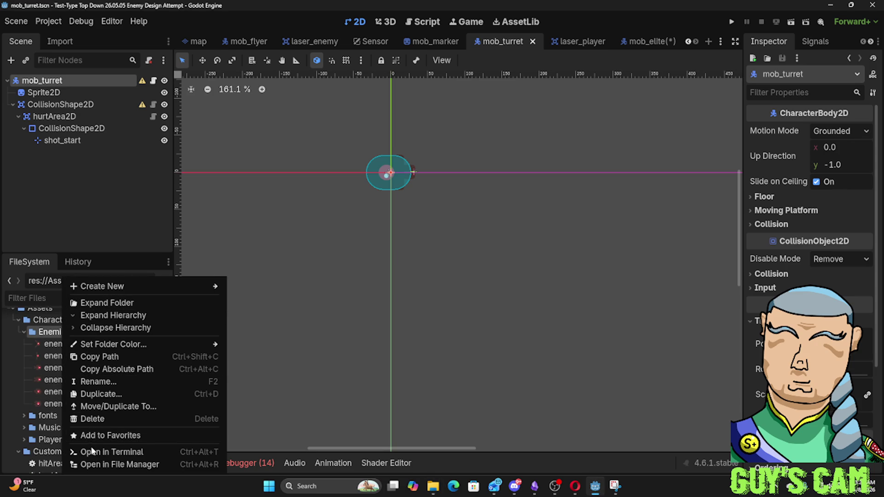
pyautogui.click(93, 464)
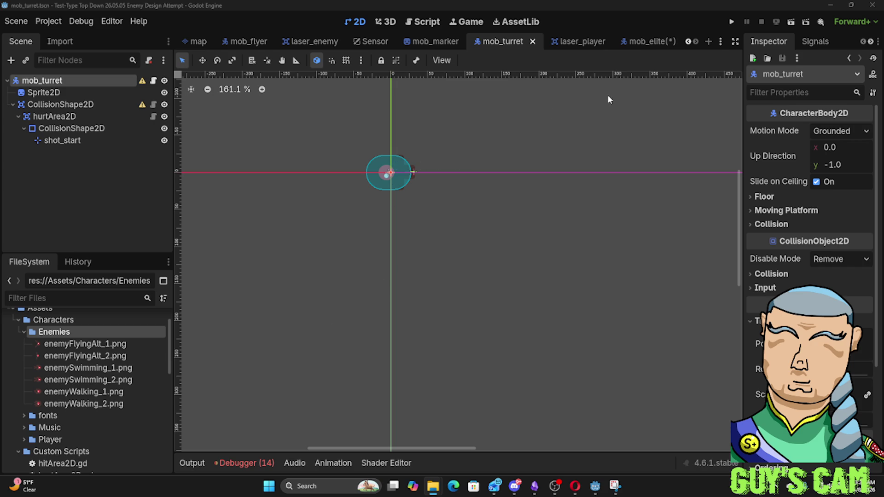
pyautogui.click(653, 42)
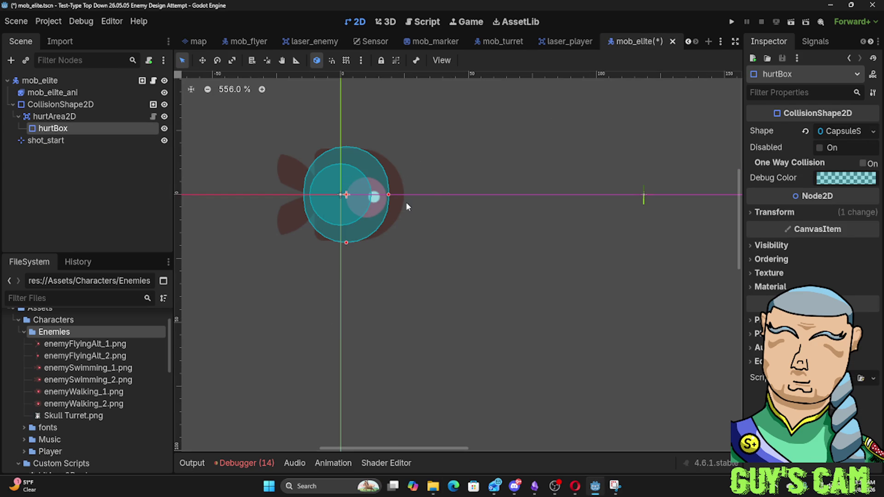
# Add Skull Turret.png to mob_elite as a sprite and set its Transform scale to 0.1
pyautogui.moveTo(73, 417)
pyautogui.mouseDown()
pyautogui.moveTo(193, 382)
pyautogui.moveTo(247, 324)
pyautogui.moveTo(121, 320)
pyautogui.moveTo(313, 305)
pyautogui.mouseUp()
pyautogui.scroll(-4, 307, 295)
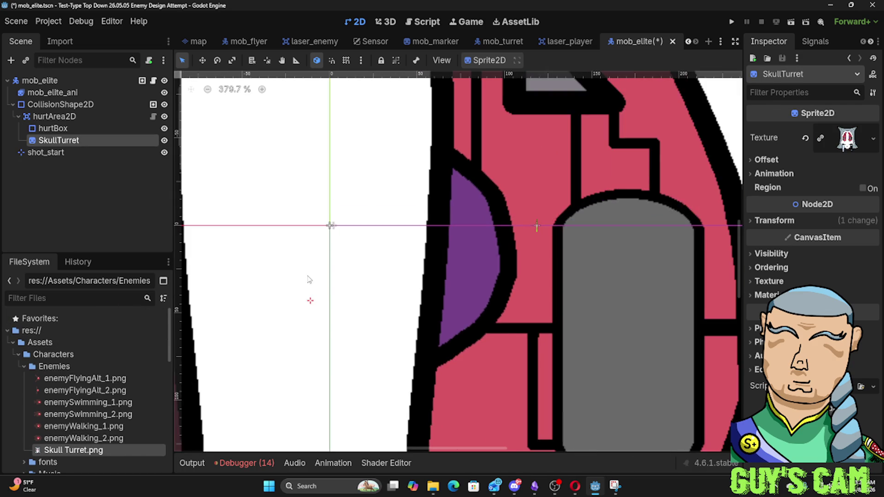
pyautogui.scroll(-8, 308, 277)
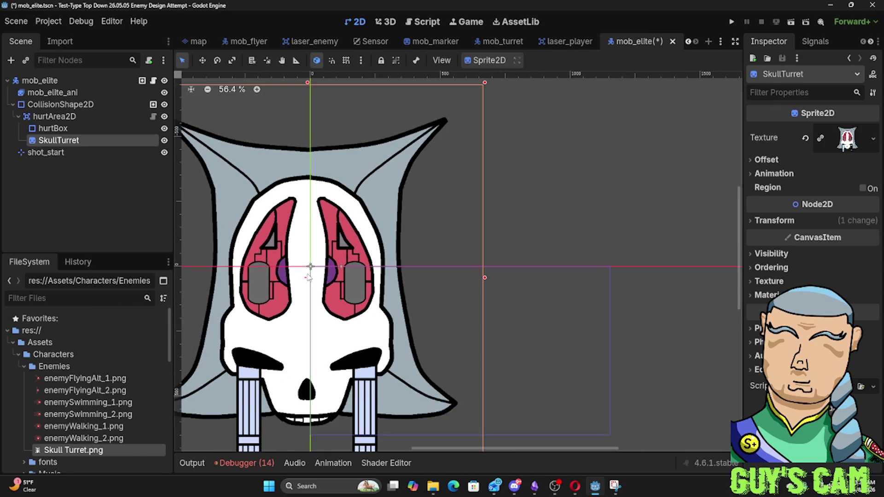
pyautogui.moveTo(430, 142)
pyautogui.mouseDown()
pyautogui.moveTo(317, 241)
pyautogui.moveTo(271, 344)
pyautogui.mouseUp()
pyautogui.hotkey('ctrl', 'z')
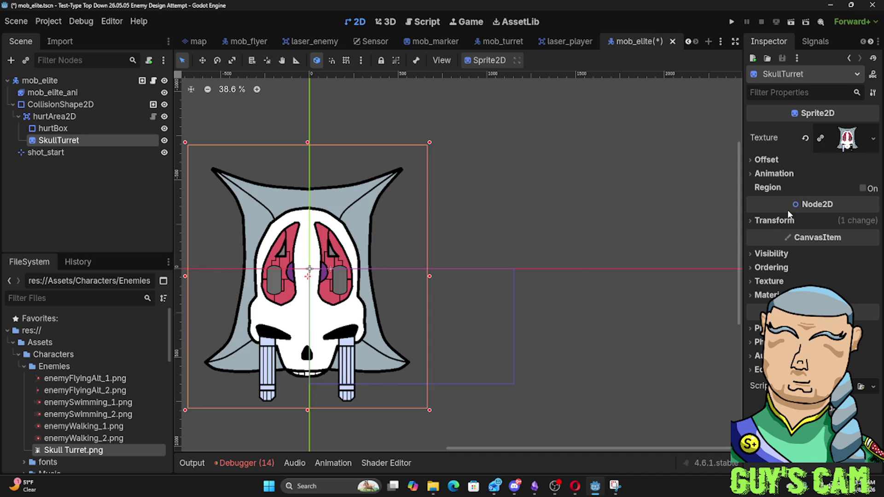
pyautogui.click(775, 219)
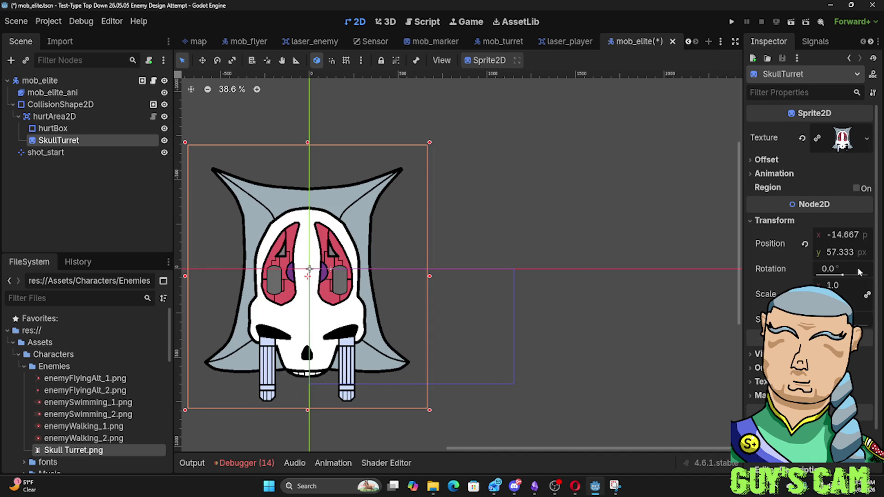
pyautogui.click(829, 286)
pyautogui.write('0.1')
pyautogui.press('Tab')
# Position the SkullTurret sprite below the fish and make it a direct child of mob_elite
pyautogui.scroll(8, 305, 276)
pyautogui.scroll(5, 325, 270)
pyautogui.moveTo(326, 269); pyautogui.dragTo(366, 368)
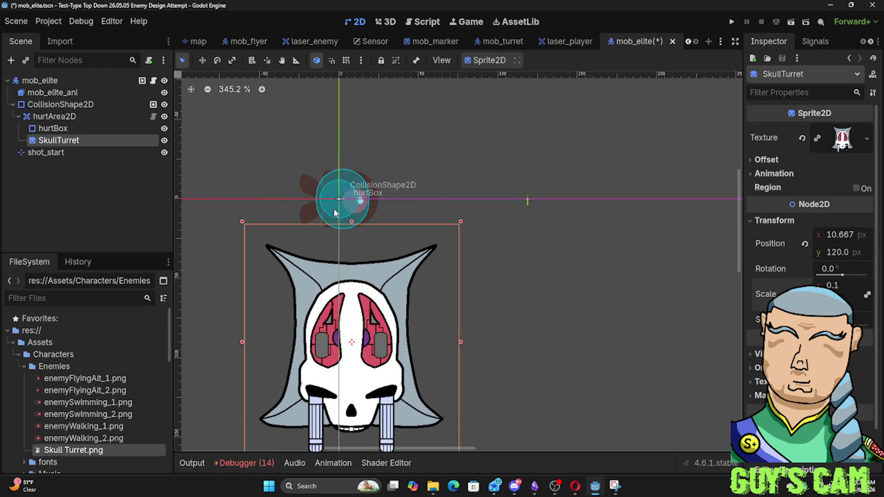
pyautogui.moveTo(58, 140); pyautogui.dragTo(50, 89)
pyautogui.click(52, 105)
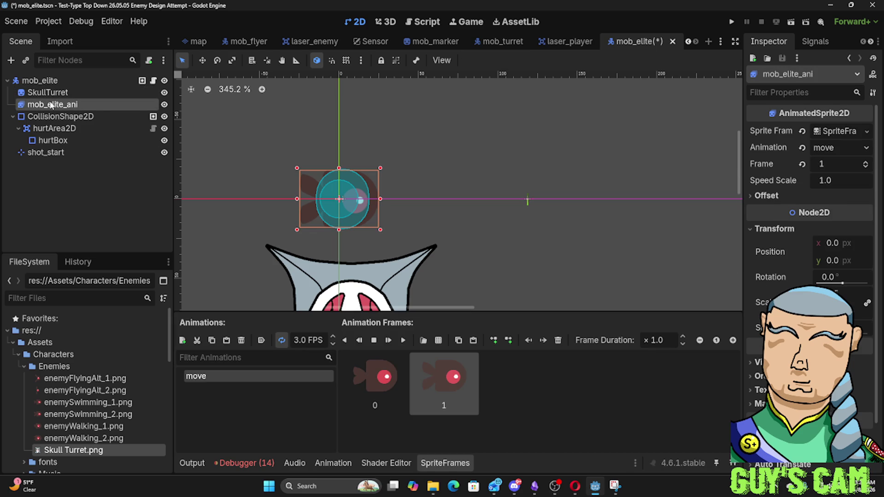
# Delete the old mob_elite_ani animated sprite node
pyautogui.rightClick(52, 106)
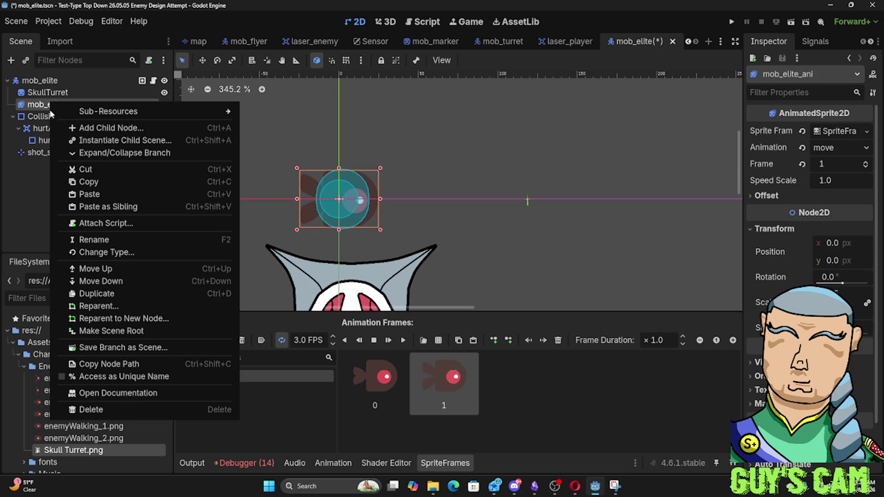
pyautogui.click(116, 407)
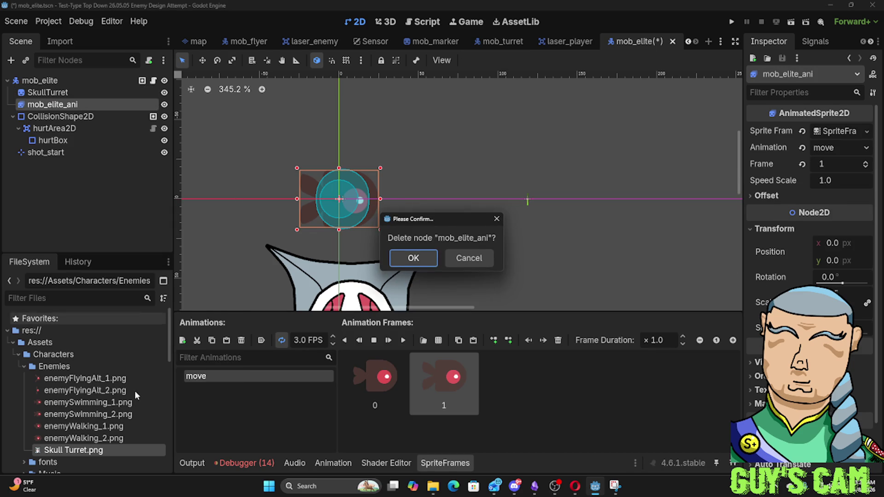
pyautogui.click(403, 261)
# Centre the SkullTurret sprite and set its rotation to 180°
pyautogui.moveTo(316, 309); pyautogui.dragTo(306, 174)
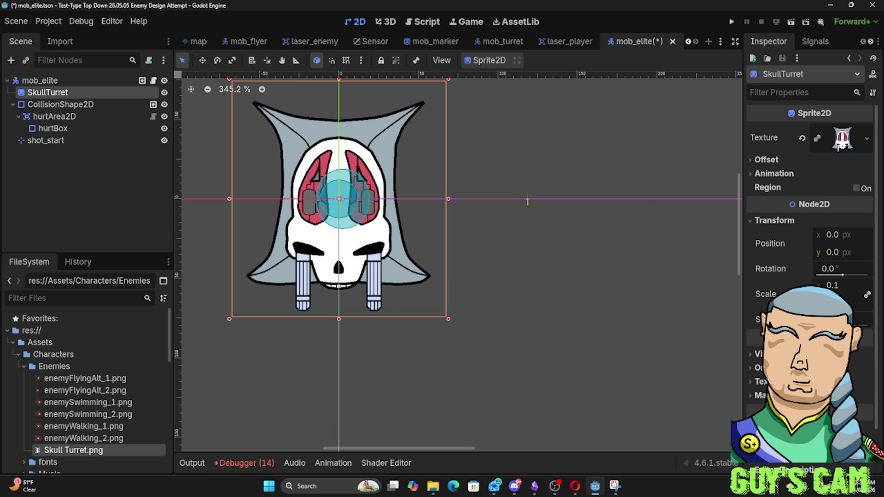
pyautogui.click(827, 269)
pyautogui.write('9')
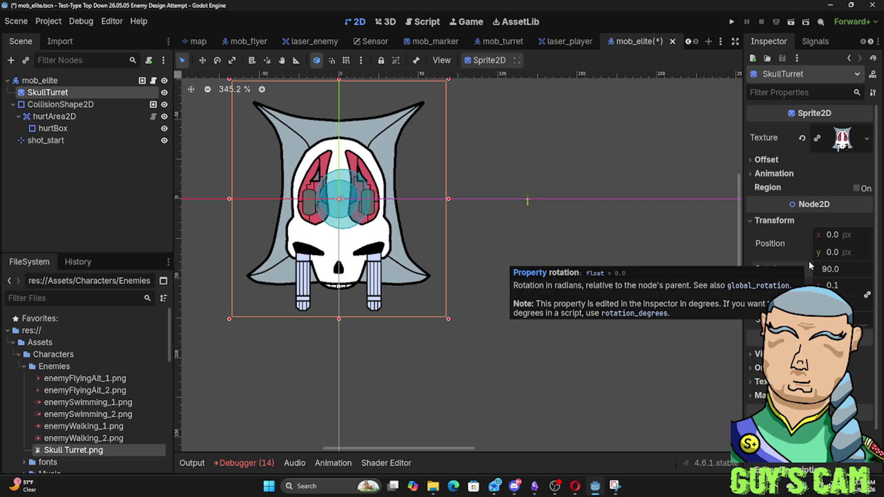
pyautogui.press('Tab')
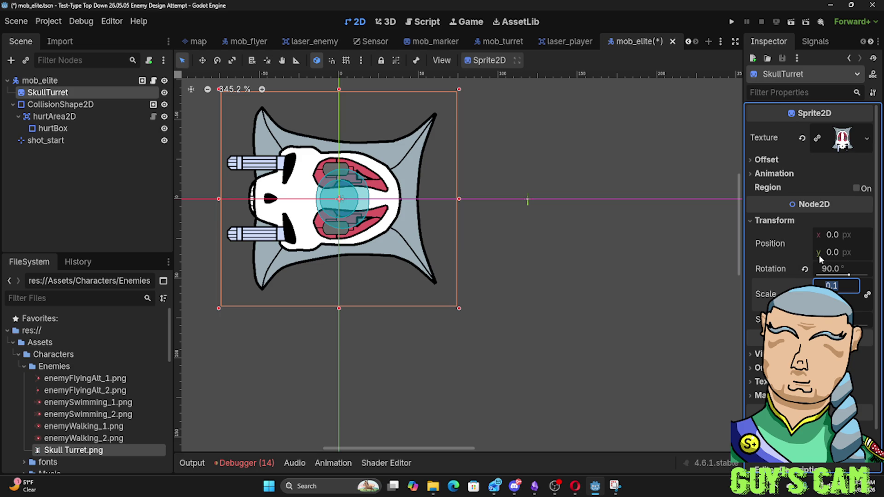
pyautogui.click(828, 270)
pyautogui.press('BackSpace')
pyautogui.write('18')
pyautogui.press('Return')
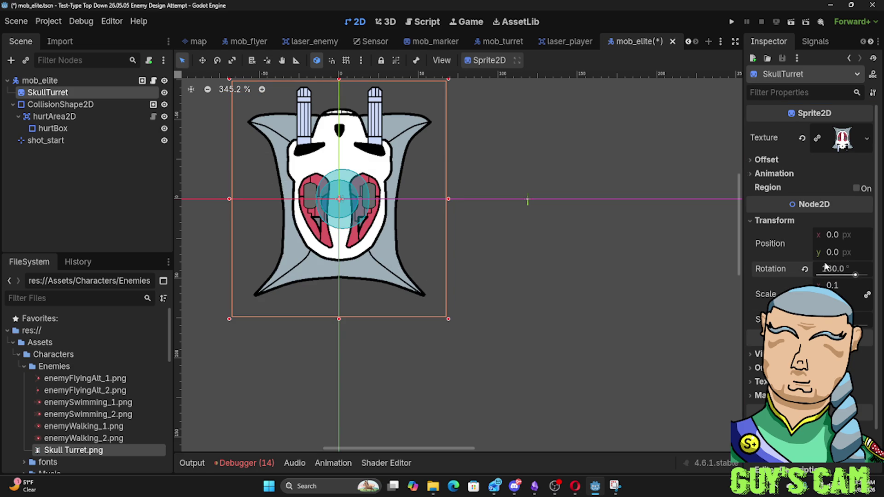
pyautogui.click(543, 256)
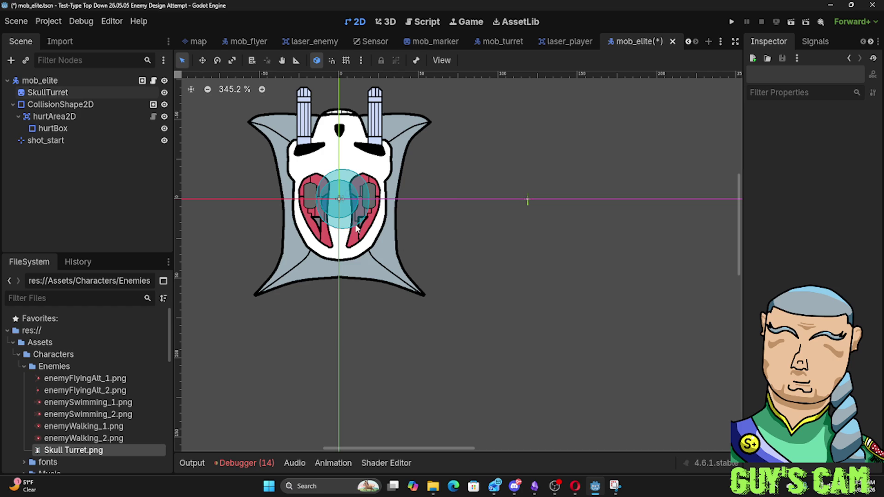
# Keep the hurtBox shape, select hurtArea2D, and open the mob_elite.gd script
pyautogui.click(309, 214)
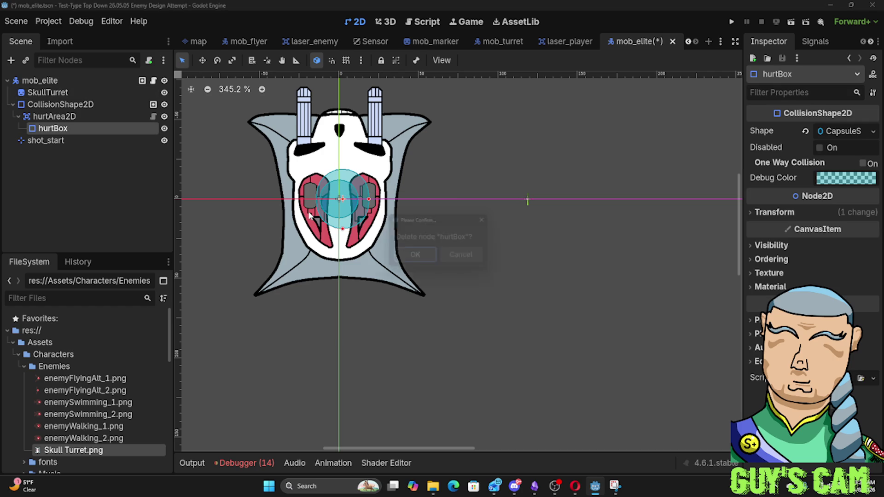
pyautogui.press('Delete')
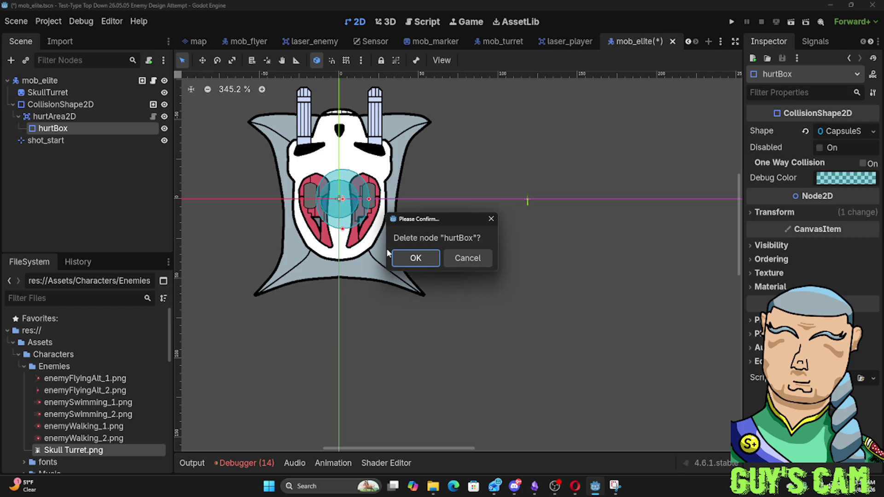
pyautogui.click(473, 258)
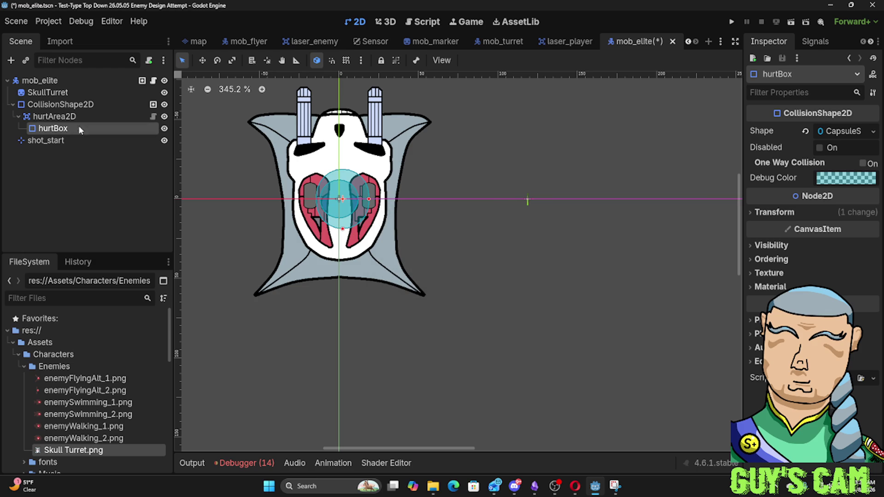
pyautogui.click(54, 117)
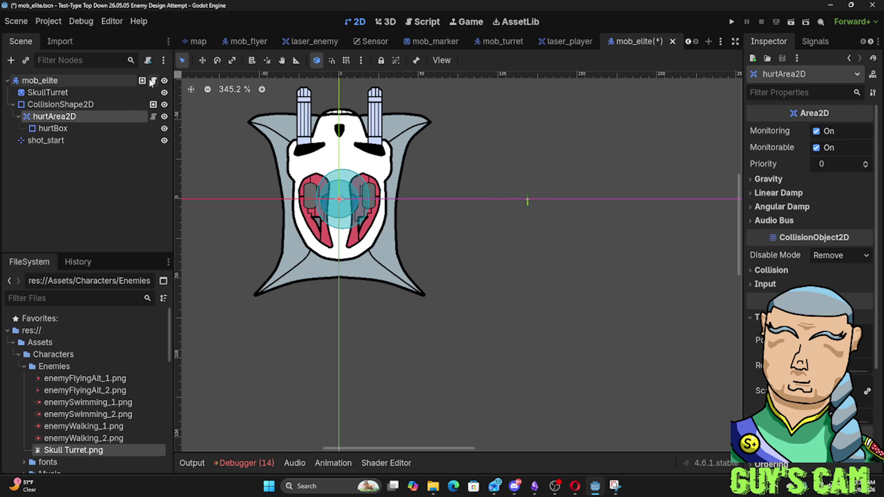
pyautogui.click(153, 81)
pyautogui.scroll(3, 516, 219)
pyautogui.scroll(-1, 515, 219)
pyautogui.scroll(-5, 515, 219)
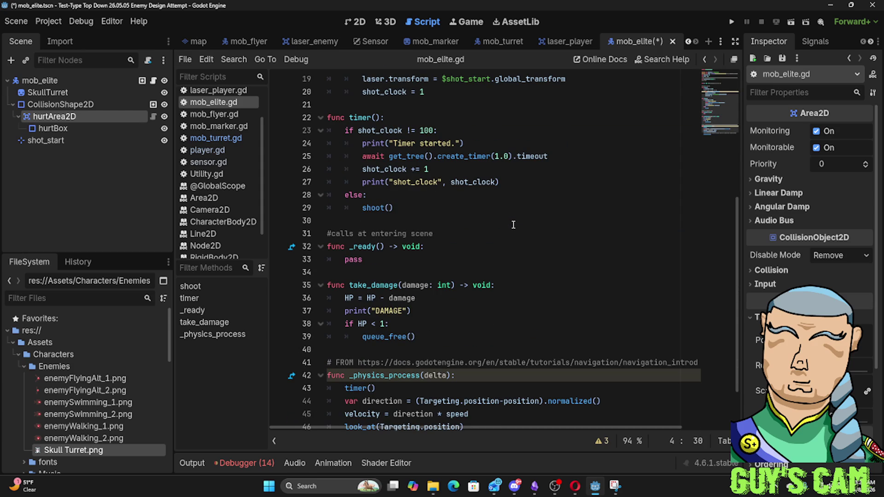
# Save and run the project with F5 to see the skull-turret elite enemy in game
pyautogui.scroll(-2, 514, 225)
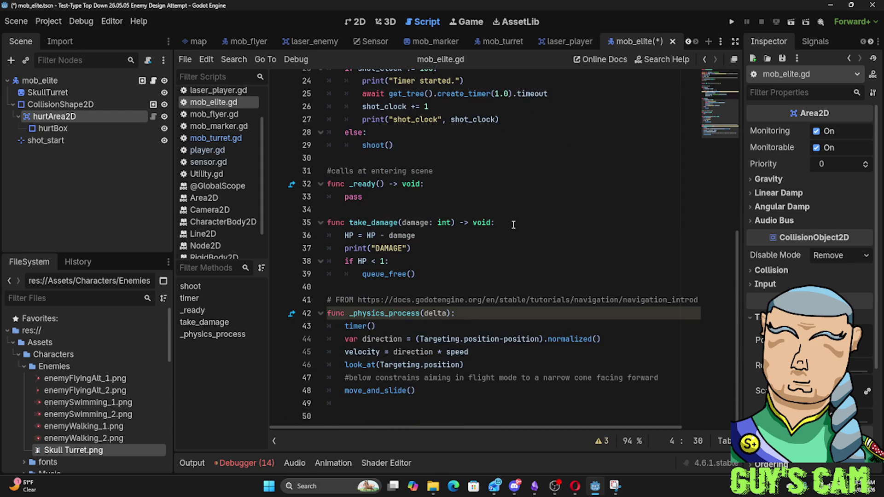
pyautogui.press('F5')
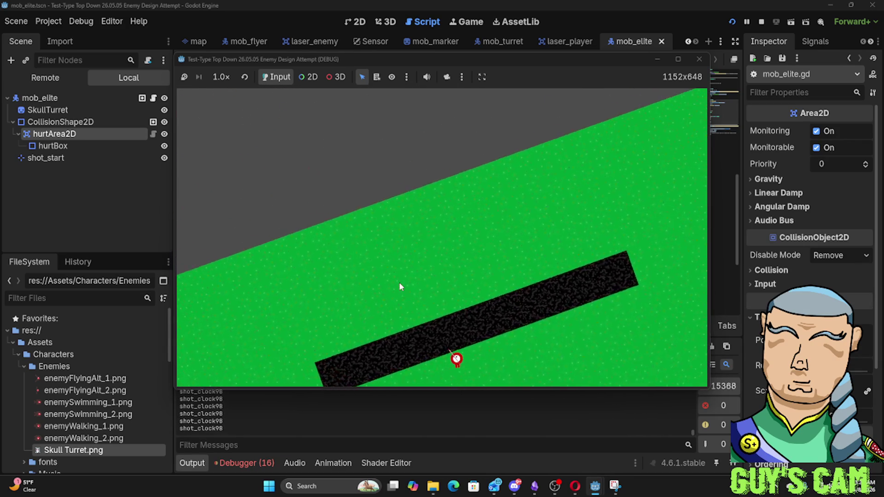
pyautogui.click(699, 59)
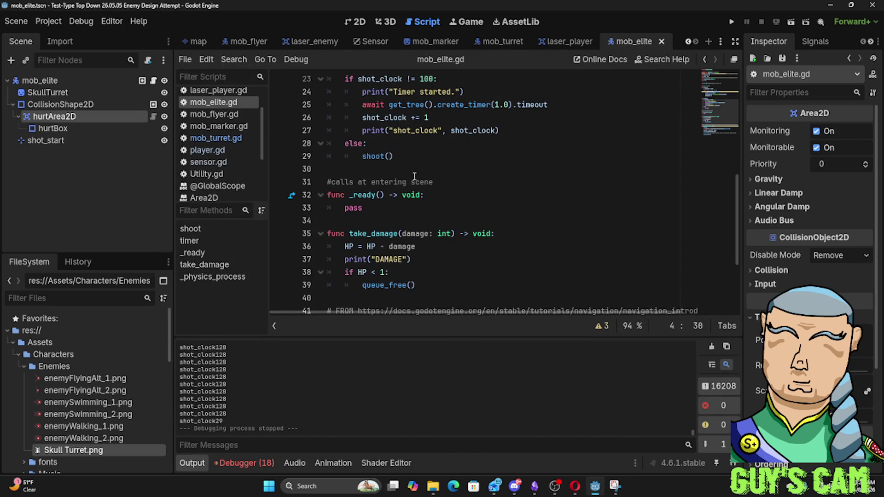
pyautogui.scroll(3, 403, 178)
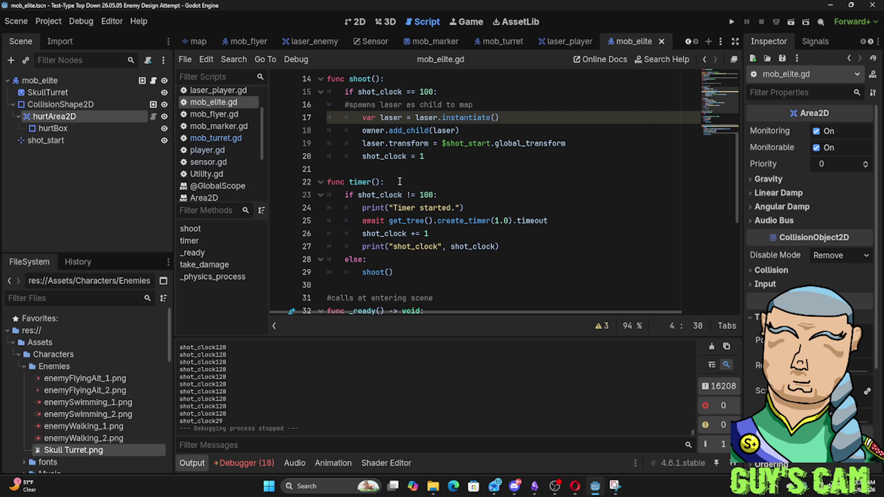
pyautogui.scroll(1, 400, 181)
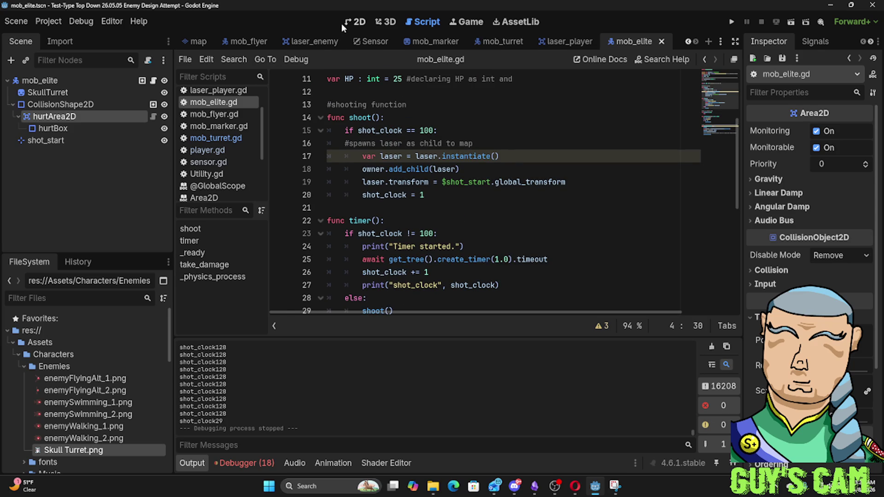
# Rotate mob_elite's SkullTurret sprite to 270° in the 2D view, then compare against mob_turret
pyautogui.click(359, 22)
pyautogui.click(367, 137)
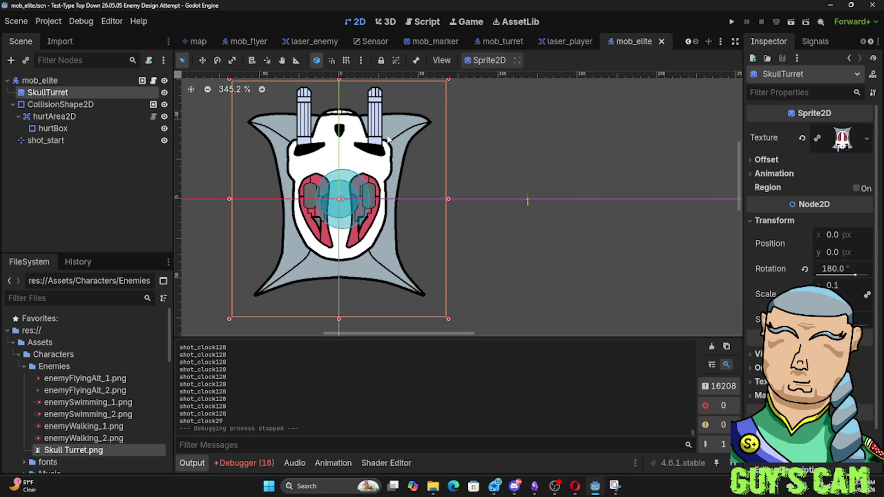
pyautogui.moveTo(856, 275); pyautogui.dragTo(860, 275)
pyautogui.click(835, 272)
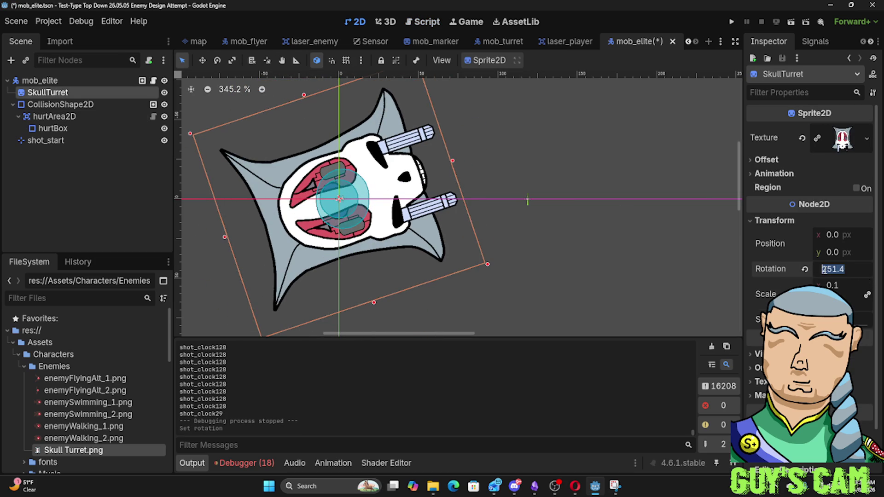
pyautogui.write('270')
pyautogui.press('Return')
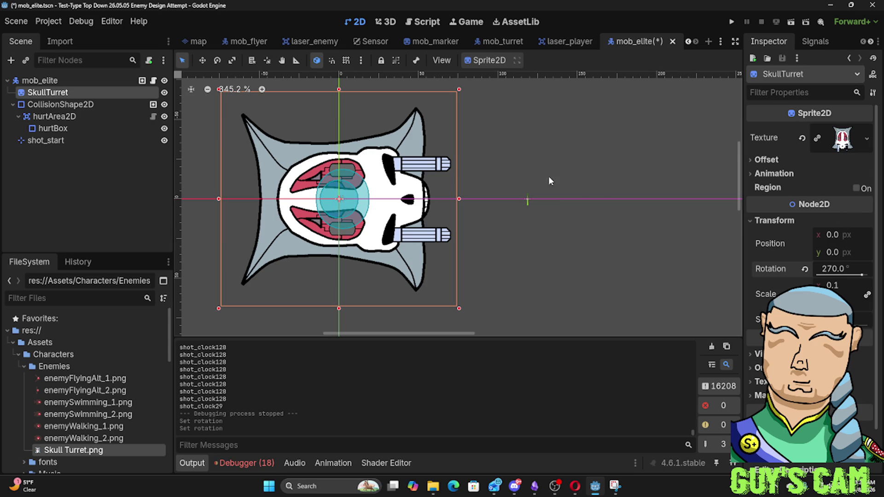
pyautogui.click(496, 43)
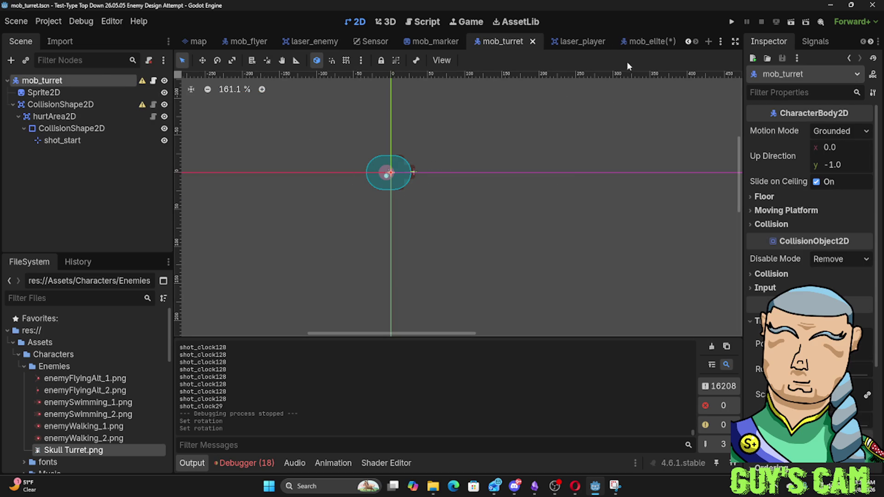
# Review mob_elite's hurtBox, shot_start and CollisionShape2D nodes, including their groups and signals
pyautogui.click(648, 40)
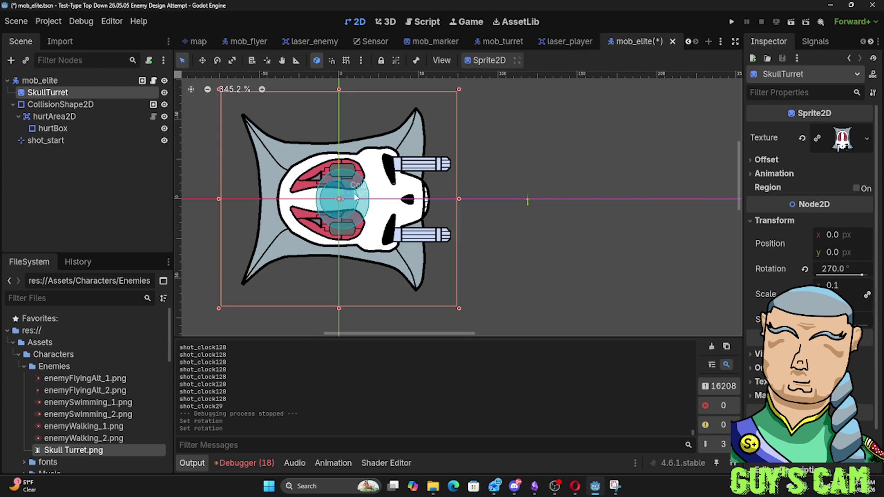
pyautogui.click(339, 201)
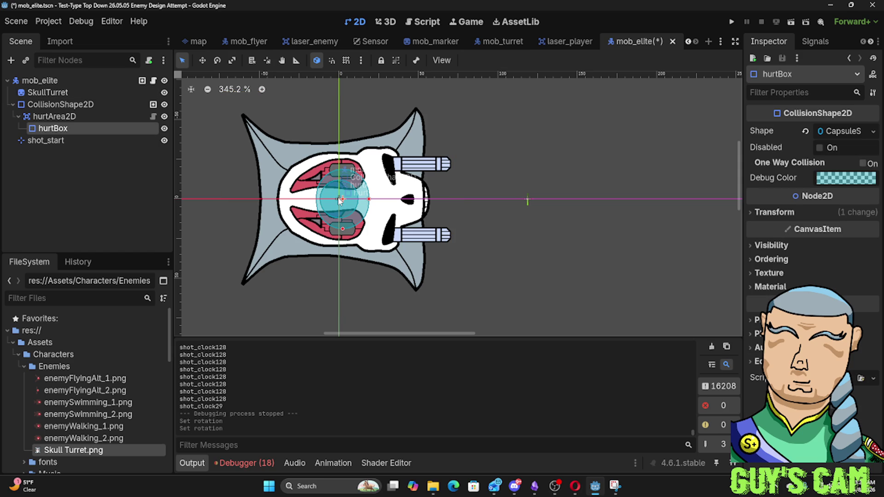
pyautogui.click(102, 141)
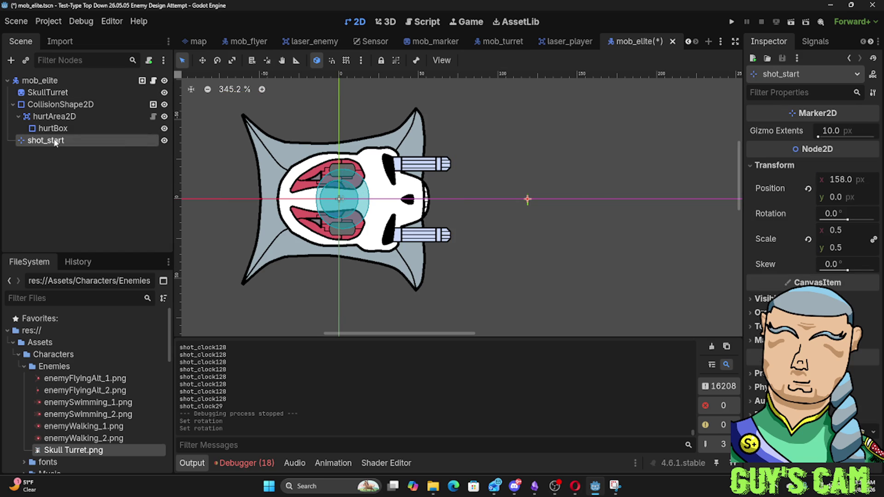
pyautogui.click(500, 41)
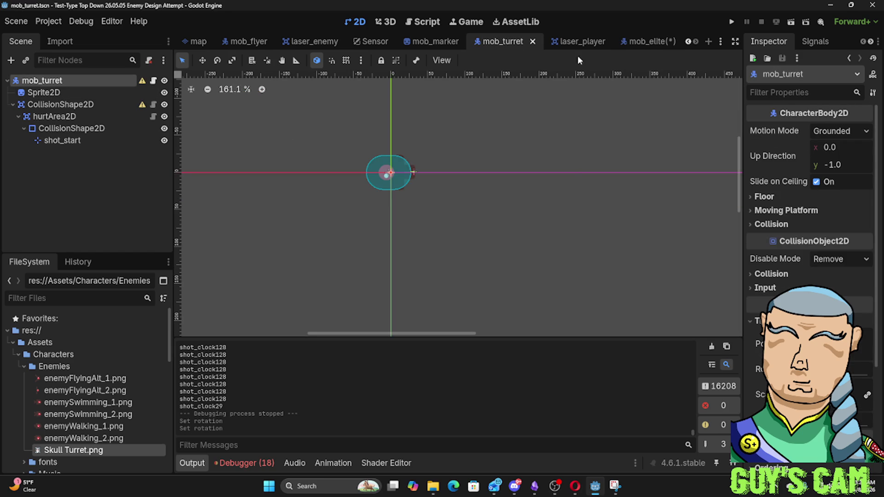
pyautogui.click(646, 46)
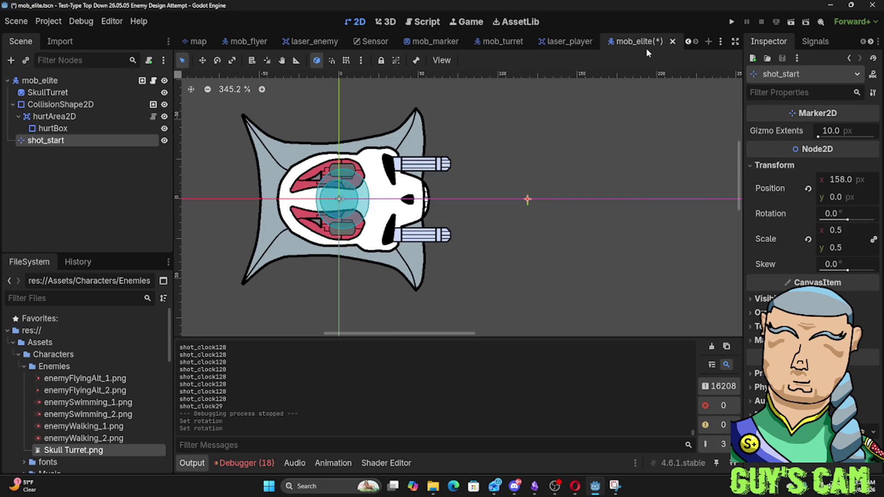
pyautogui.click(113, 104)
pyautogui.click(153, 104)
pyautogui.click(126, 115)
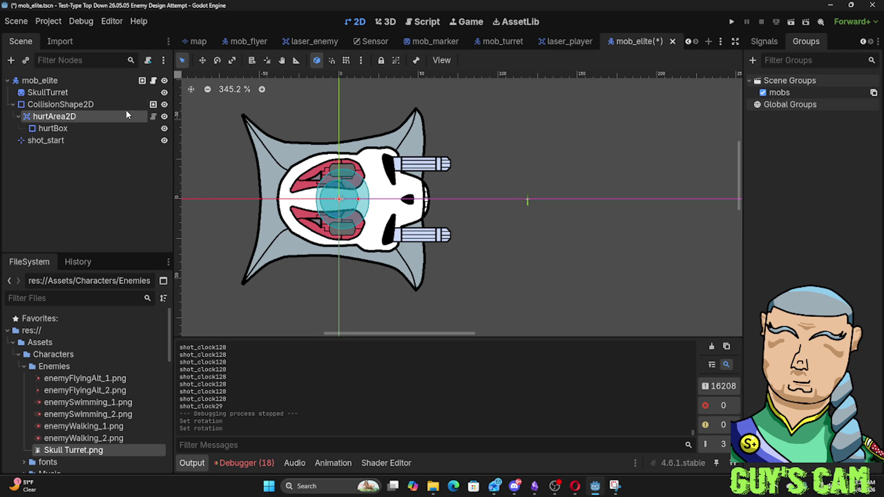
pyautogui.click(94, 106)
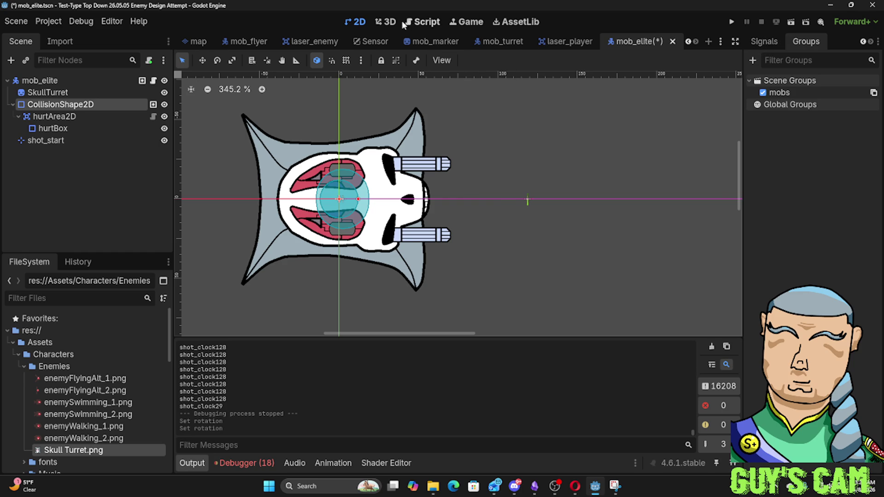
pyautogui.click(758, 42)
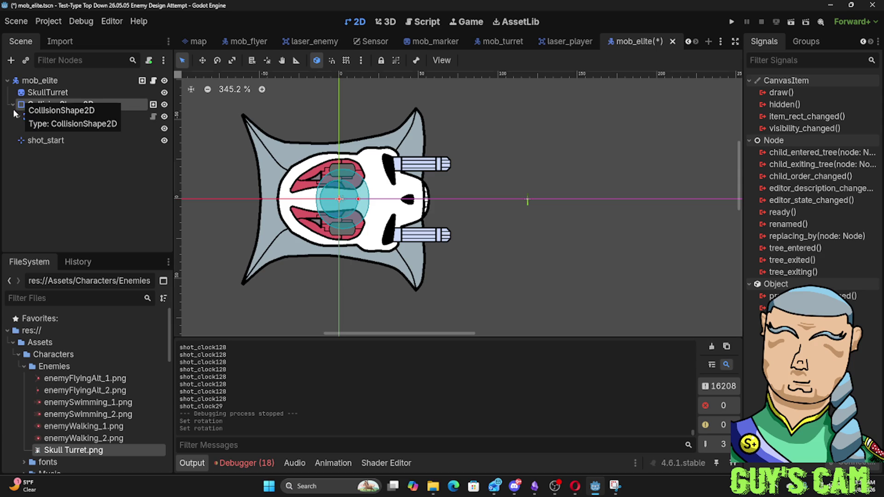
pyautogui.press('f')
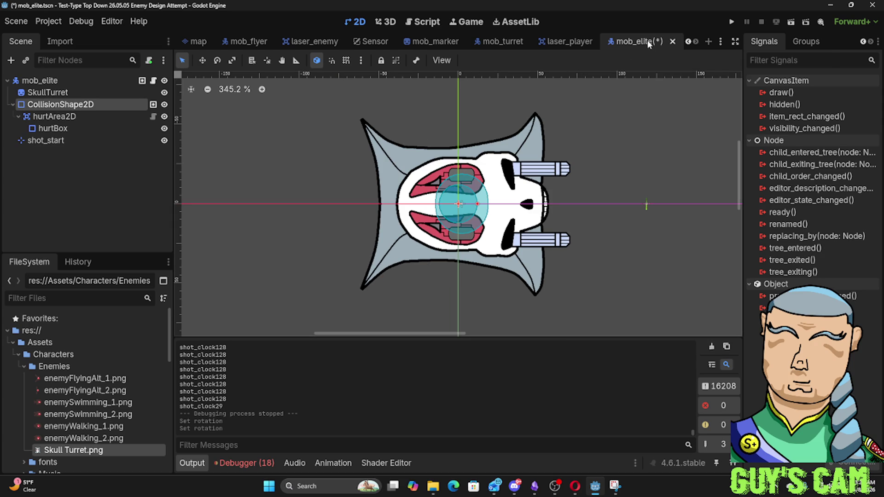
# Save the mob_elite scene and show the CollisionShape2D node's groups
pyautogui.rightClick(648, 40)
pyautogui.click(667, 64)
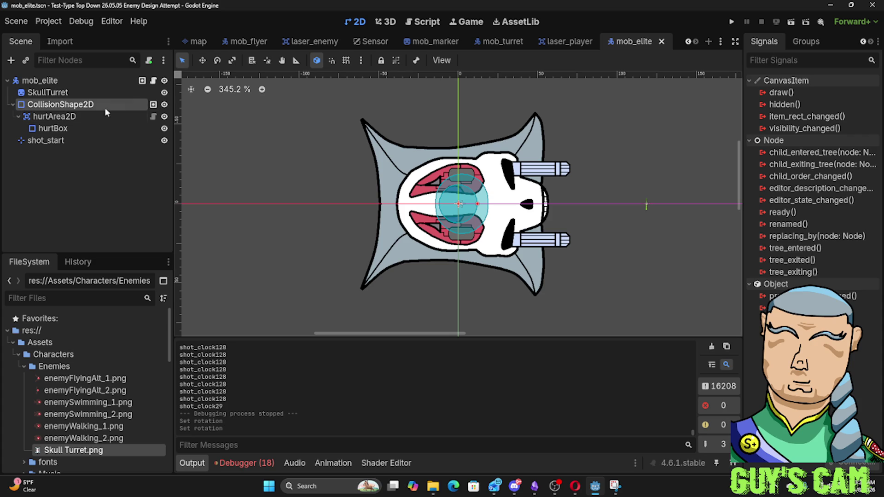
pyautogui.click(86, 114)
pyautogui.click(83, 105)
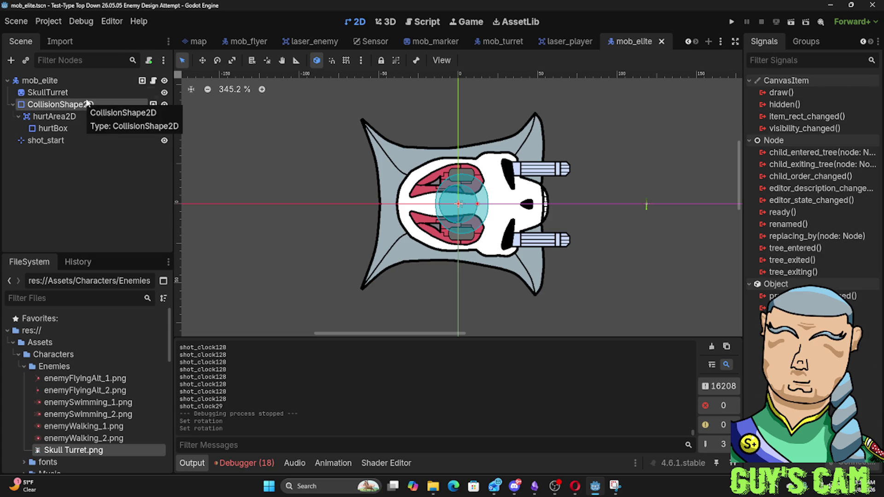
pyautogui.click(812, 42)
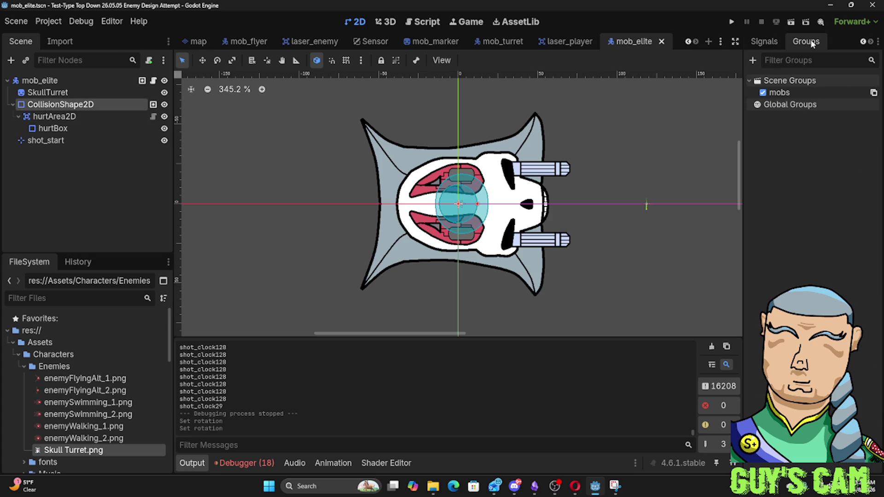
# Check mob_elite's CollisionShape2D circle shape settings and mob_turret's collision area node
pyautogui.click(863, 41)
pyautogui.click(783, 44)
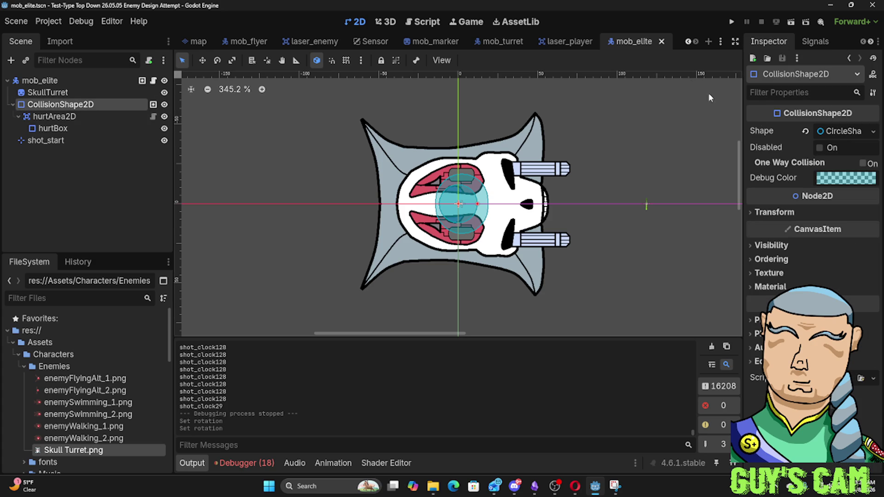
pyautogui.click(839, 132)
pyautogui.click(839, 132)
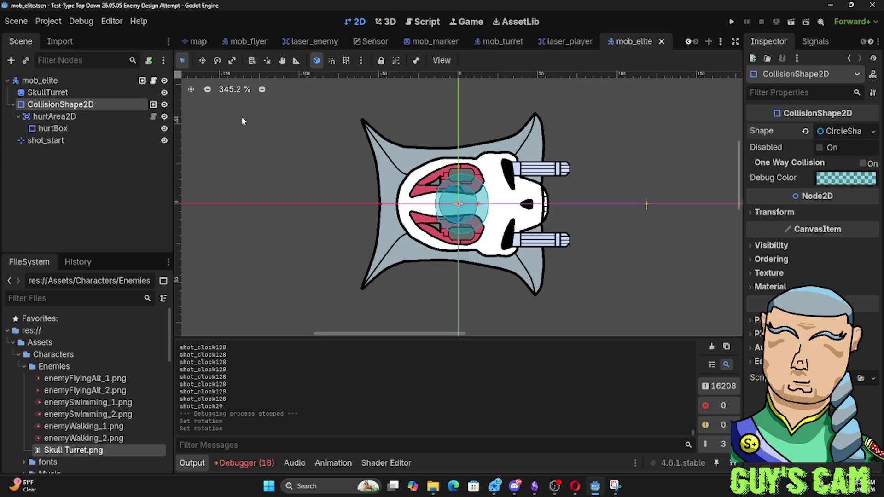
pyautogui.click(499, 40)
pyautogui.click(69, 105)
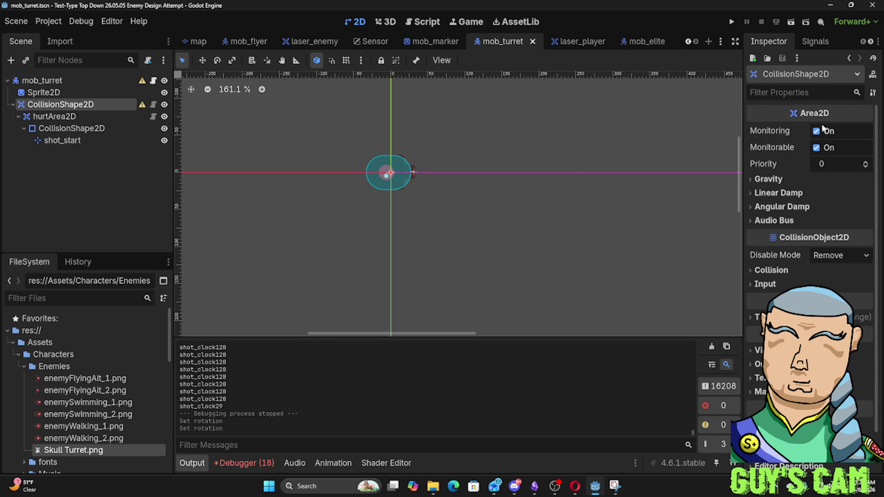
pyautogui.scroll(-2, 800, 129)
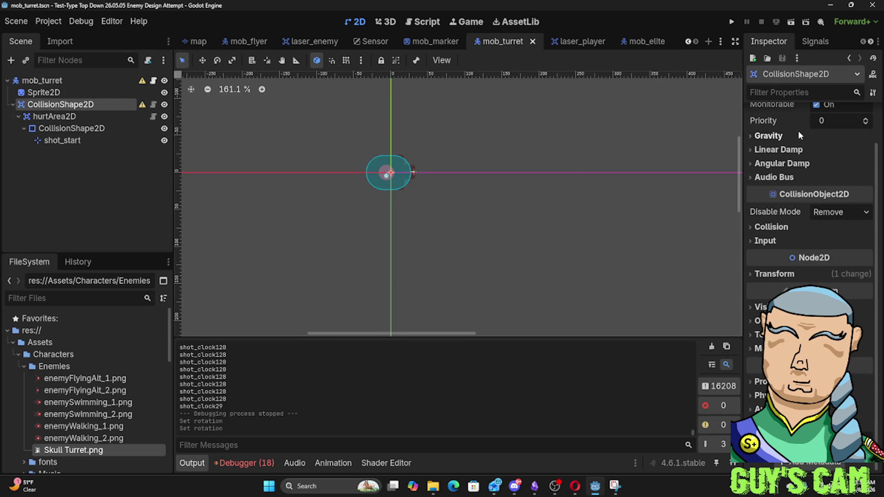
pyautogui.scroll(2, 809, 110)
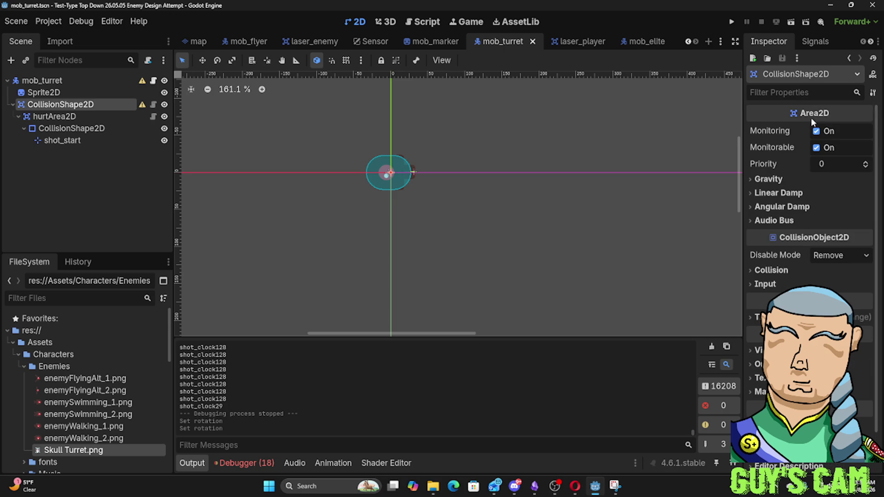
# Compare the mob_elite, mob_turret, laser_player and mob_marker scenes, then open mob_elite's CollisionShape2D options
pyautogui.click(643, 46)
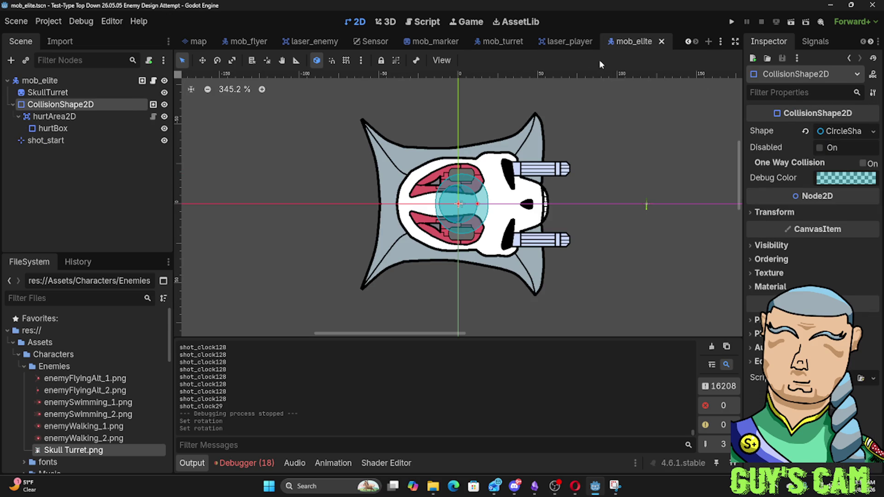
pyautogui.click(493, 46)
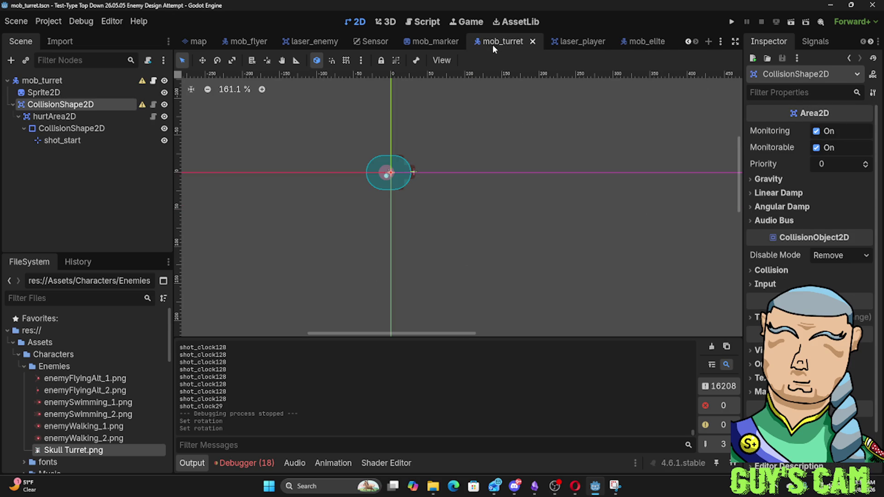
pyautogui.click(645, 42)
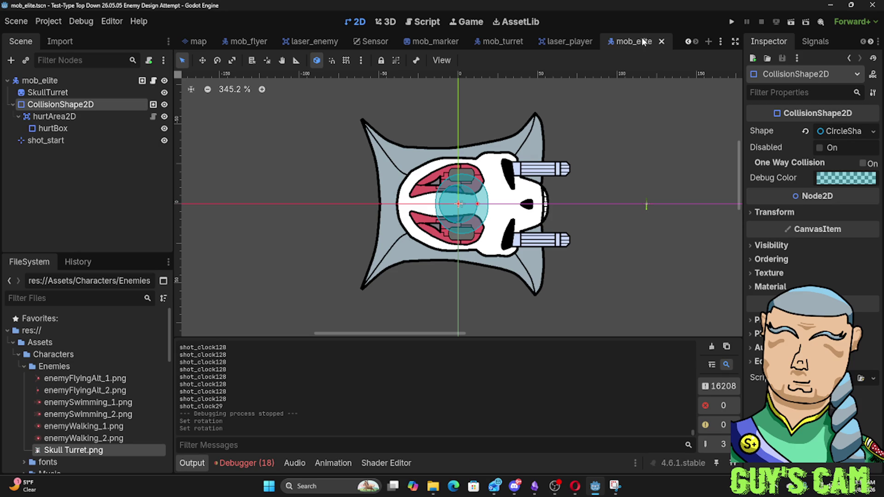
pyautogui.click(561, 43)
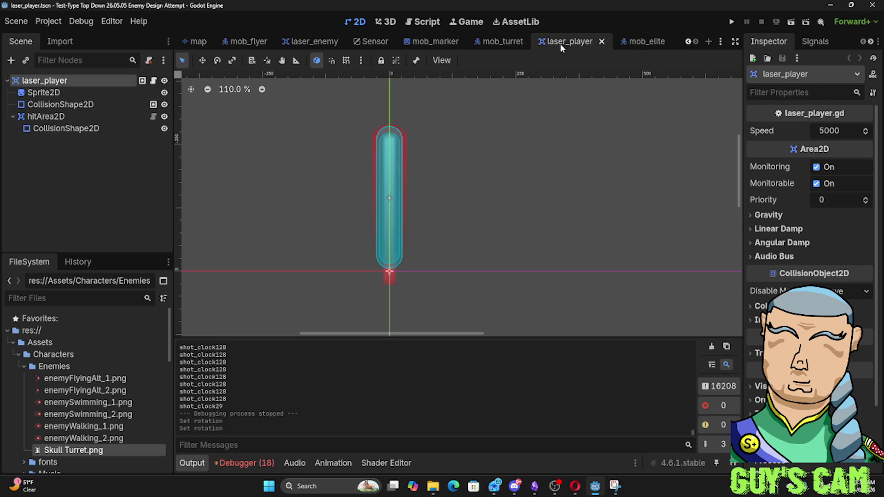
pyautogui.click(498, 45)
pyautogui.click(431, 40)
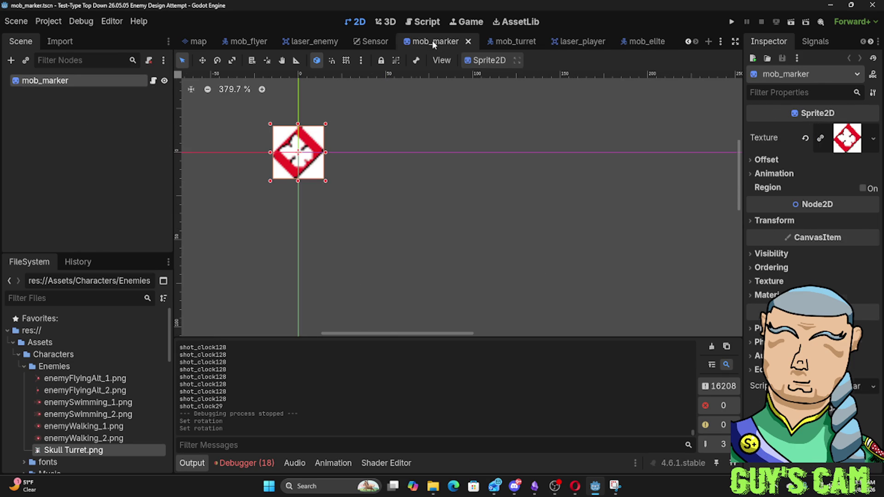
pyautogui.click(510, 41)
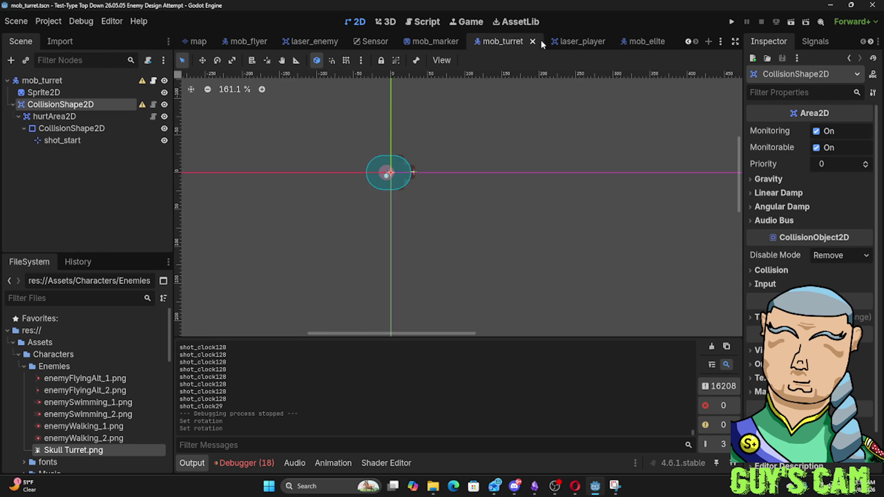
pyautogui.click(642, 42)
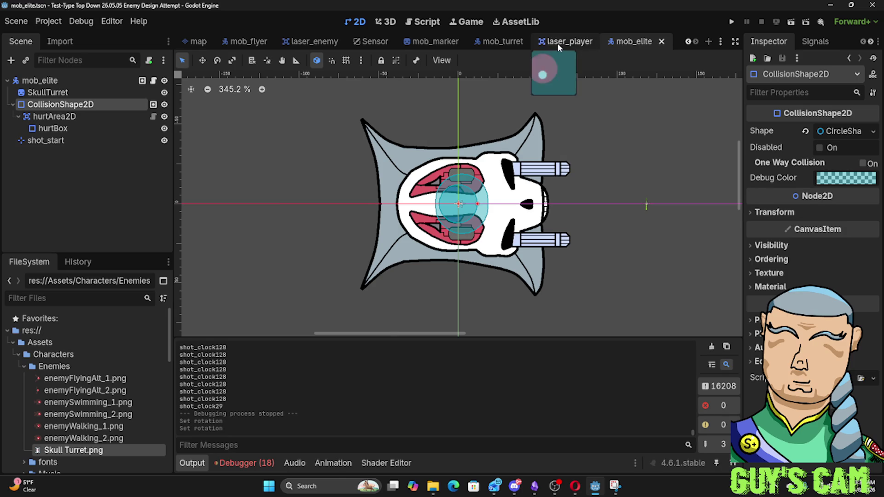
pyautogui.click(558, 43)
pyautogui.click(498, 41)
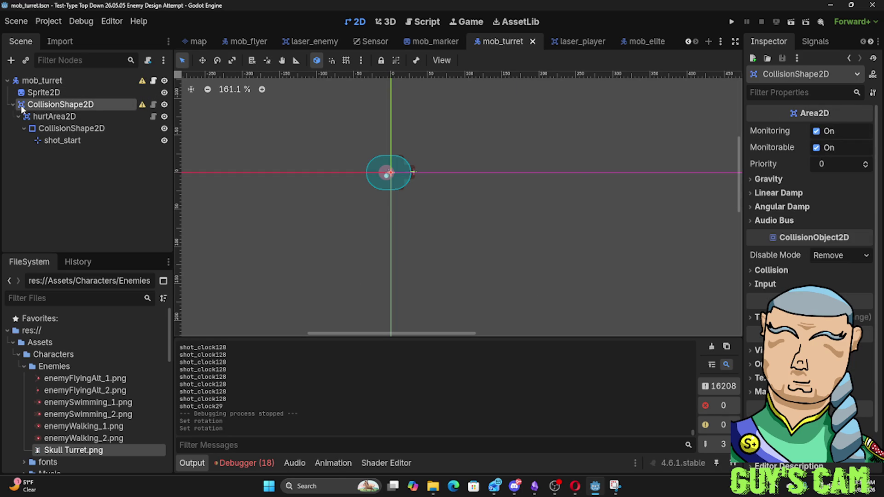
pyautogui.moveTo(656, 50)
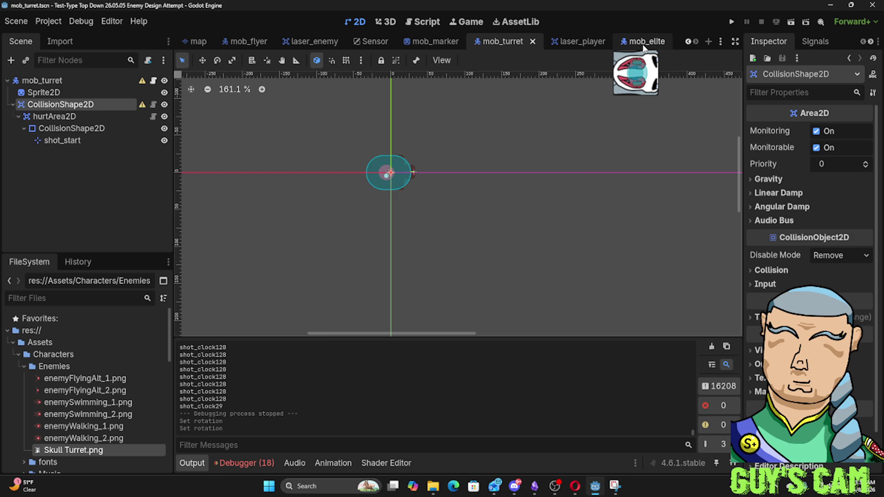
pyautogui.click(643, 45)
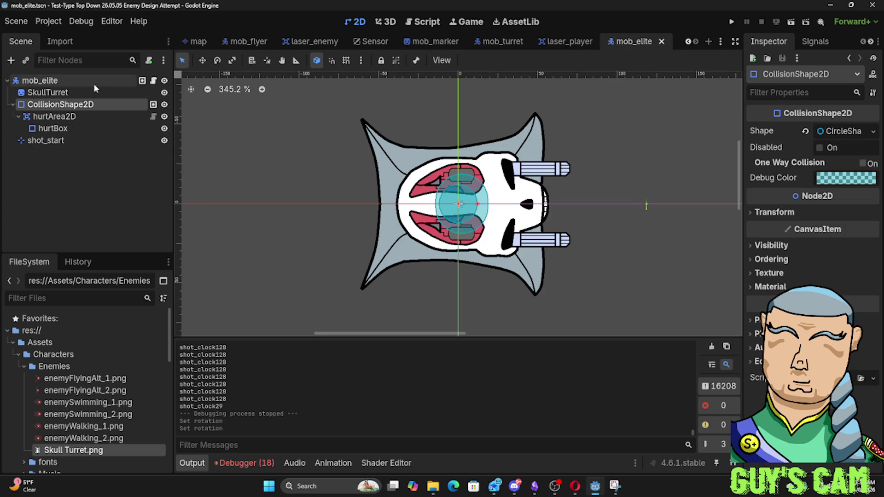
pyautogui.rightClick(21, 107)
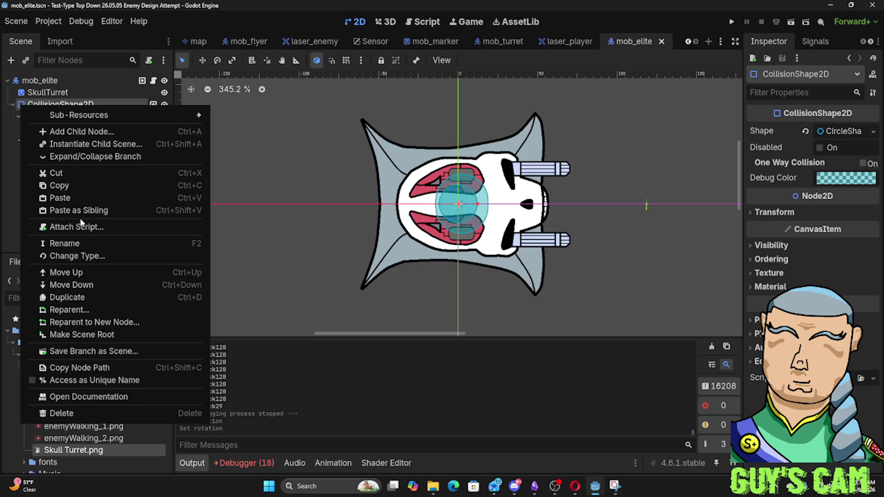
# Search 'hut' in Change Type for CollisionShape2D, cancel without changing it, and return to mob_turret
pyautogui.click(67, 257)
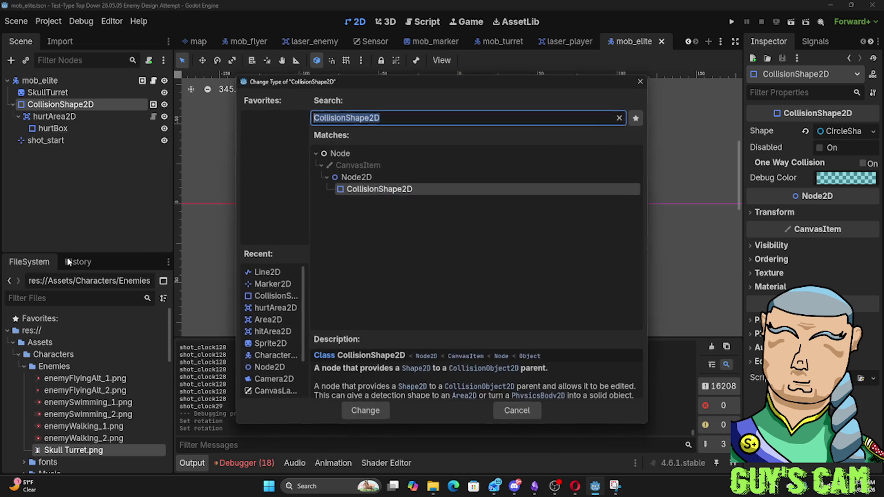
pyautogui.write('hut')
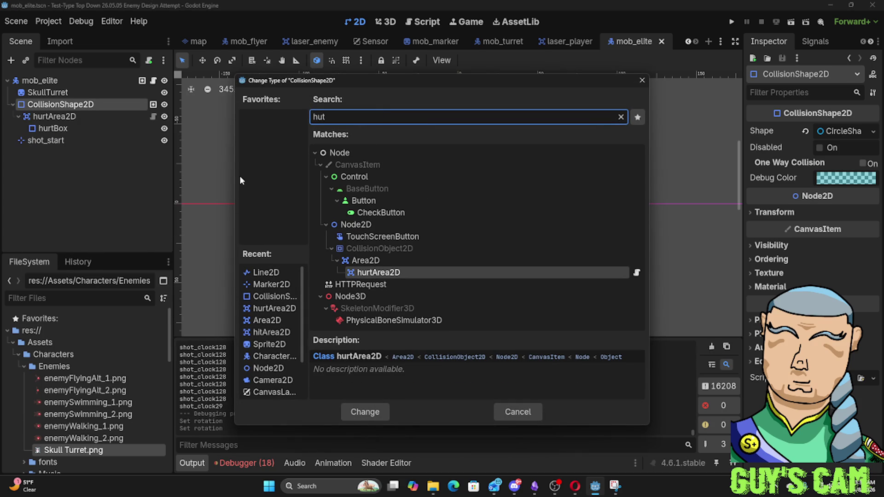
pyautogui.click(516, 410)
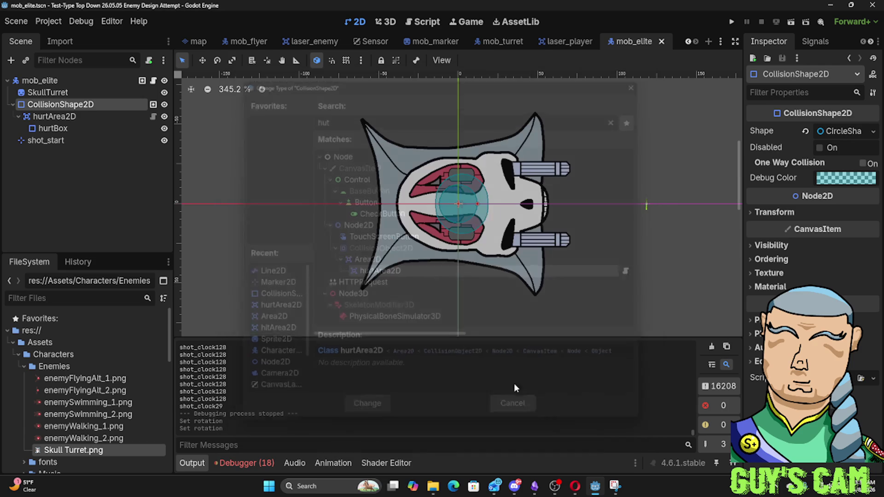
pyautogui.click(506, 46)
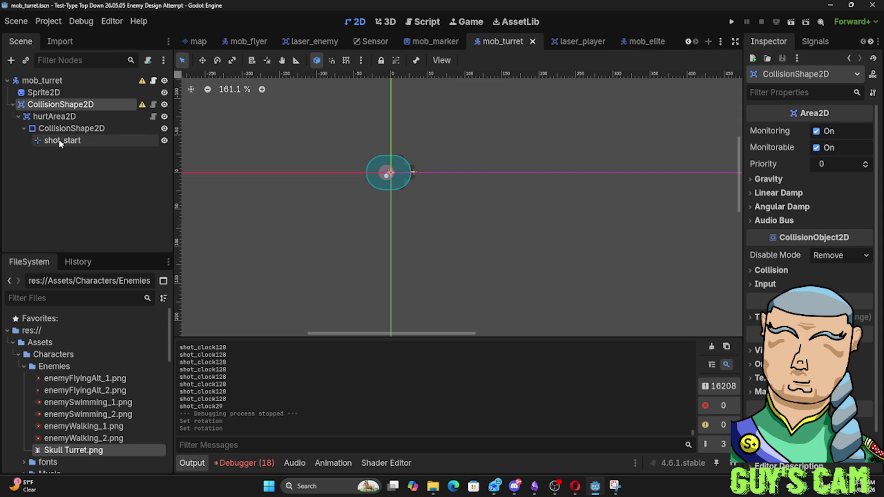
# Confirm mob_turret's top collision node is a hurtArea2D, then open mob_elite's CollisionShape2D options
pyautogui.click(65, 129)
pyautogui.click(640, 42)
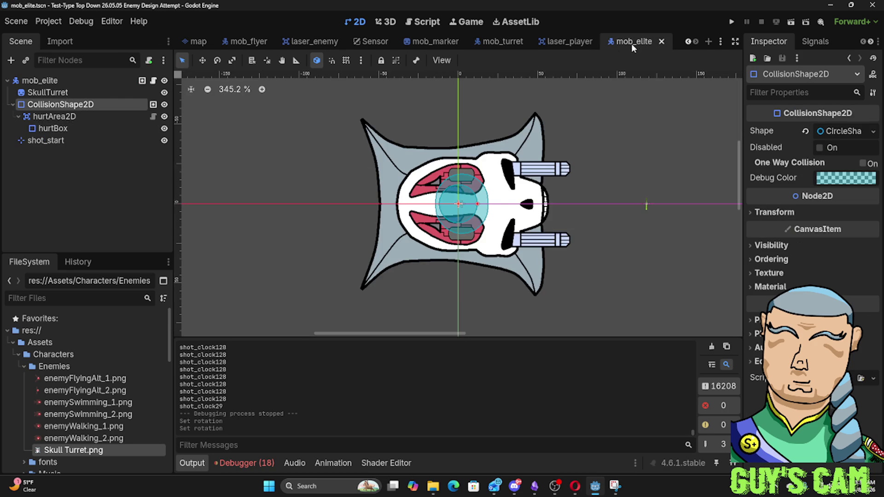
pyautogui.rightClick(36, 105)
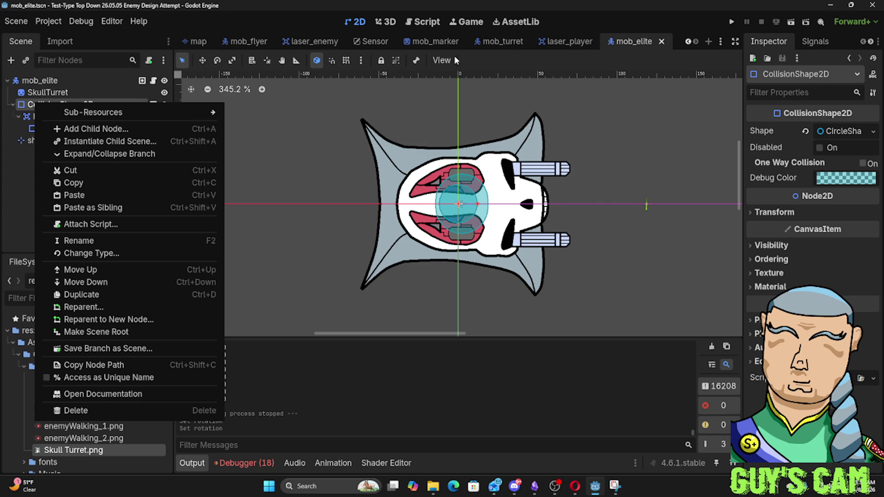
pyautogui.click(485, 42)
pyautogui.click(485, 42)
pyautogui.scroll(6, 396, 166)
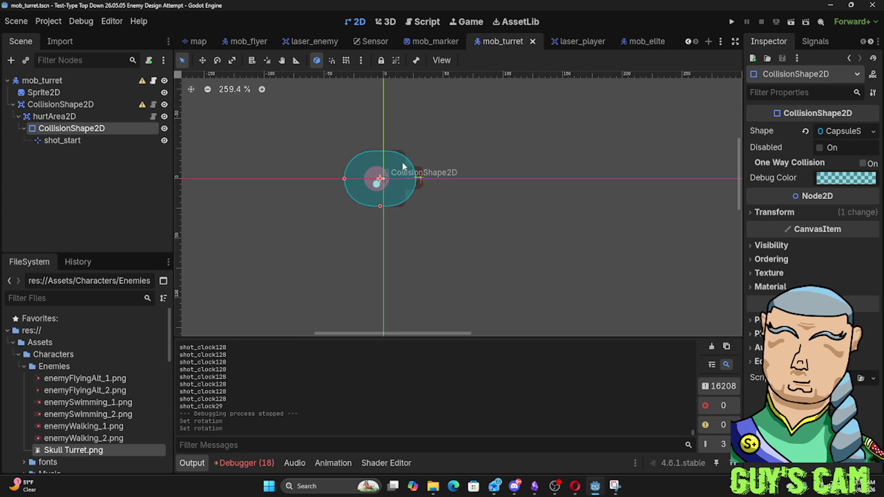
pyautogui.click(83, 106)
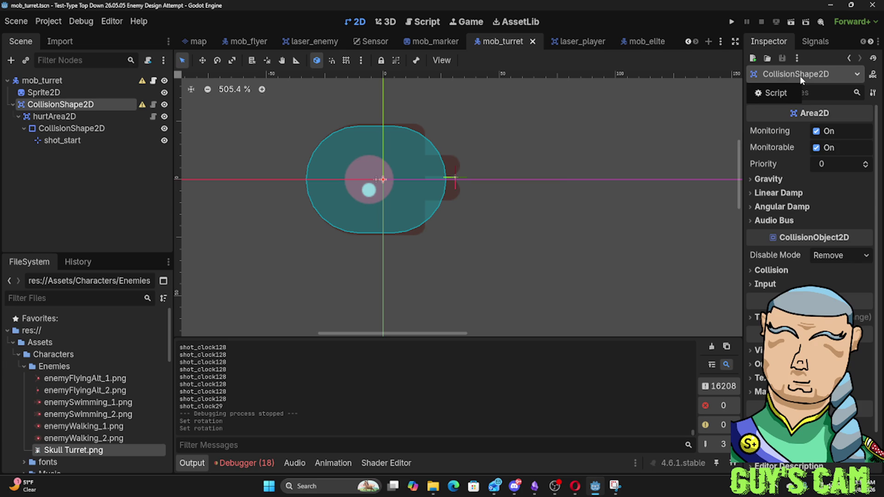
pyautogui.scroll(-2, 814, 147)
pyautogui.scroll(2, 814, 147)
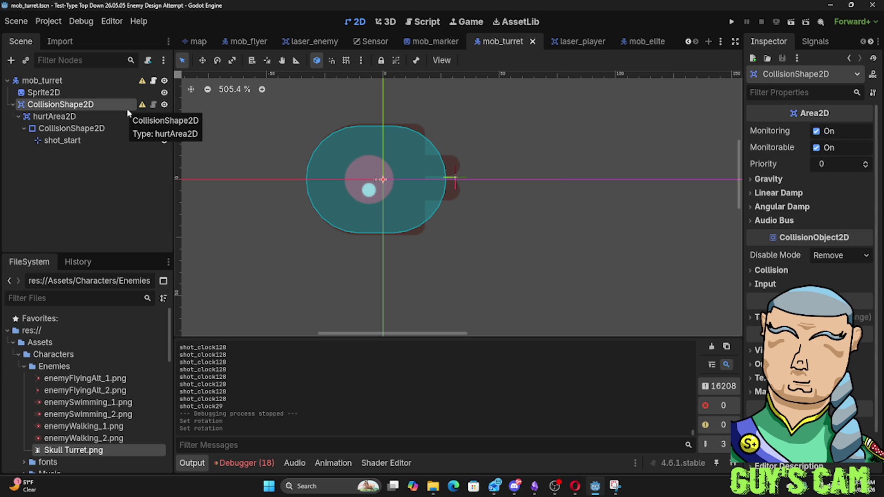
pyautogui.click(648, 45)
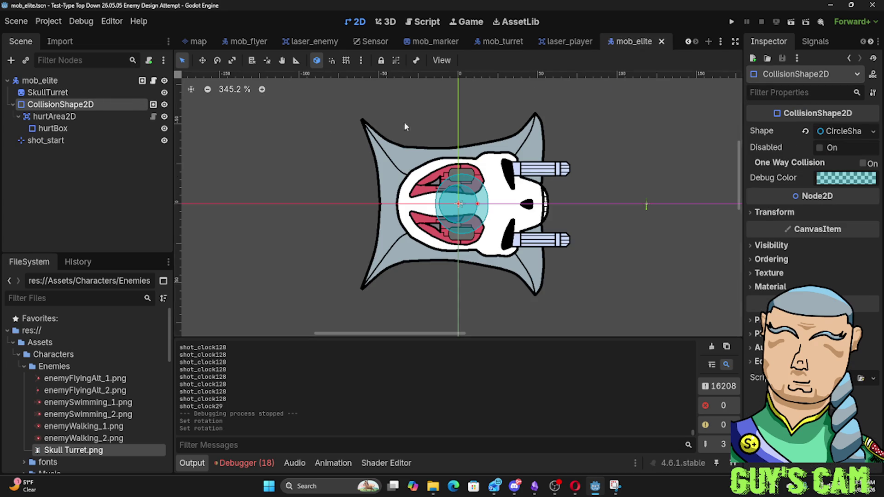
pyautogui.rightClick(67, 107)
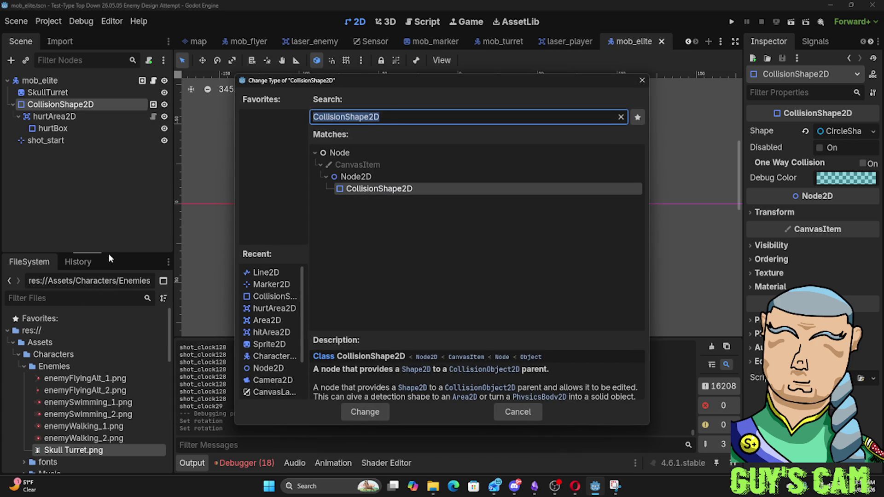
# Change mob_elite's CollisionShape2D to hurtArea2D, then save and test-run the game with F5
pyautogui.write('hurt')
pyautogui.press('Return')
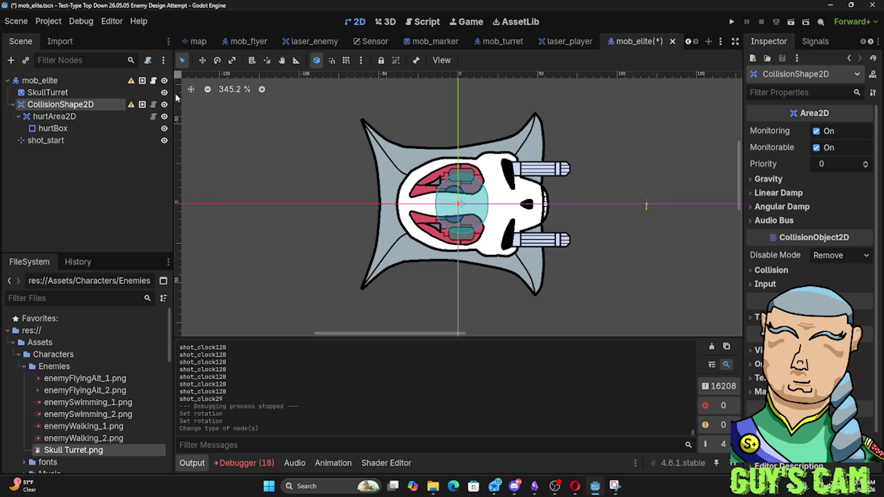
pyautogui.press('F5')
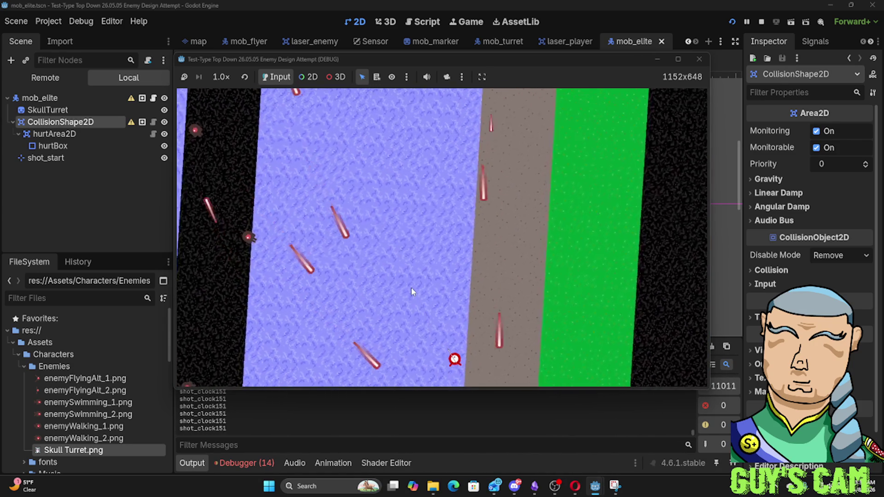
pyautogui.click(700, 59)
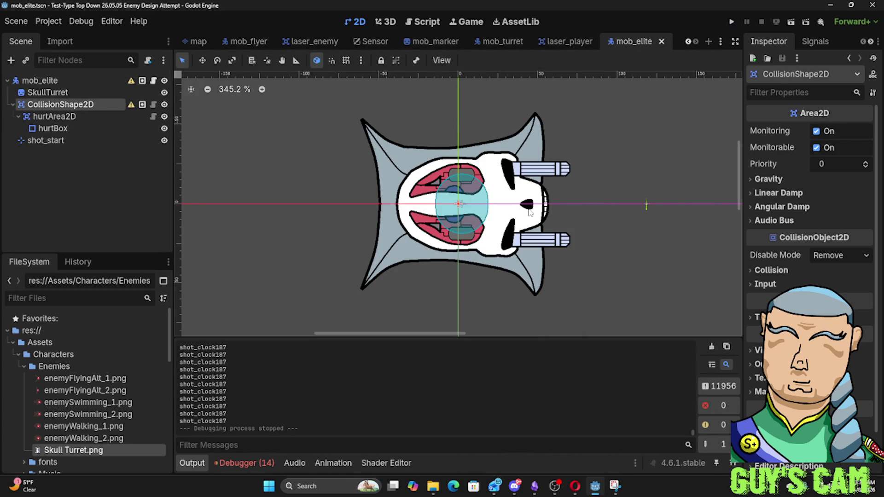
pyautogui.click(647, 206)
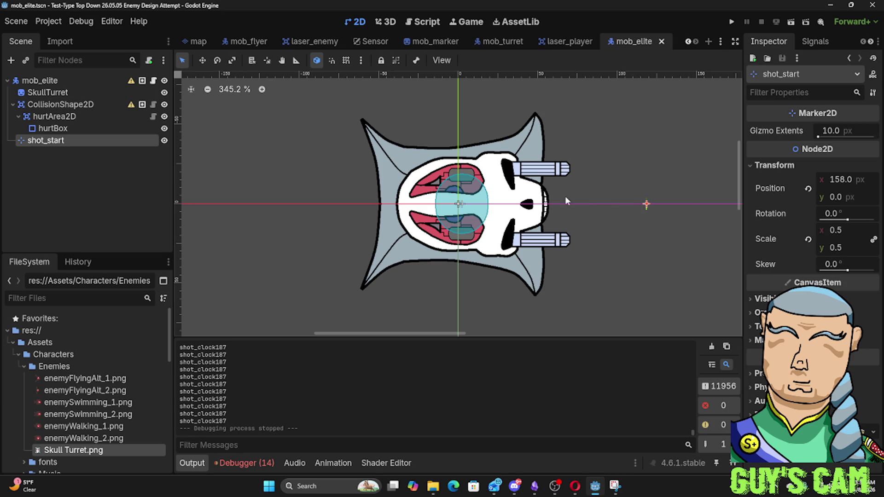
pyautogui.click(421, 21)
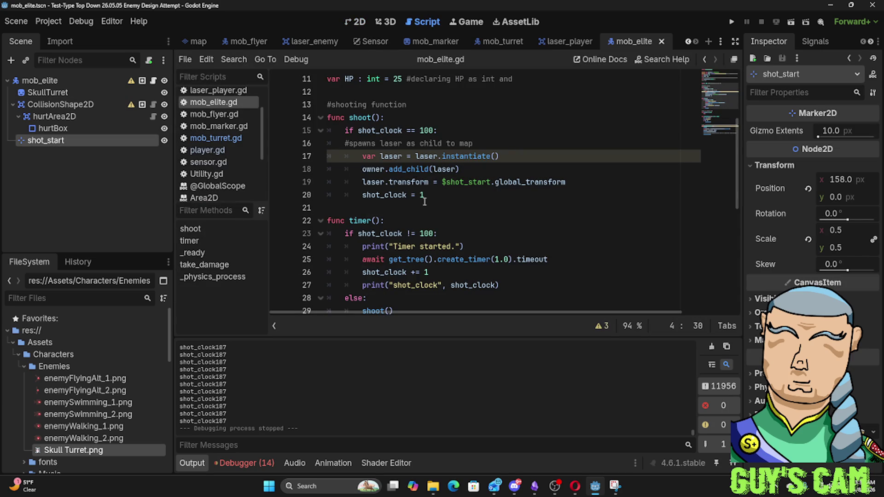
# Rename mob_elite's shot_start marker to shot_start_enemy
pyautogui.doubleClick(60, 142)
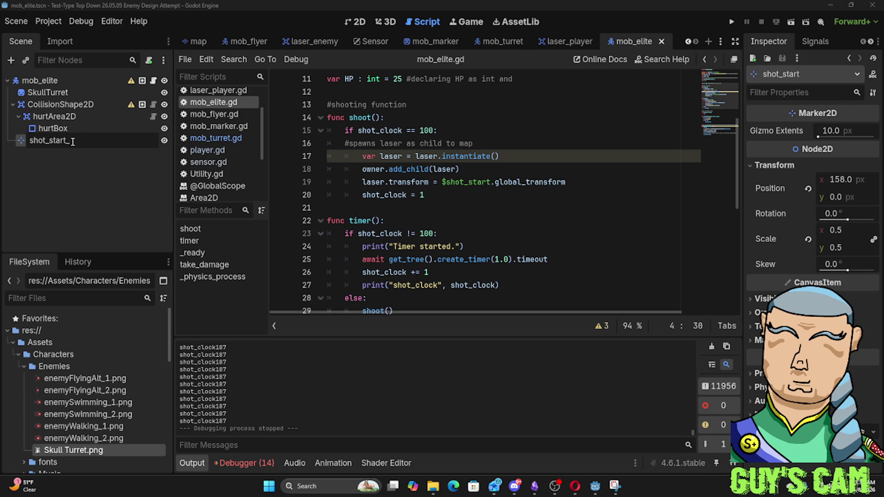
pyautogui.write('enemy')
pyautogui.press('Return')
# Replace line 19's $shot_start reference with $shot_start_enemy, then save and run the game
pyautogui.moveTo(490, 183); pyautogui.dragTo(443, 186)
pyautogui.press('BackSpace')
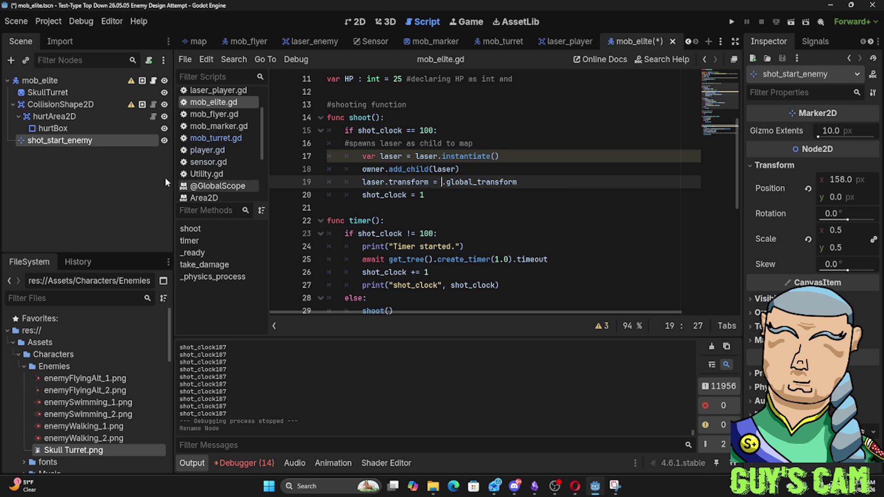
pyautogui.moveTo(76, 146)
pyautogui.mouseDown()
pyautogui.moveTo(505, 197)
pyautogui.moveTo(442, 182)
pyautogui.mouseUp()
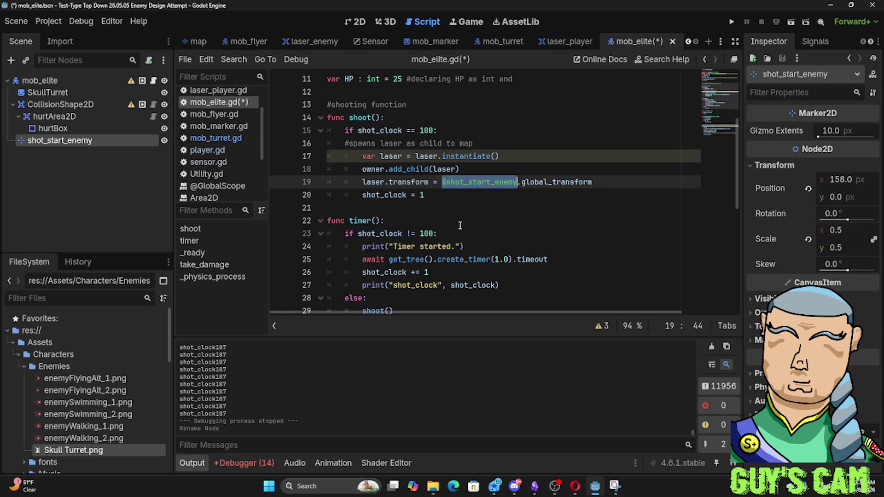
pyautogui.press('F5')
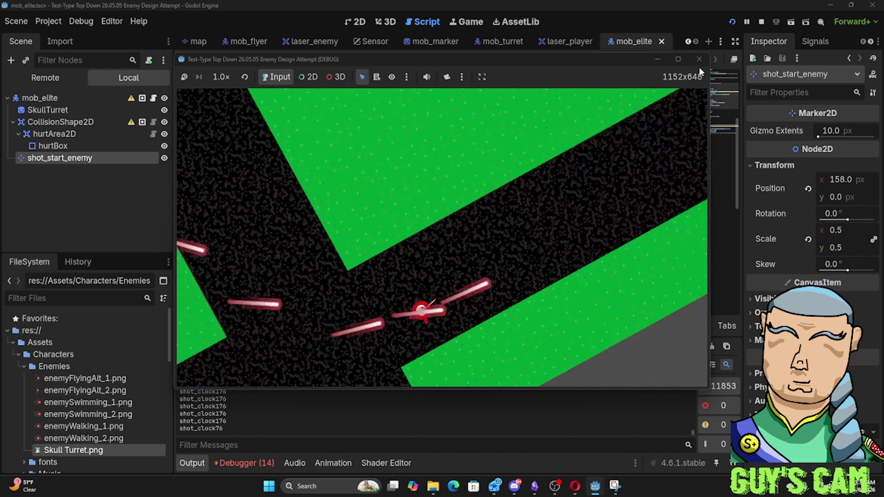
# Close the test run and move the mob_elite scene tab right after mob_turret, showing mob_turret
pyautogui.click(698, 60)
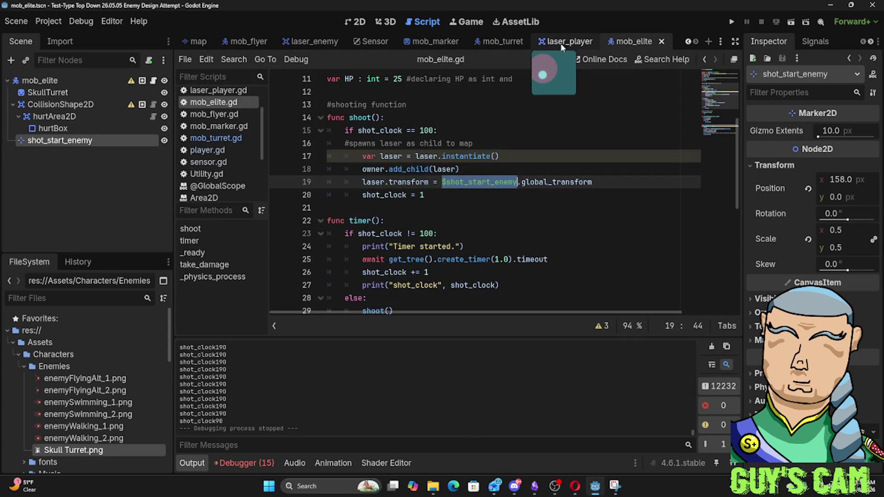
pyautogui.click(355, 20)
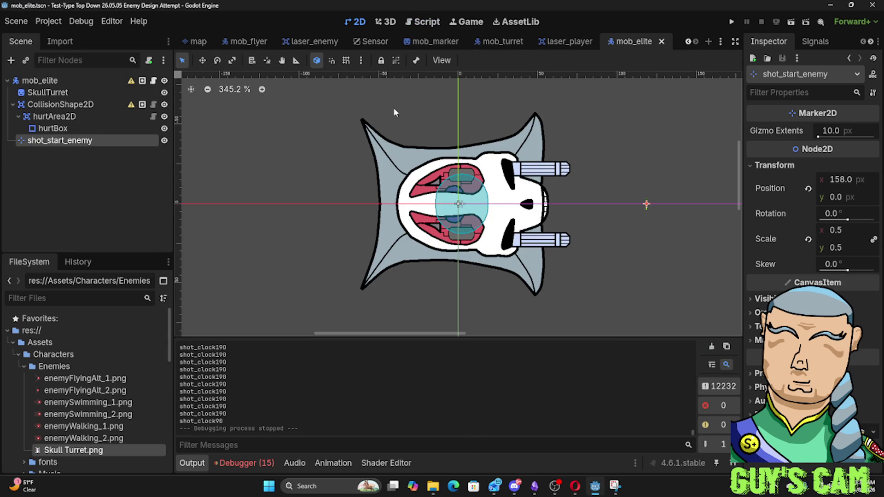
pyautogui.moveTo(632, 42); pyautogui.dragTo(534, 42)
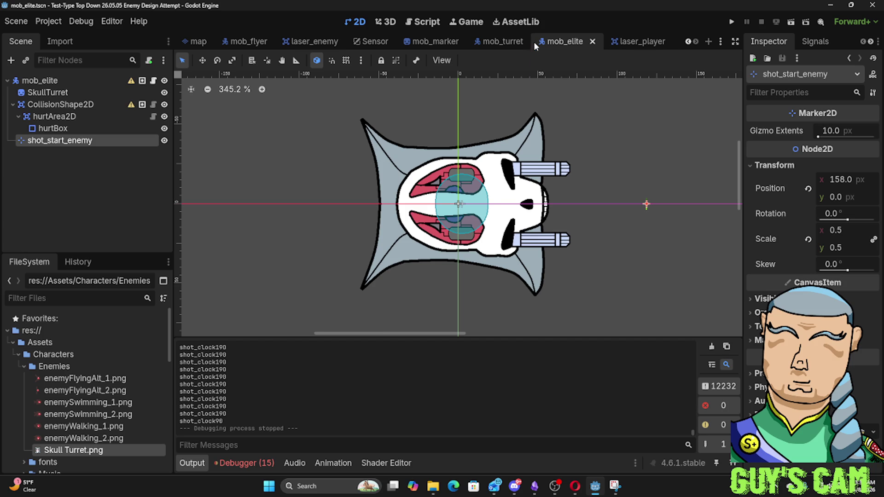
pyautogui.click(491, 42)
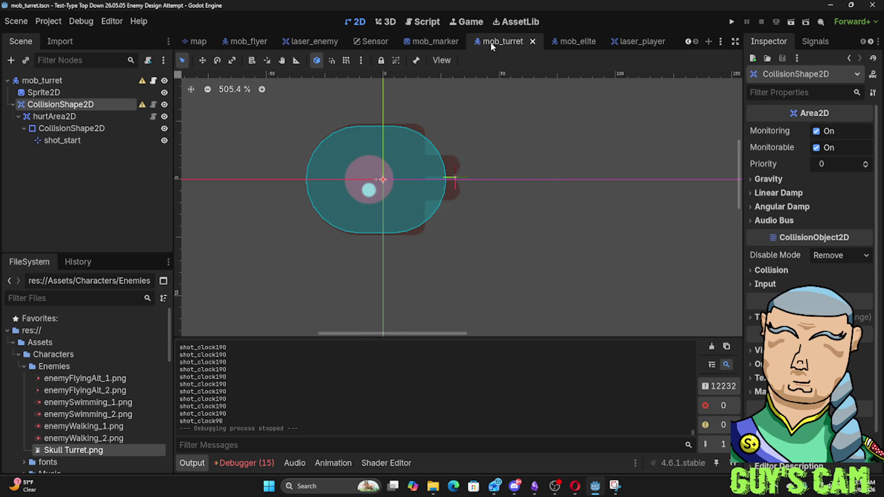
pyautogui.click(571, 41)
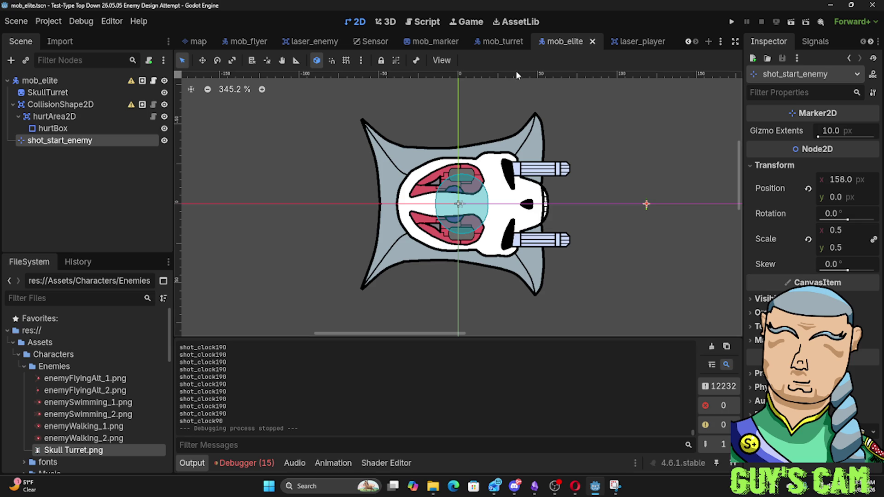
pyautogui.click(493, 45)
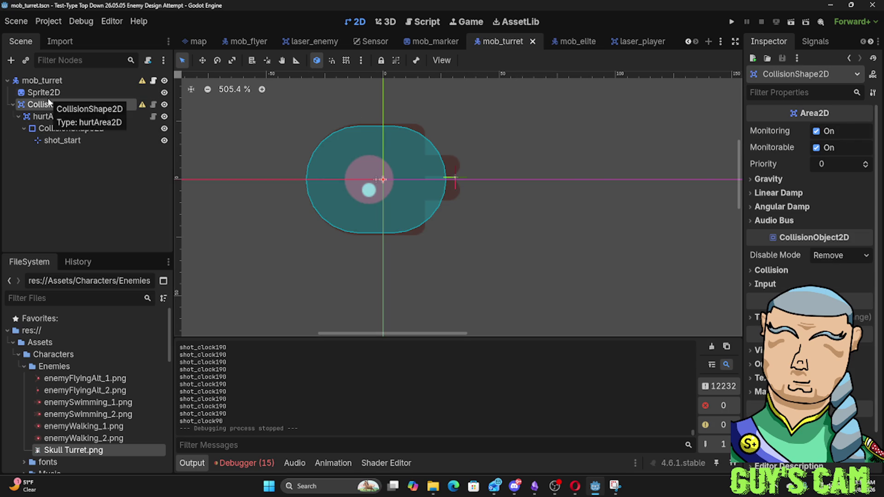
# Open and close Copilot, then clear the selection in the editor
pyautogui.click(417, 489)
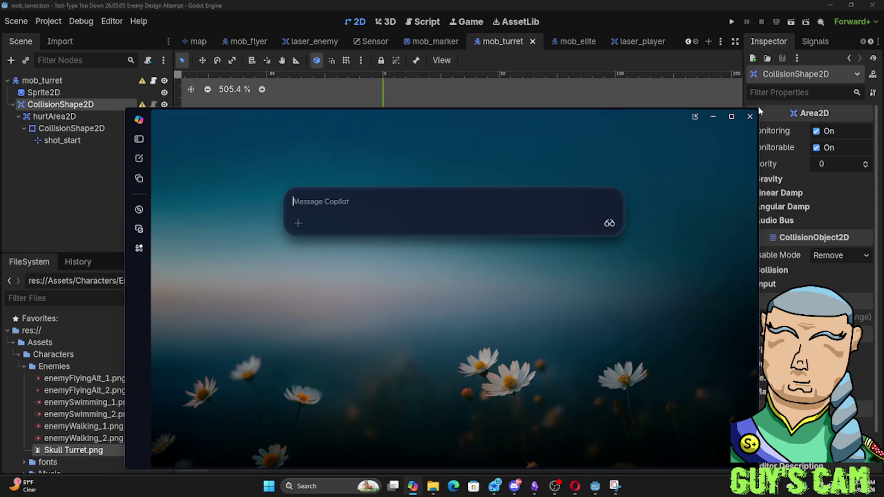
pyautogui.click(772, 101)
pyautogui.moveTo(433, 491)
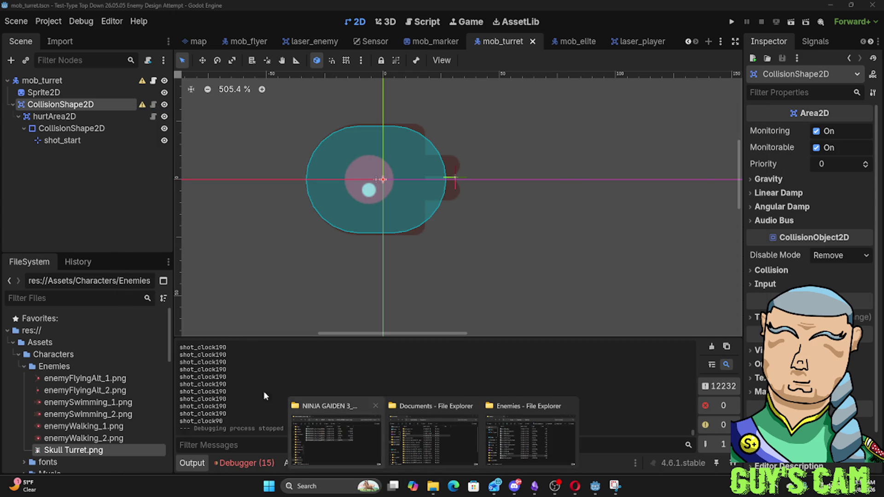
pyautogui.click(75, 198)
# Select the turret's Sprite2D and open the choices for its Texture property
pyautogui.click(65, 92)
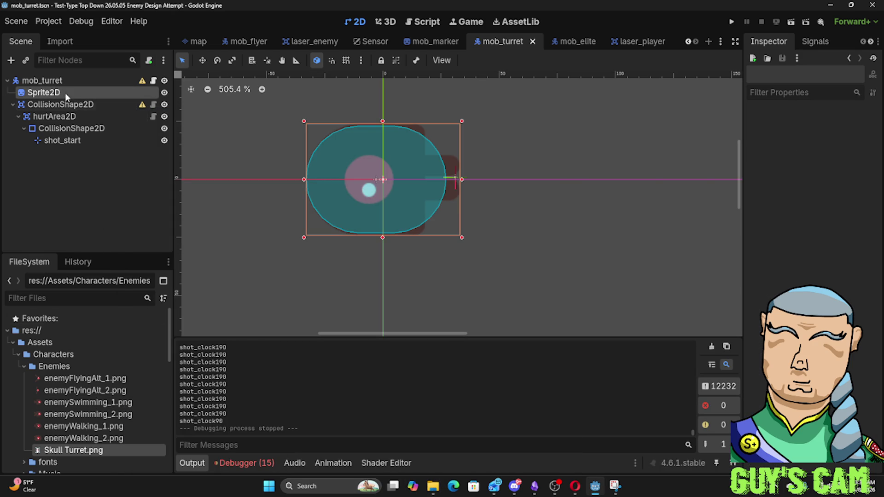
pyautogui.click(858, 142)
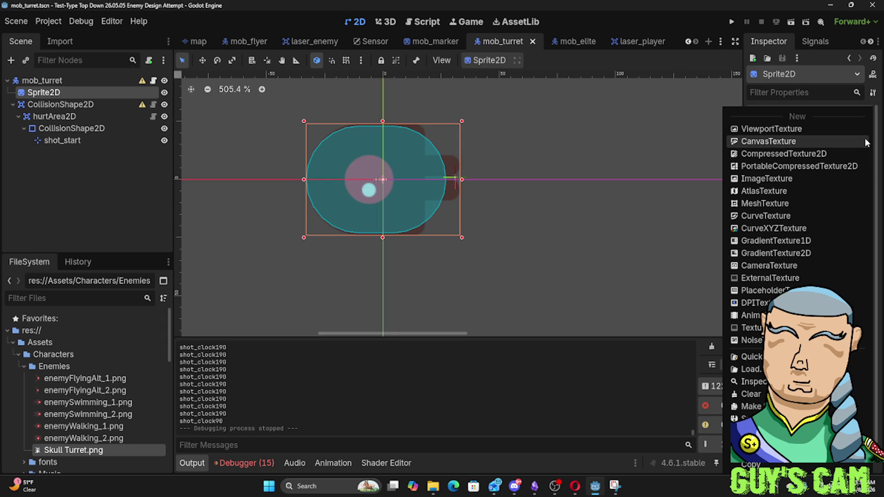
pyautogui.click(822, 140)
pyautogui.click(822, 129)
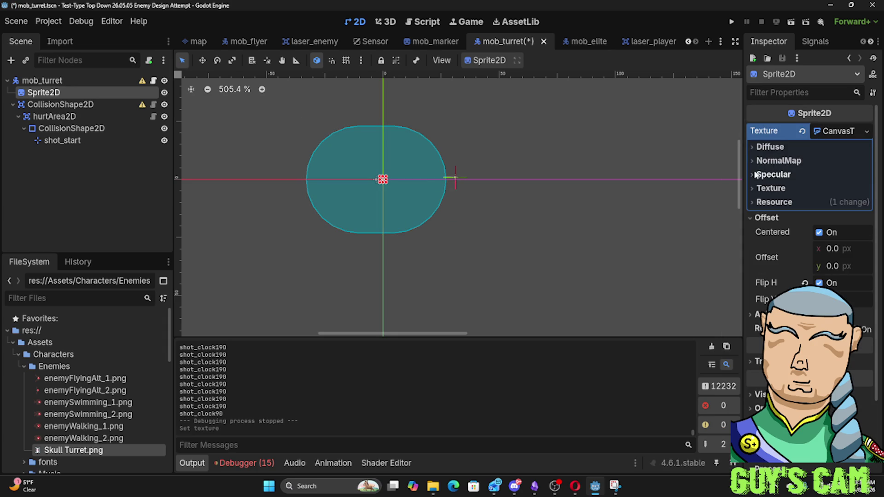
pyautogui.click(843, 129)
pyautogui.click(845, 132)
pyautogui.click(867, 132)
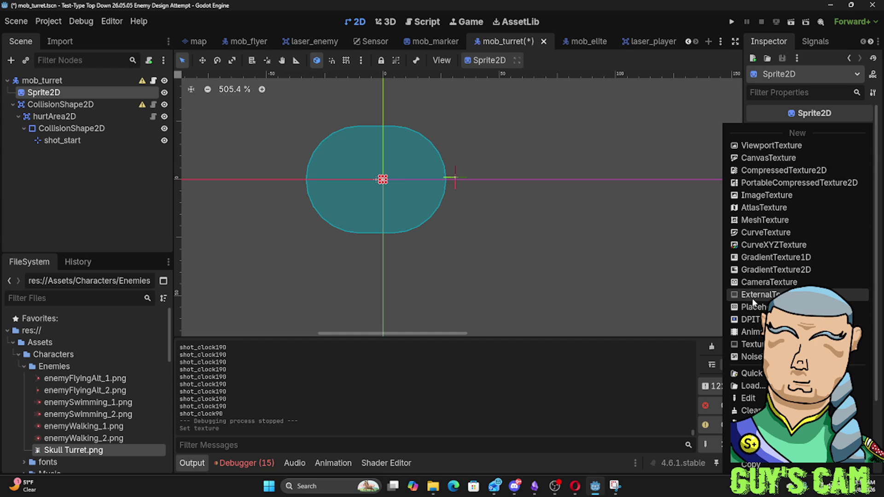
# Load Assets/Characters/Enemies/Skull Turret.png as the sprite's texture
pyautogui.click(748, 385)
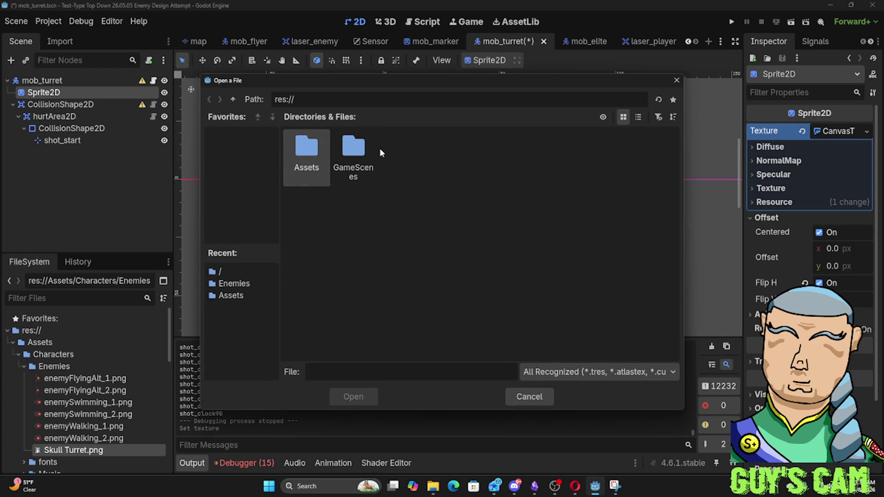
pyautogui.doubleClick(306, 149)
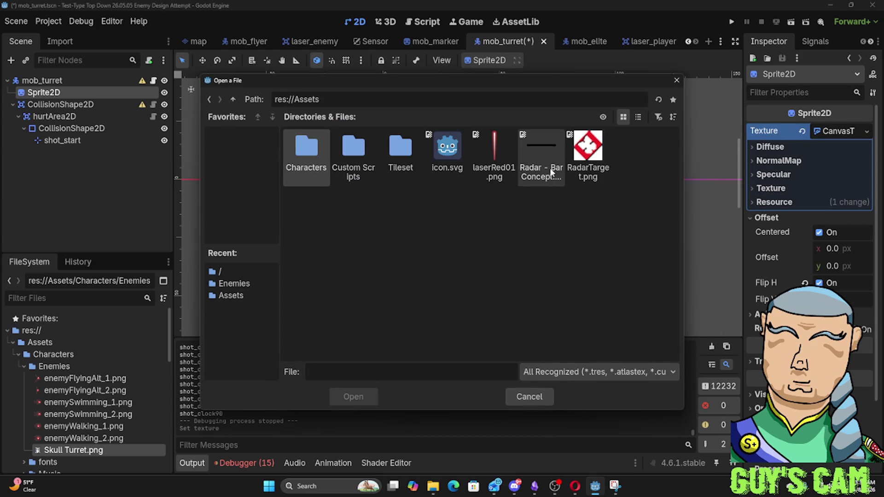
pyautogui.doubleClick(306, 154)
pyautogui.doubleClick(309, 154)
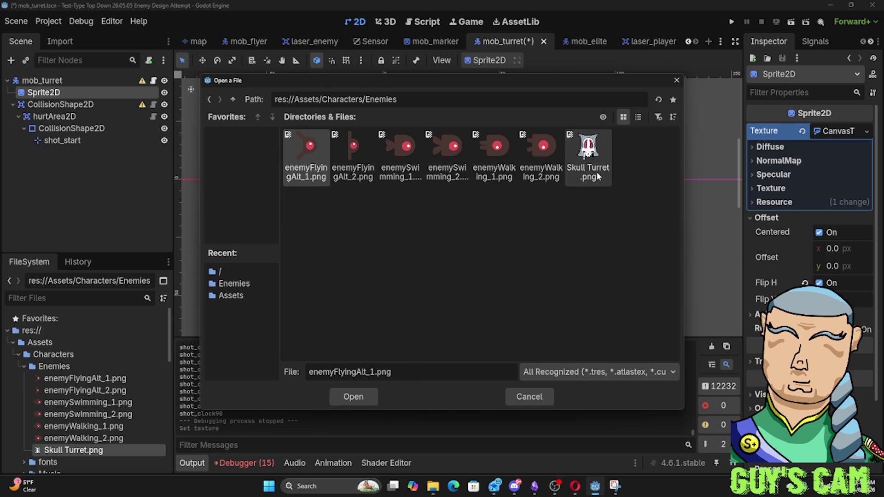
pyautogui.doubleClick(596, 172)
pyautogui.scroll(-4, 481, 143)
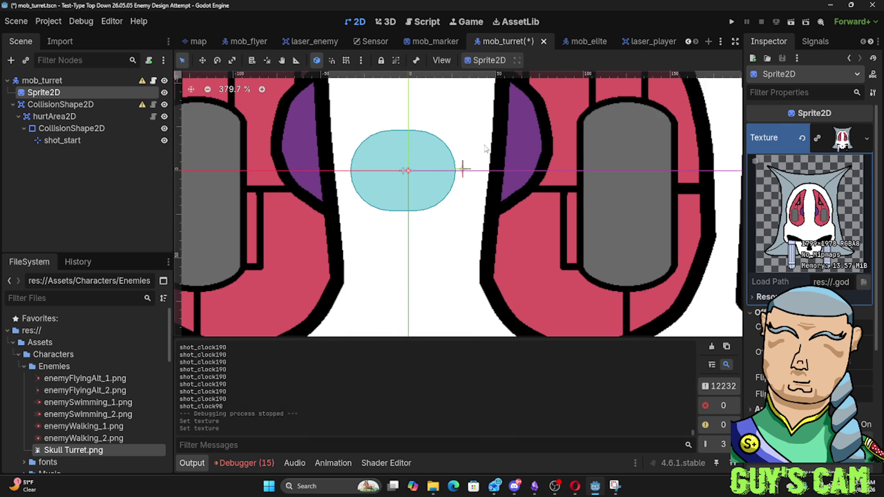
# Collapse the Sprite2D's Offset settings in the Inspector
pyautogui.scroll(-13, 481, 144)
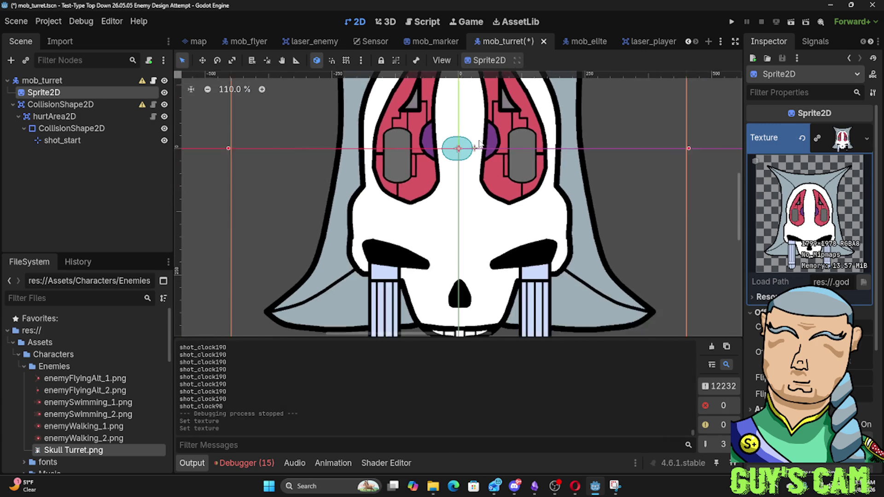
pyautogui.scroll(-4, 480, 144)
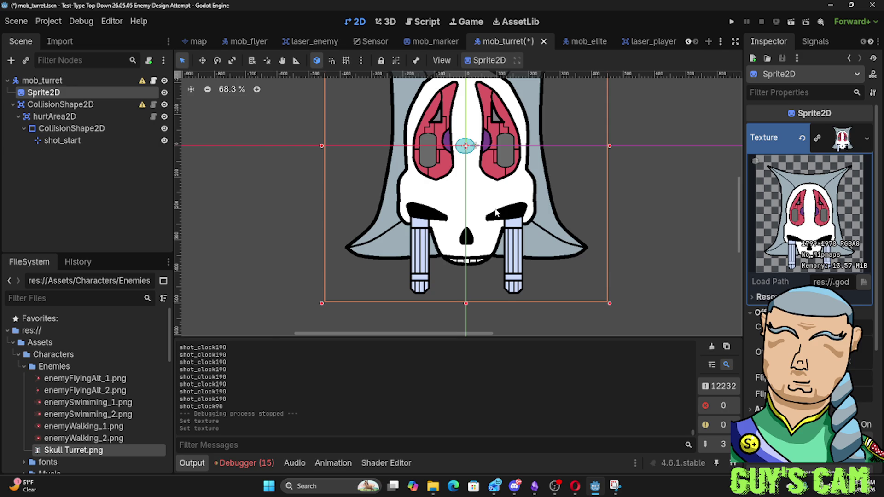
pyautogui.scroll(-1, 495, 211)
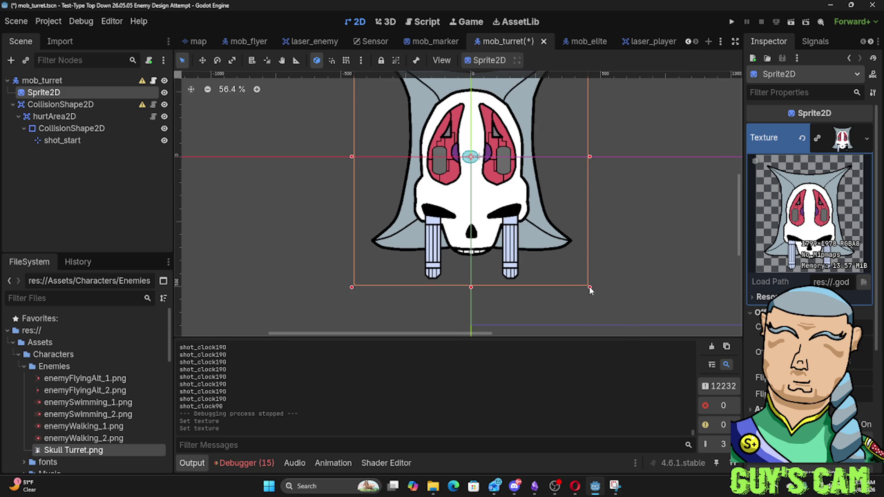
pyautogui.click(762, 312)
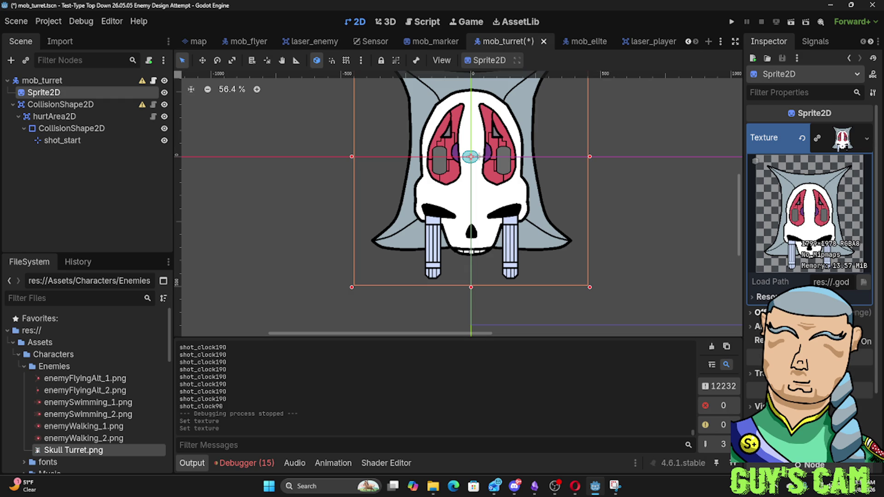
# Cancel an accidental deletion of the Sprite2D node
pyautogui.scroll(-4, 590, 160)
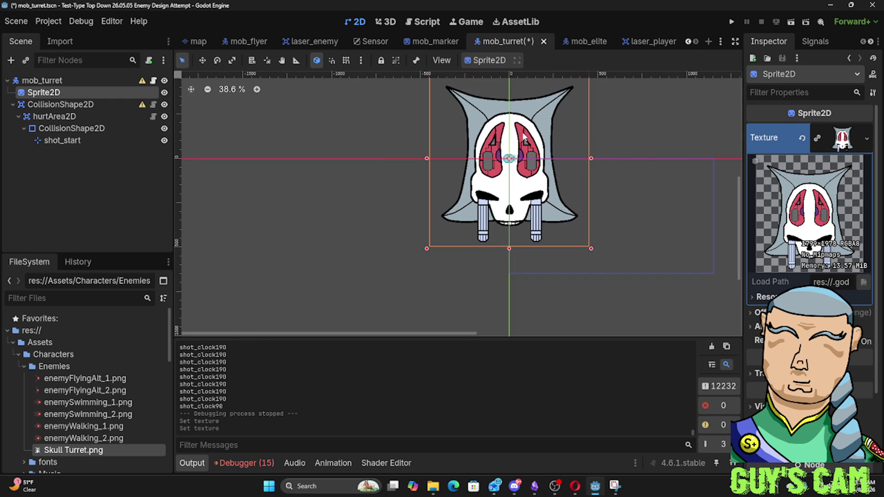
pyautogui.scroll(-2, 612, 179)
pyautogui.scroll(-3, 803, 271)
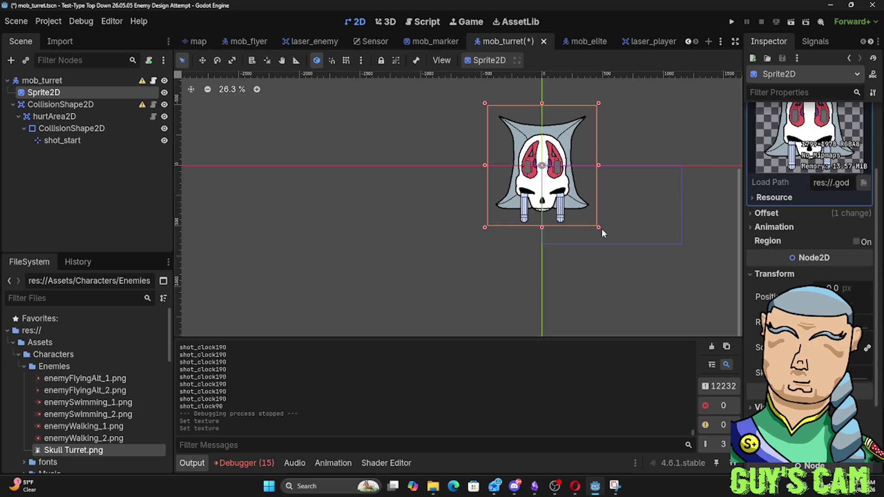
pyautogui.scroll(2, 619, 142)
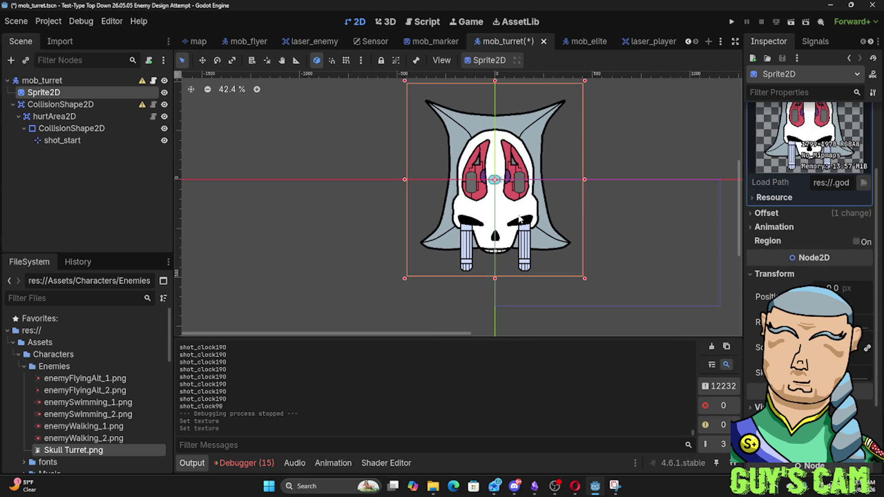
pyautogui.press('Delete')
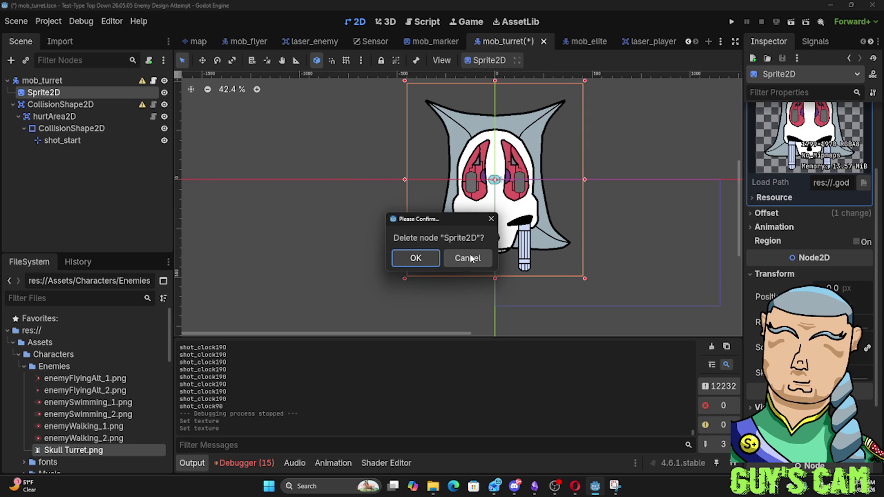
pyautogui.click(469, 258)
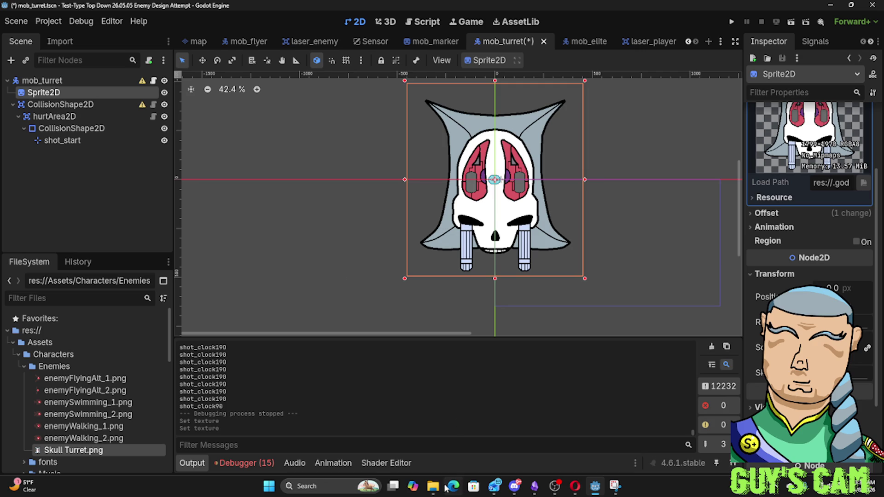
# Shrink the skull sprite's scale, then enlarge it about 1.8 times to fit the collision shape
pyautogui.moveTo(432, 486)
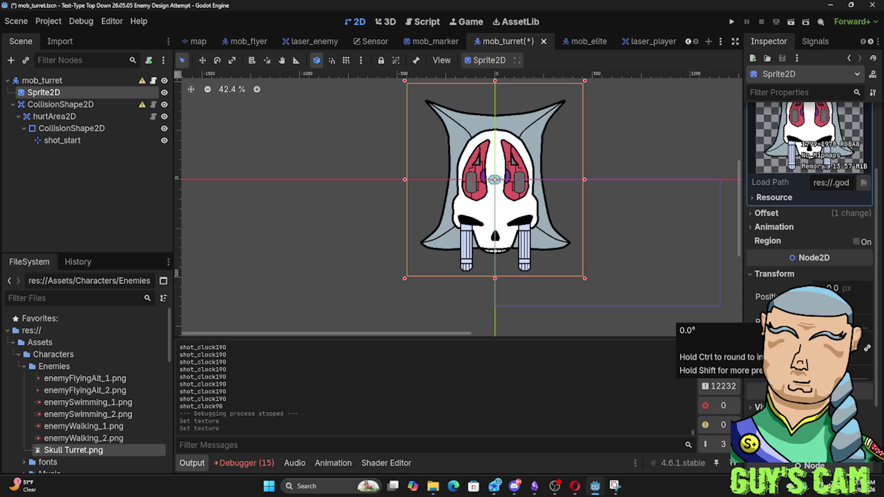
pyautogui.press('Return')
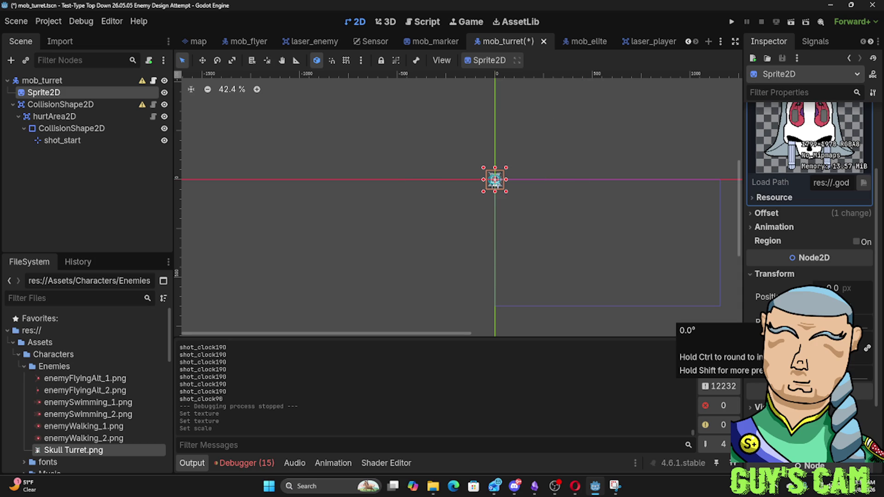
pyautogui.scroll(7, 554, 200)
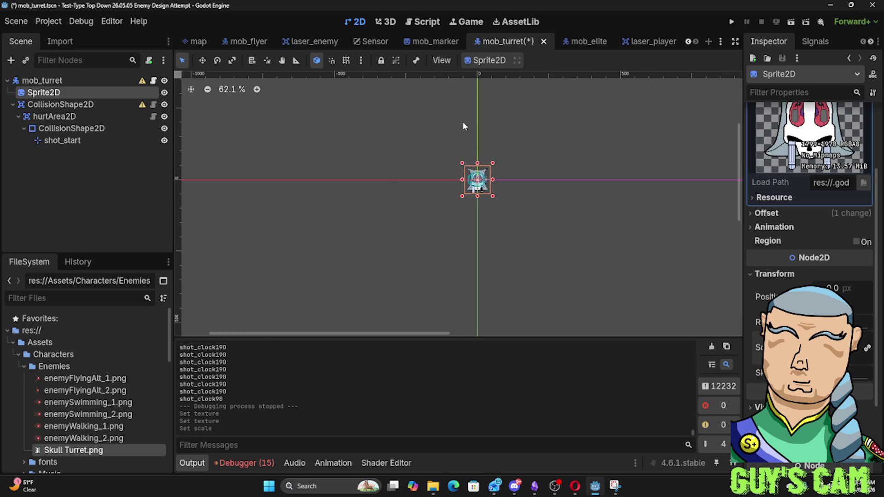
pyautogui.scroll(5, 484, 124)
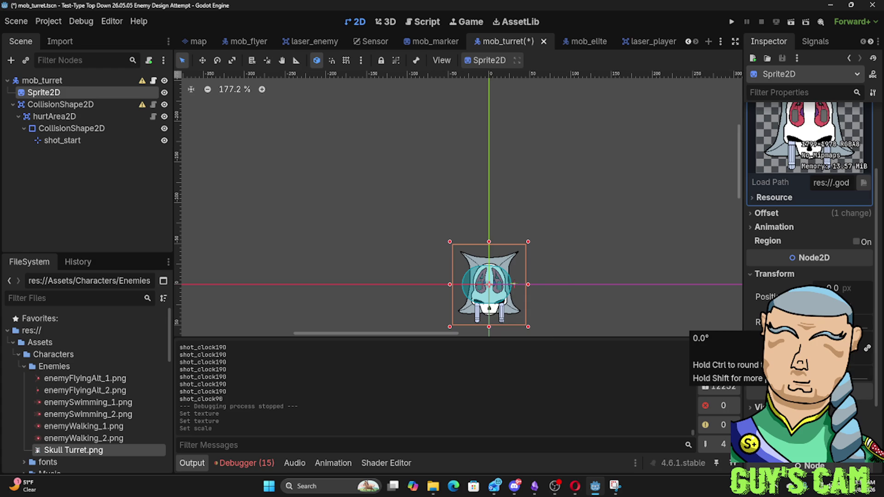
pyautogui.press('Return')
pyautogui.click(585, 160)
# Test-run the game, then rotate the skull sprite 90° so it faces right
pyautogui.press('F5')
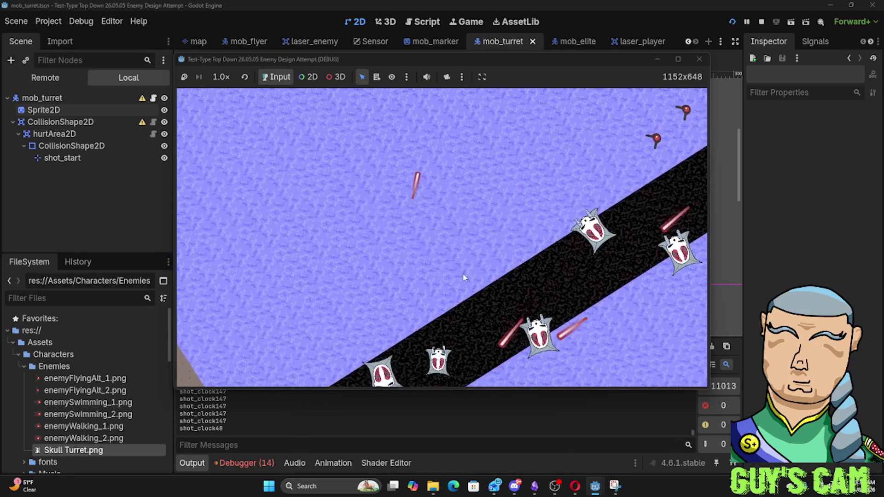
pyautogui.click(699, 60)
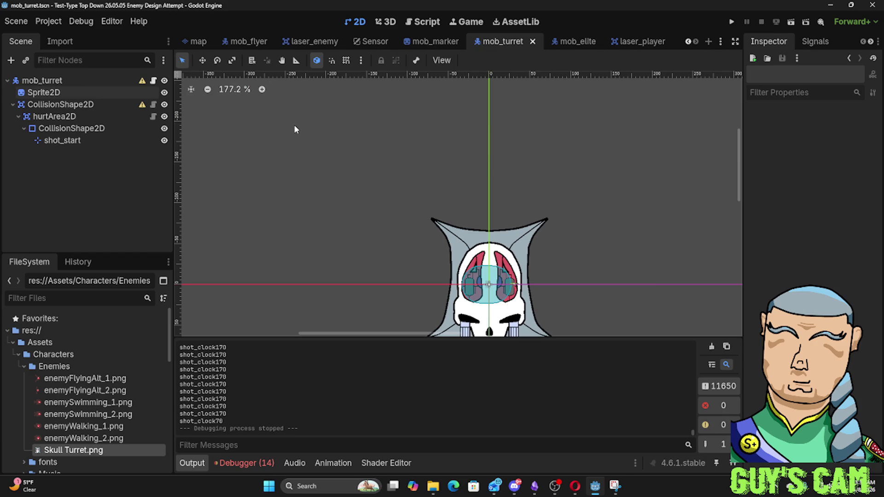
pyautogui.click(499, 248)
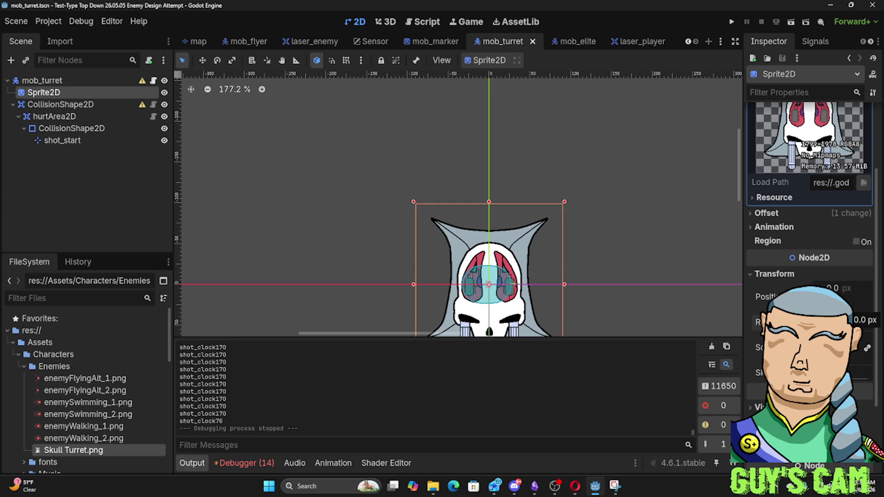
pyautogui.press('F6')
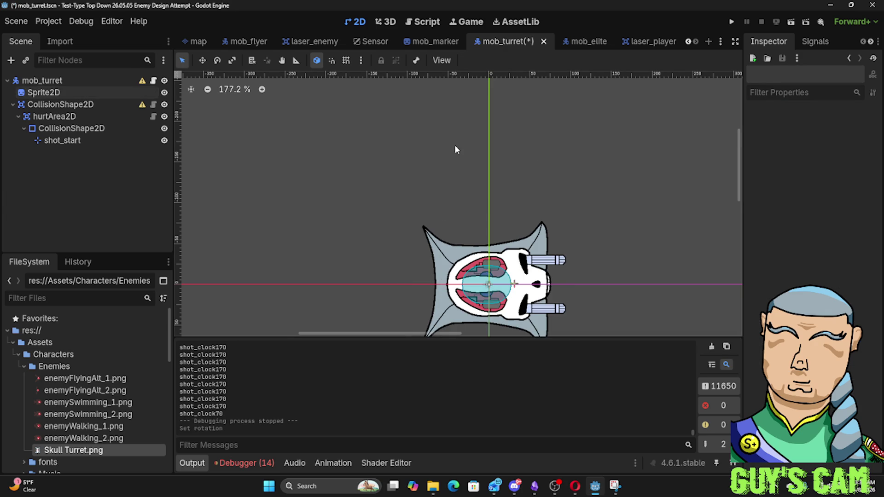
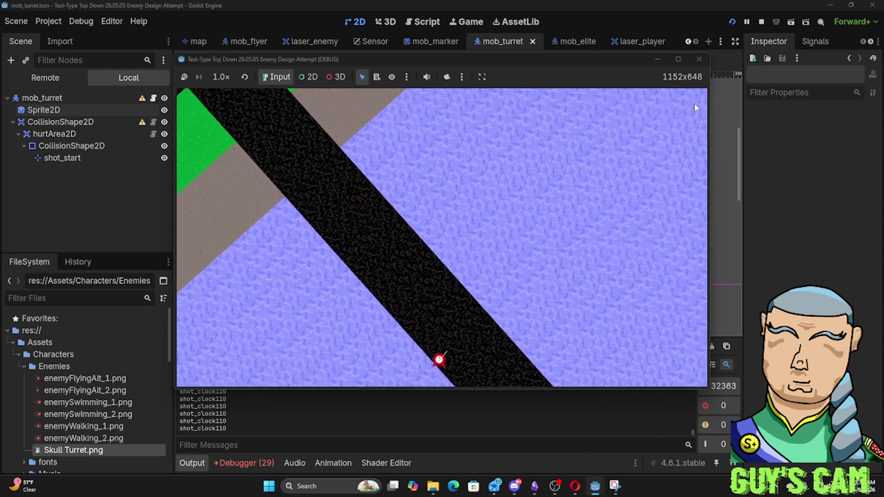
# Stop the running game and select the SkullTurret sprite in the mob_elite scene
pyautogui.click(699, 58)
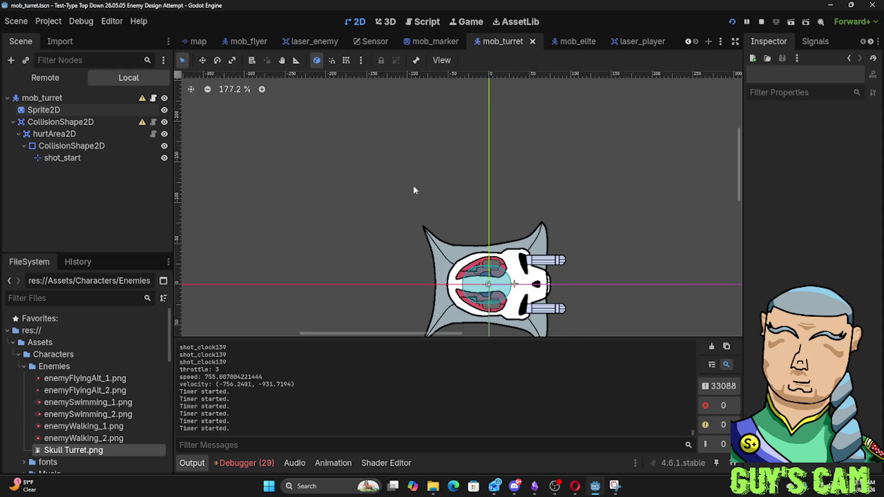
pyautogui.click(577, 41)
pyautogui.click(388, 192)
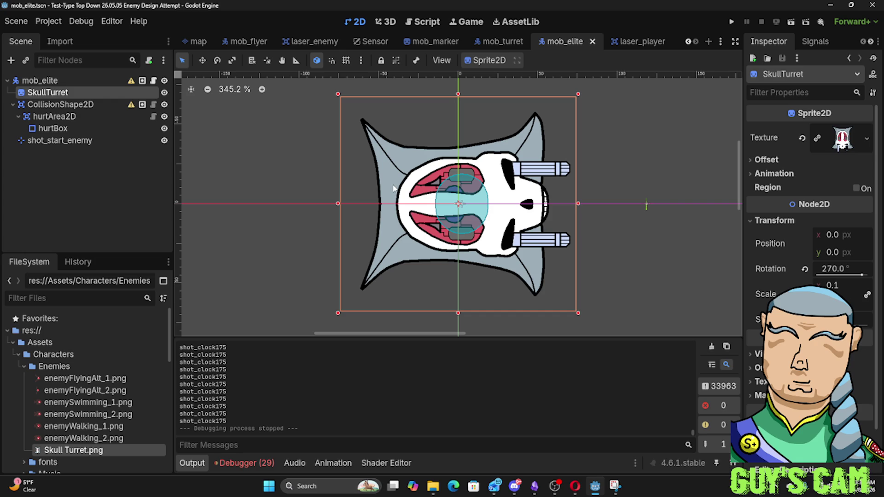
# Compare the mob_elite and mob_turret scene tab options, then return to mob_elite
pyautogui.rightClick(572, 42)
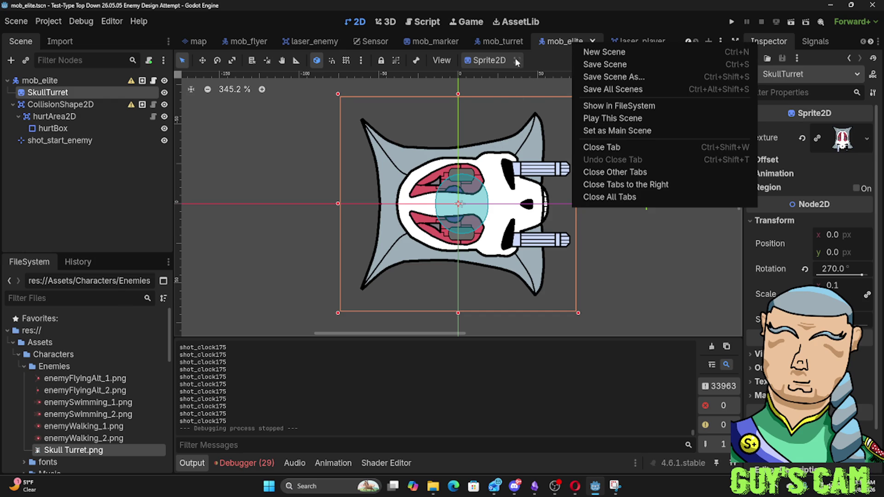
pyautogui.click(494, 46)
pyautogui.click(494, 44)
pyautogui.rightClick(493, 44)
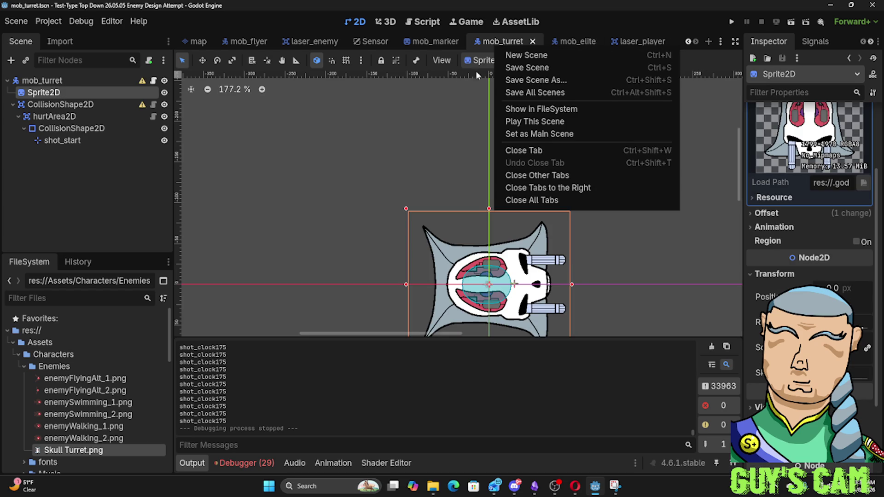
pyautogui.click(399, 116)
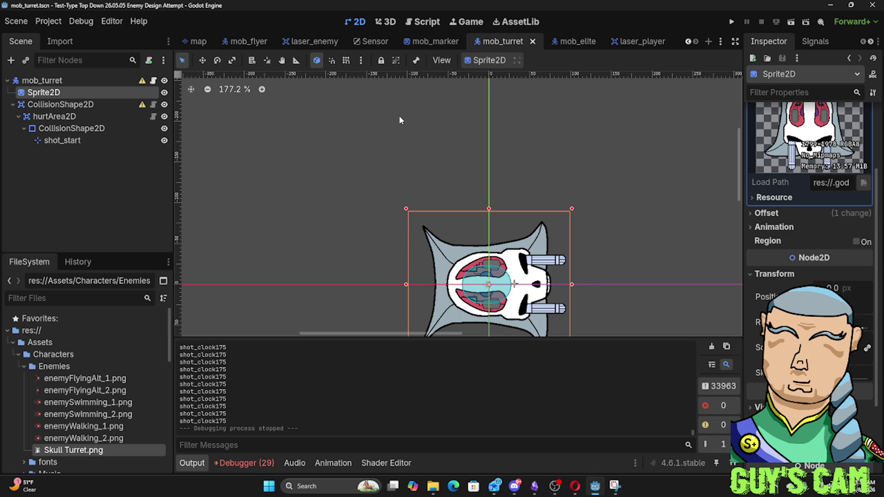
pyautogui.scroll(-5, 50, 331)
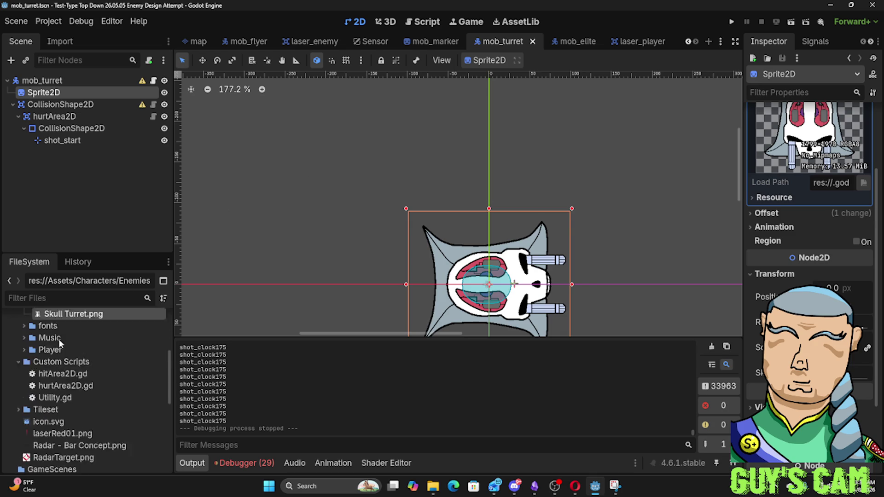
pyautogui.scroll(-3, 60, 349)
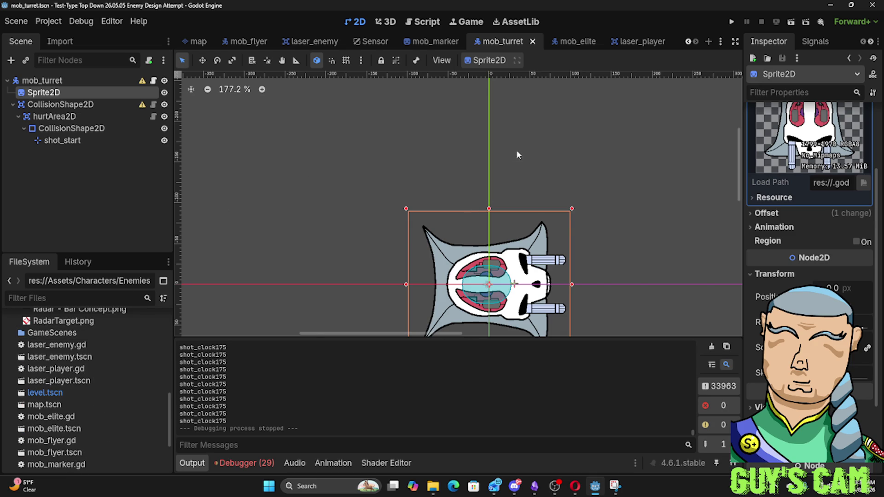
pyautogui.click(571, 42)
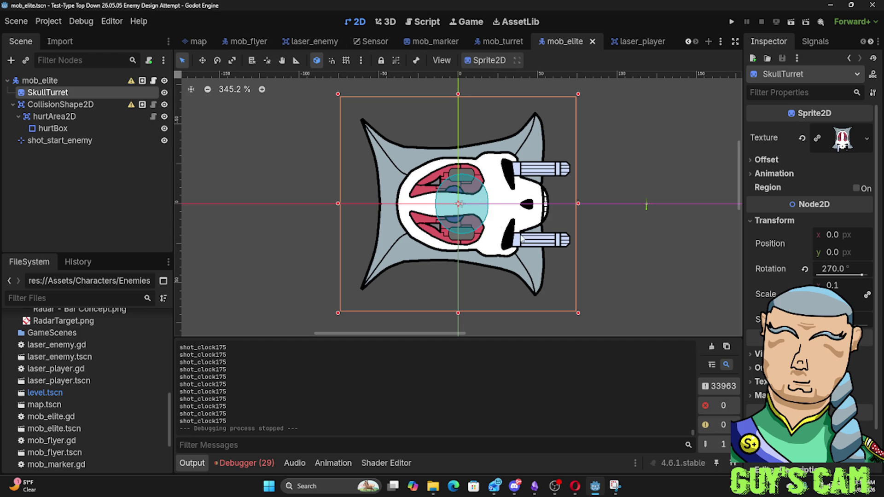
pyautogui.click(647, 205)
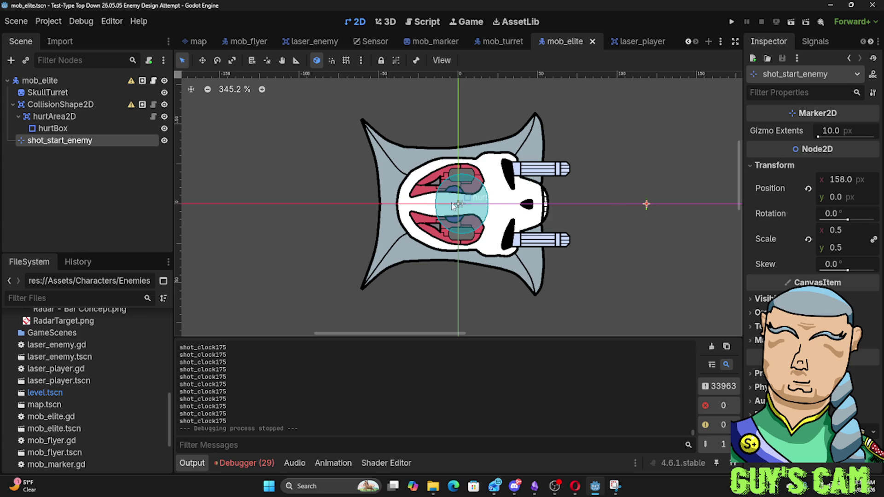
pyautogui.click(35, 81)
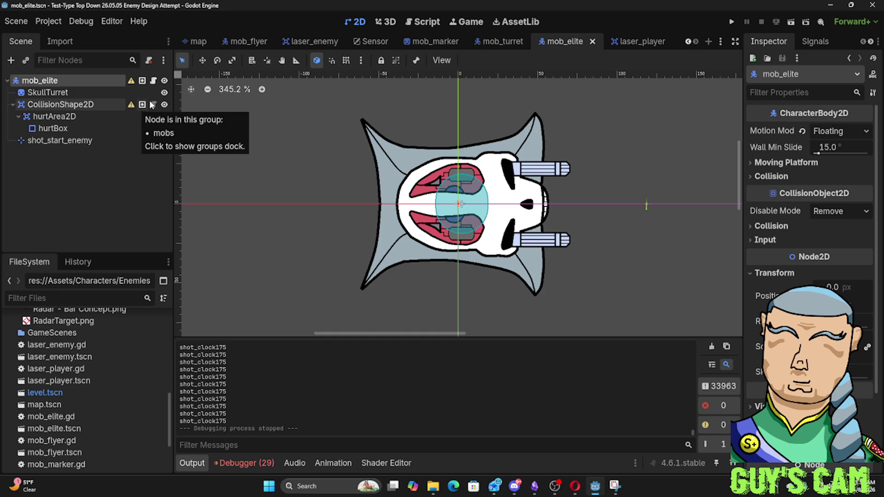
pyautogui.click(498, 42)
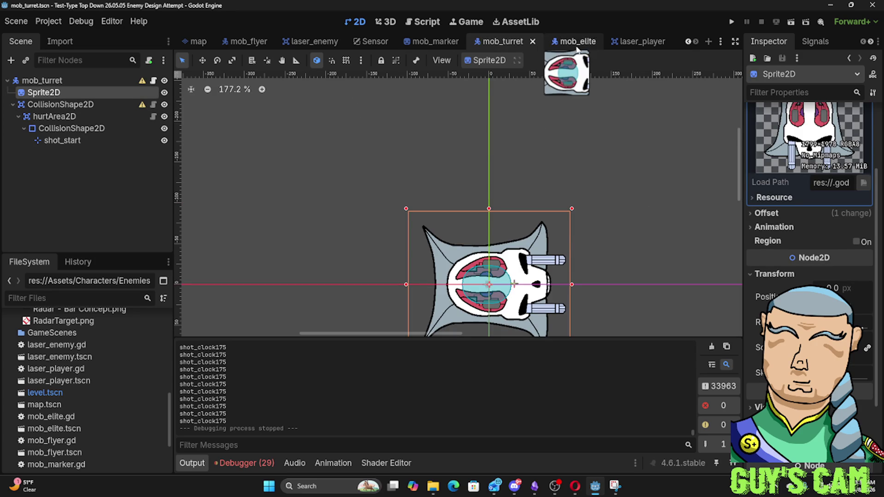
pyautogui.click(566, 42)
pyautogui.click(502, 49)
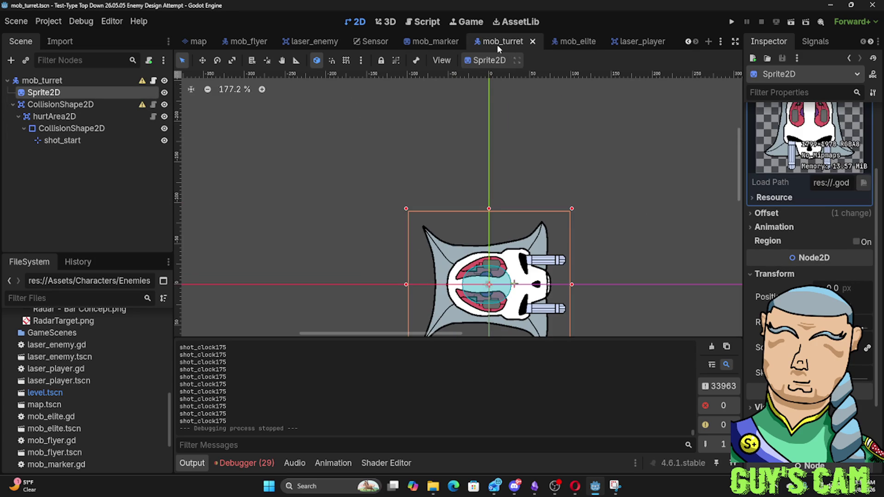
pyautogui.click(567, 48)
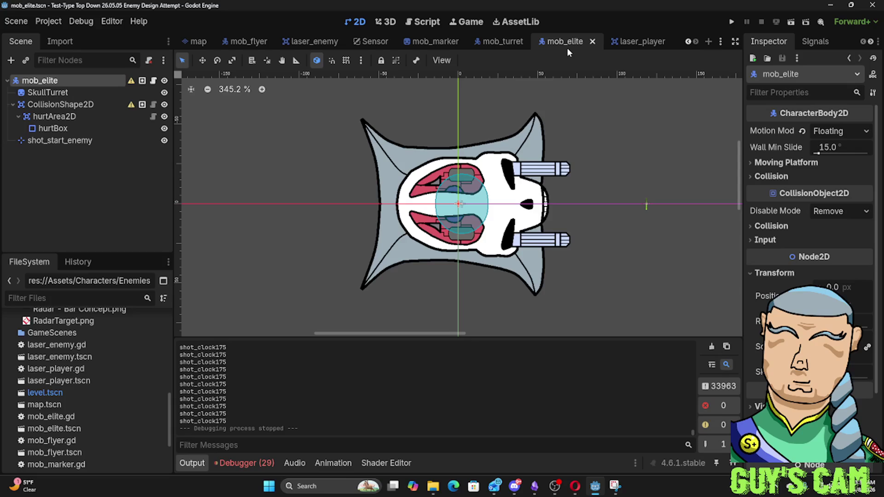
pyautogui.click(499, 44)
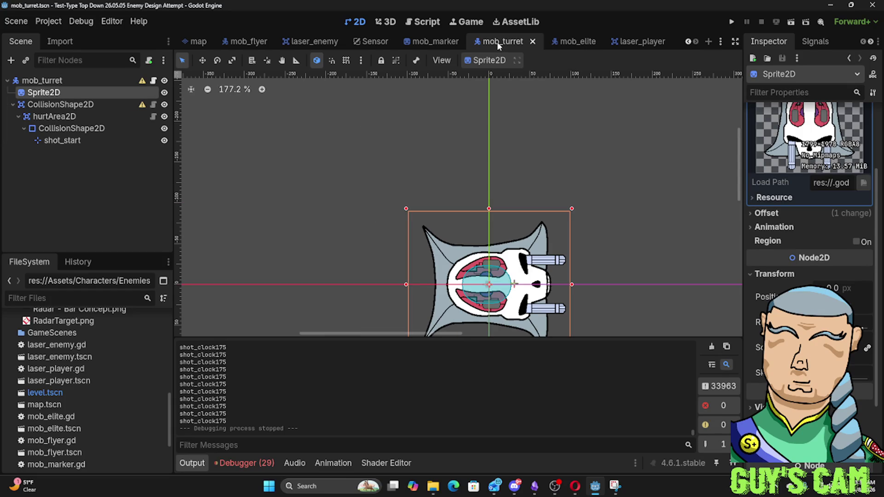
pyautogui.click(24, 129)
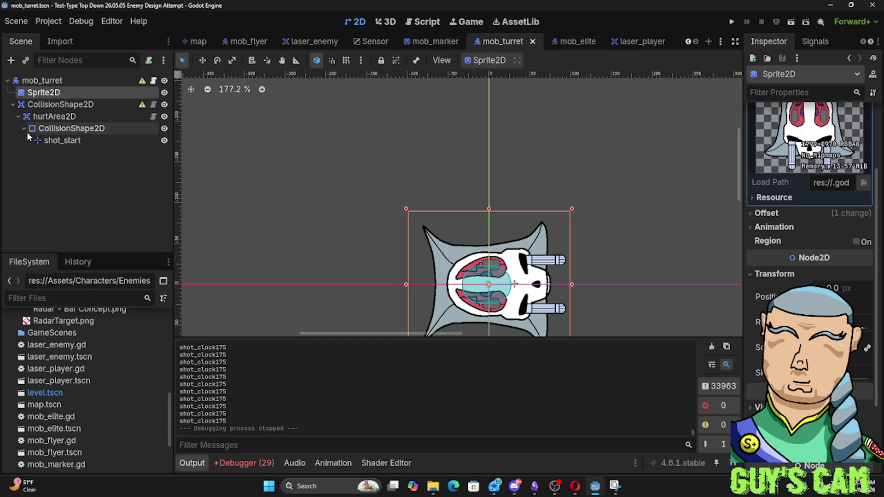
pyautogui.click(24, 129)
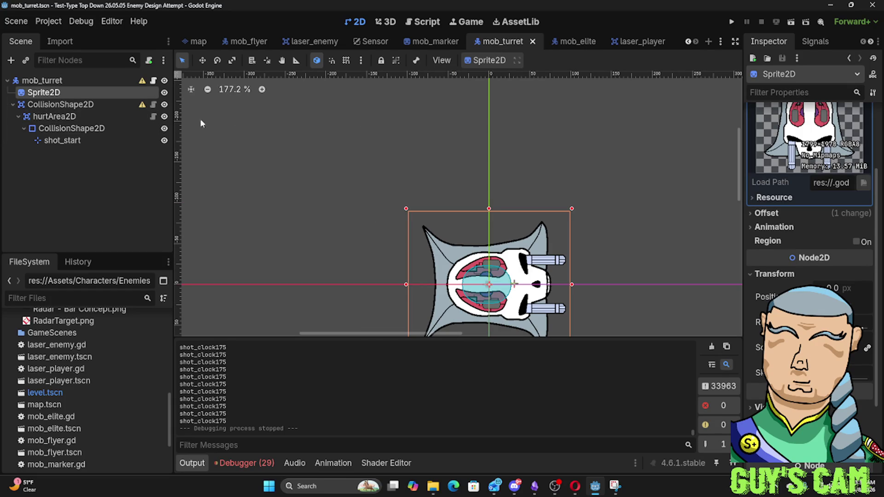
pyautogui.click(68, 140)
pyautogui.click(78, 128)
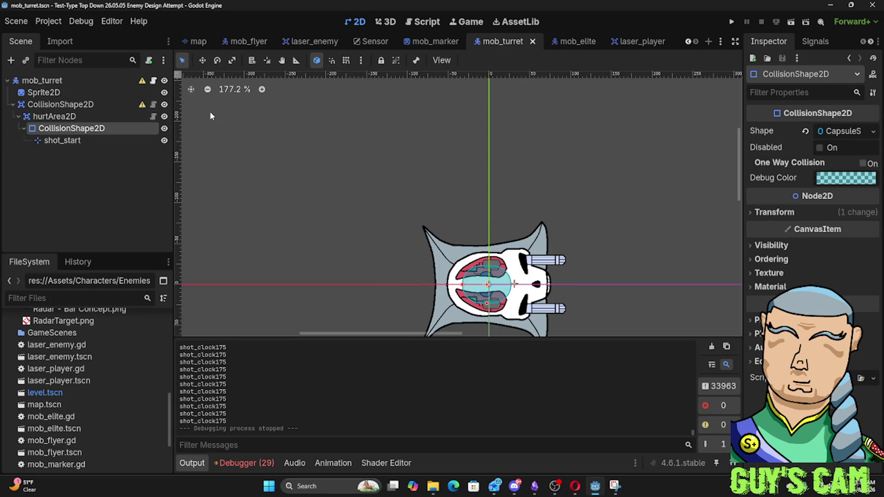
pyautogui.click(75, 104)
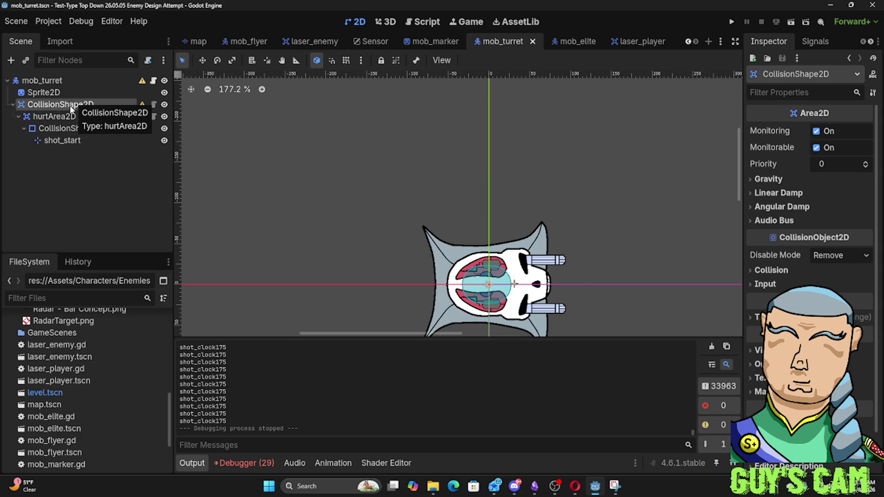
pyautogui.click(59, 118)
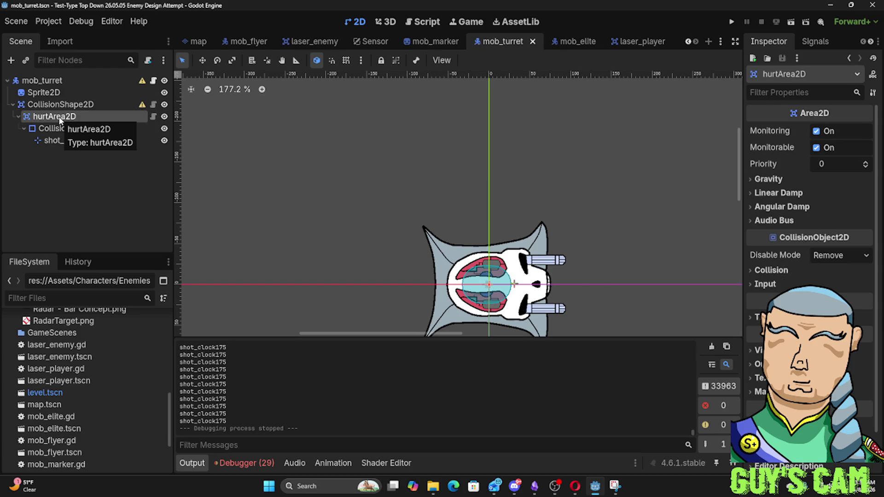
pyautogui.click(60, 94)
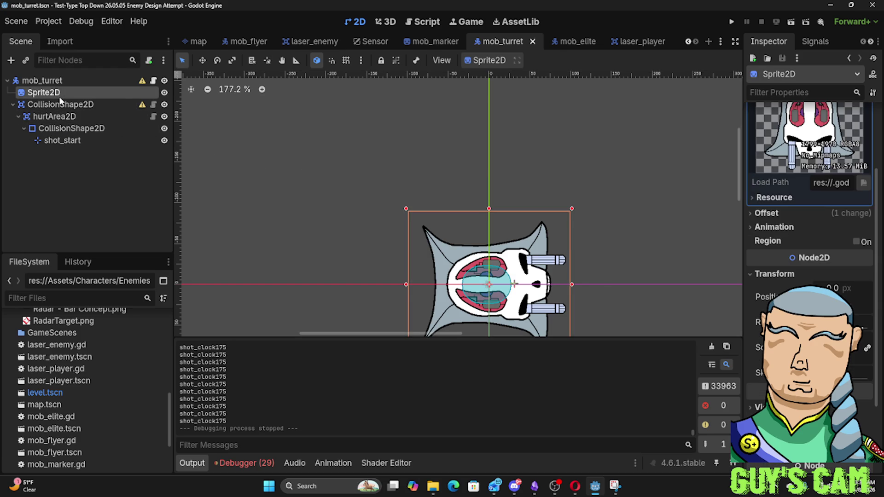
pyautogui.click(580, 42)
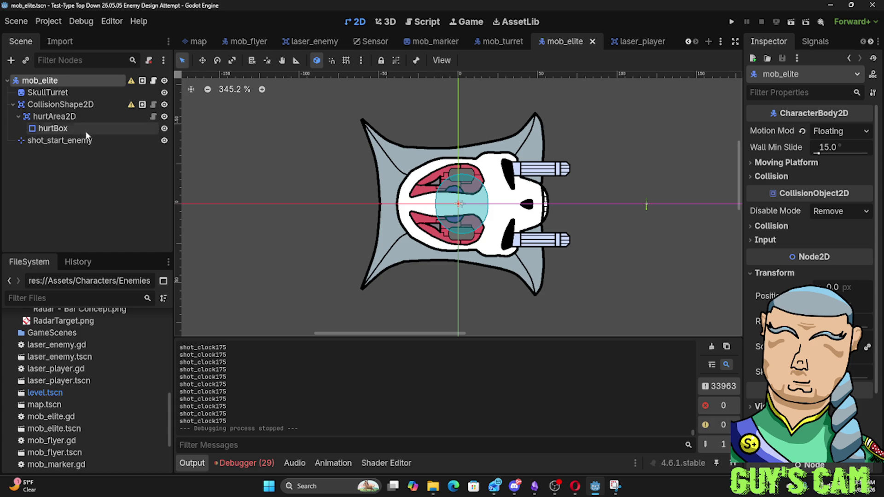
pyautogui.click(62, 105)
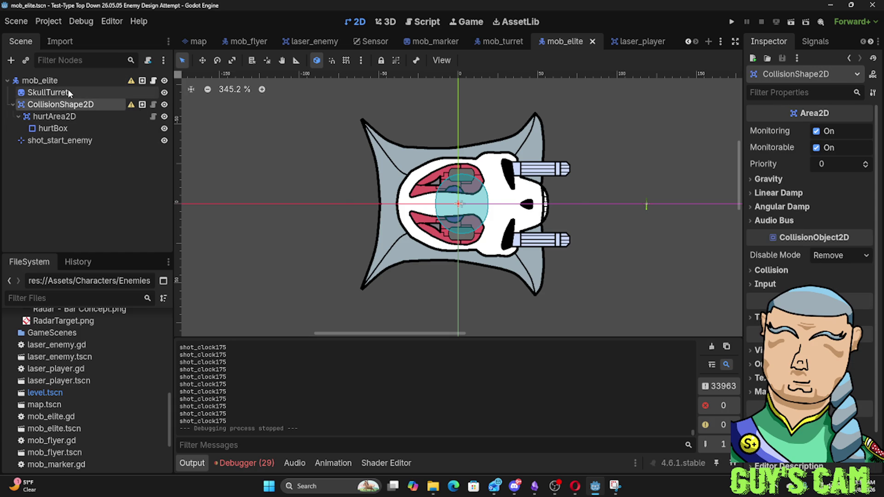
pyautogui.click(68, 91)
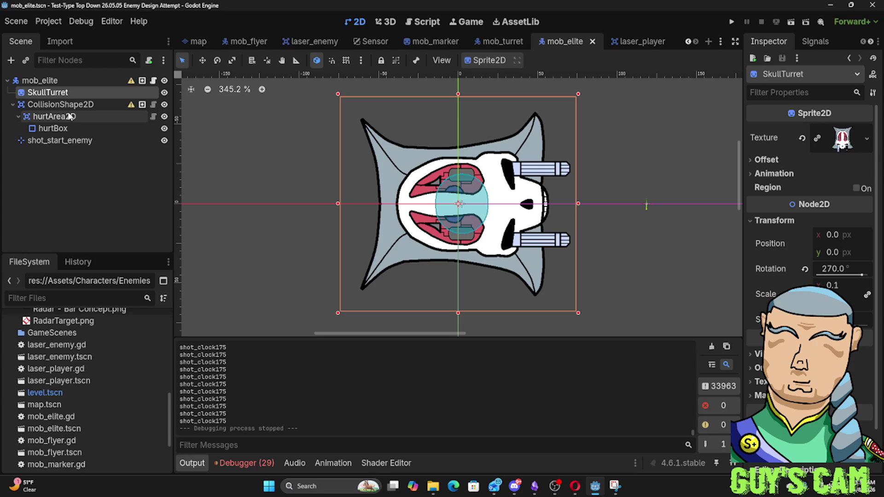
pyautogui.click(41, 105)
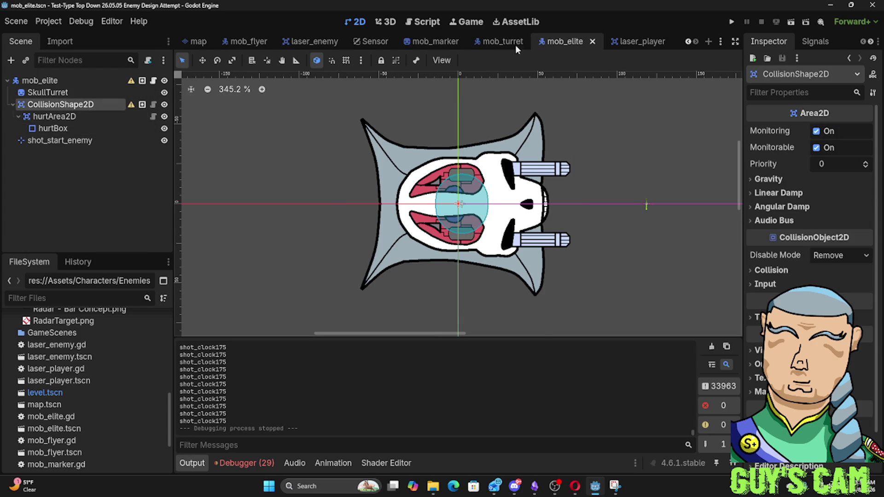
pyautogui.click(501, 42)
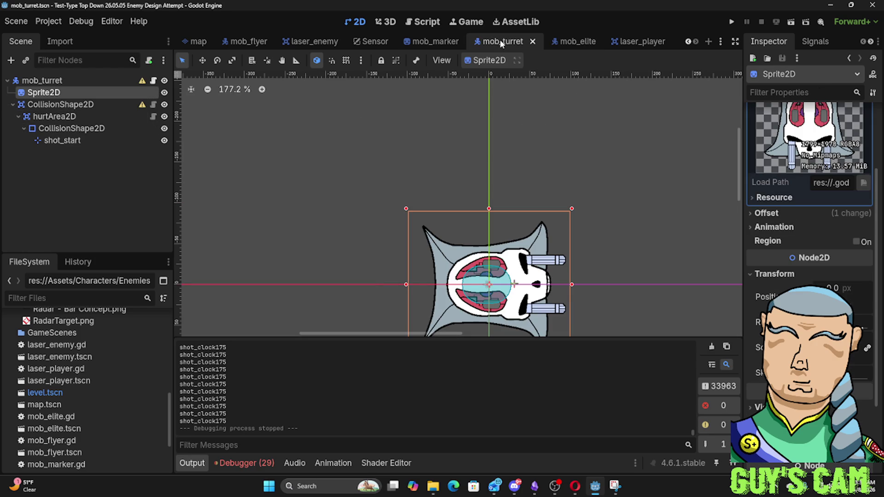
pyautogui.click(581, 42)
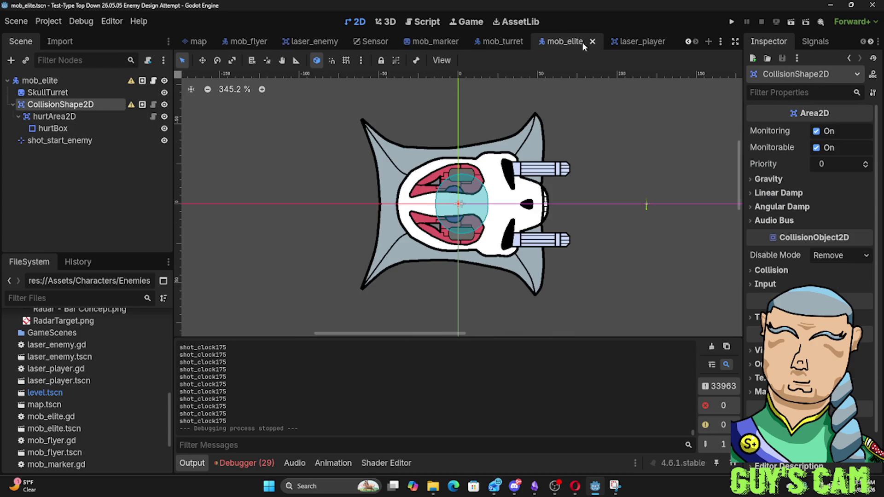
pyautogui.click(76, 141)
pyautogui.moveTo(75, 140)
pyautogui.mouseDown()
pyautogui.moveTo(78, 120)
pyautogui.moveTo(76, 128)
pyautogui.mouseUp()
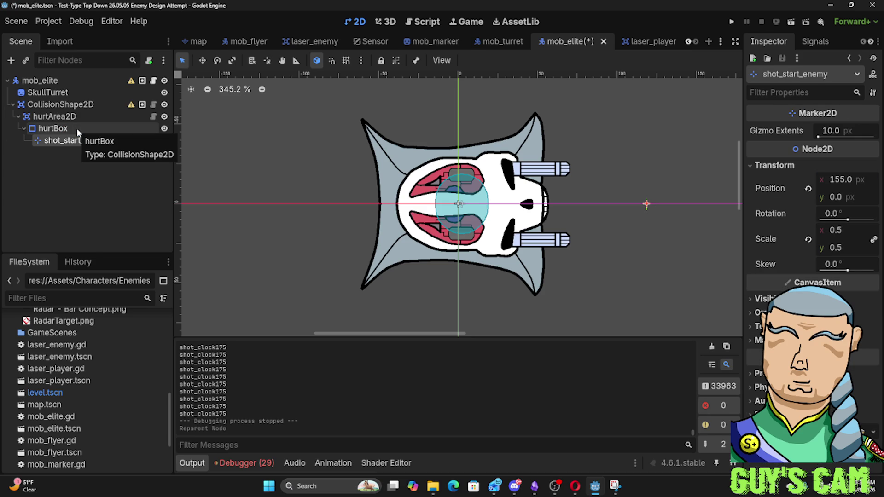
# Replace $shot_start_enemy on mob_elite.gd line 19 with $CollisionShape2D/hurtArea2D/hurtBox/shot_start_enemy, then save and run
pyautogui.click(422, 22)
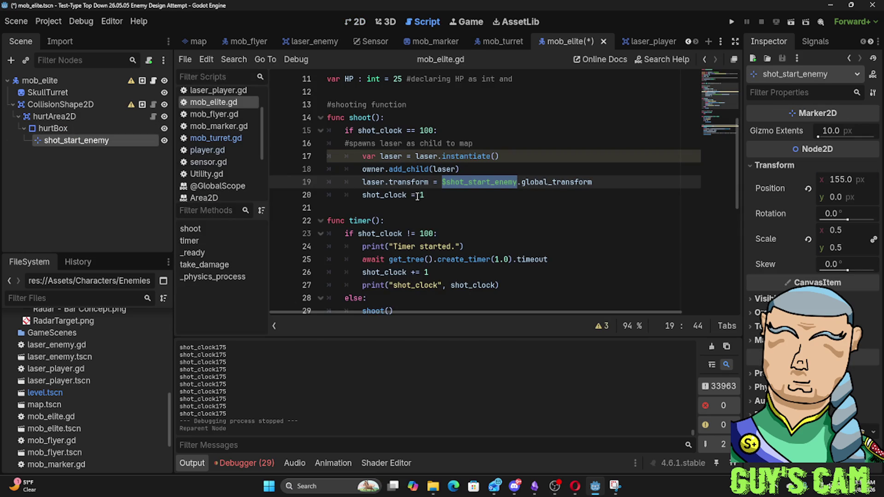
pyautogui.moveTo(442, 182)
pyautogui.mouseDown()
pyautogui.moveTo(514, 183)
pyautogui.moveTo(521, 172)
pyautogui.mouseUp()
pyautogui.doubleClick(515, 182)
pyautogui.press('BackSpace')
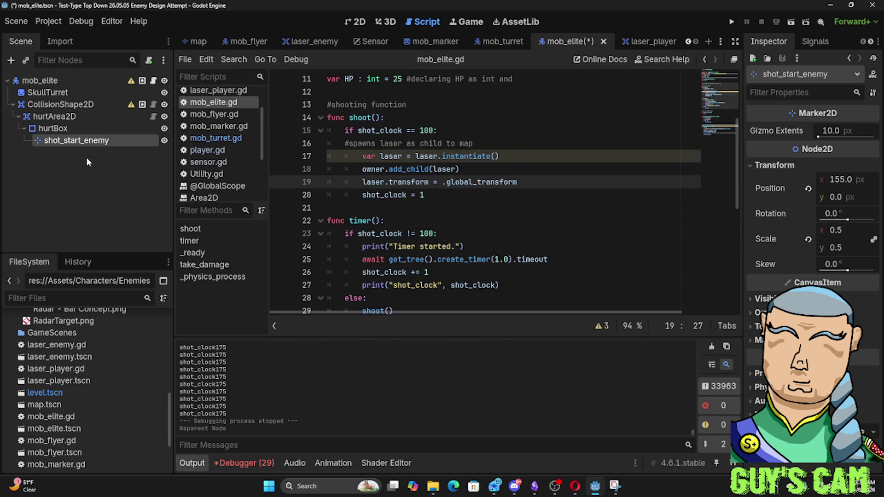
pyautogui.moveTo(54, 144)
pyautogui.mouseDown()
pyautogui.moveTo(438, 197)
pyautogui.moveTo(451, 187)
pyautogui.moveTo(441, 186)
pyautogui.mouseUp()
pyautogui.scroll(3, 484, 183)
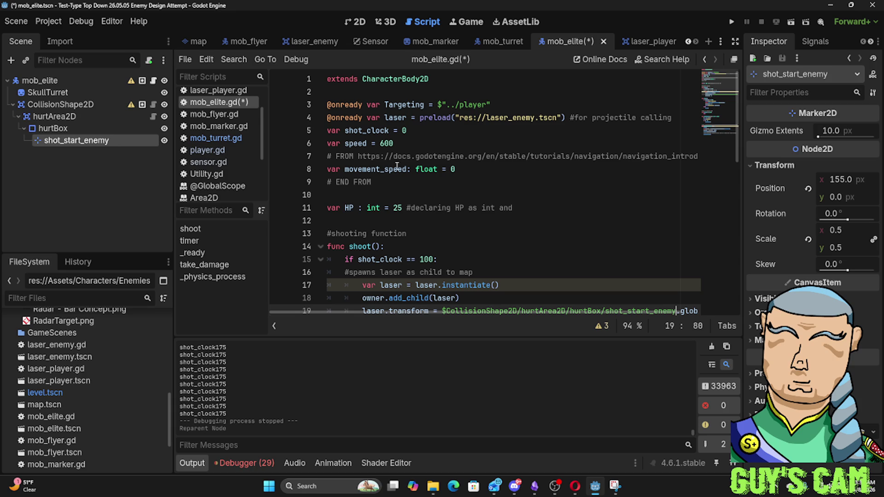
pyautogui.press('F5')
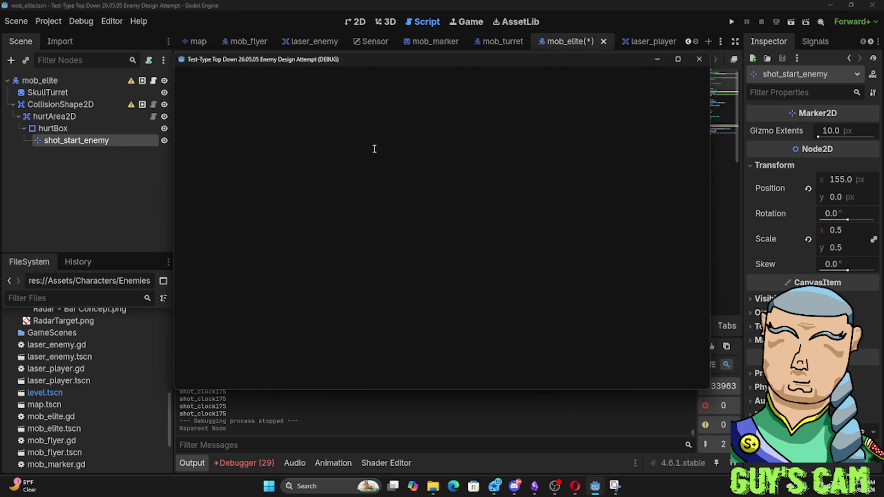
# Drive the player vehicle past the laser-firing elite mobs, then close the game window
pyautogui.press('w')
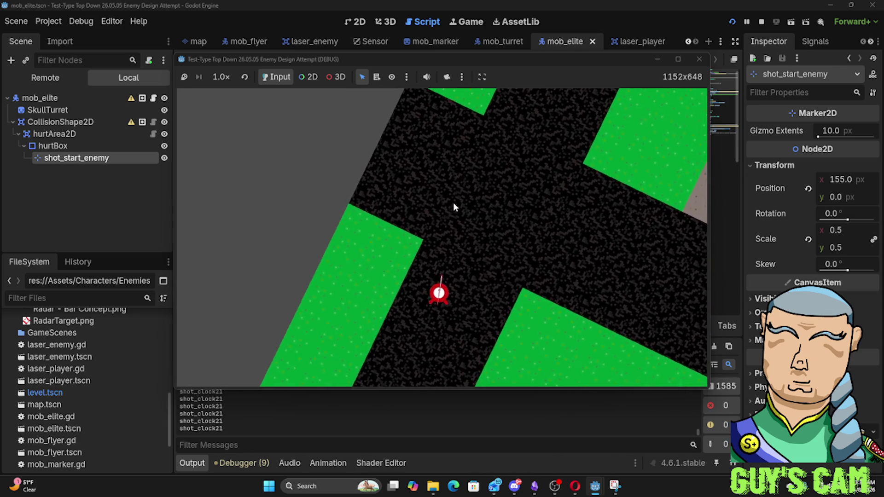
pyautogui.press('d')
pyautogui.press('w')
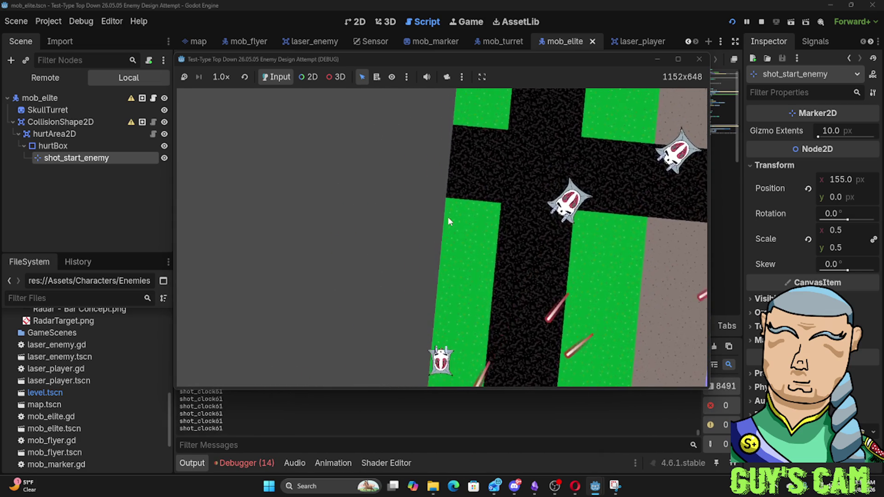
pyautogui.press('w')
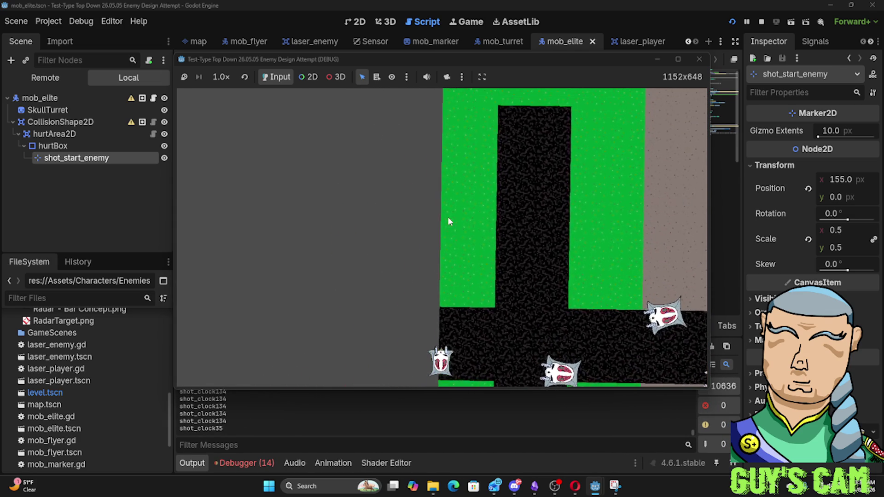
pyautogui.press('w')
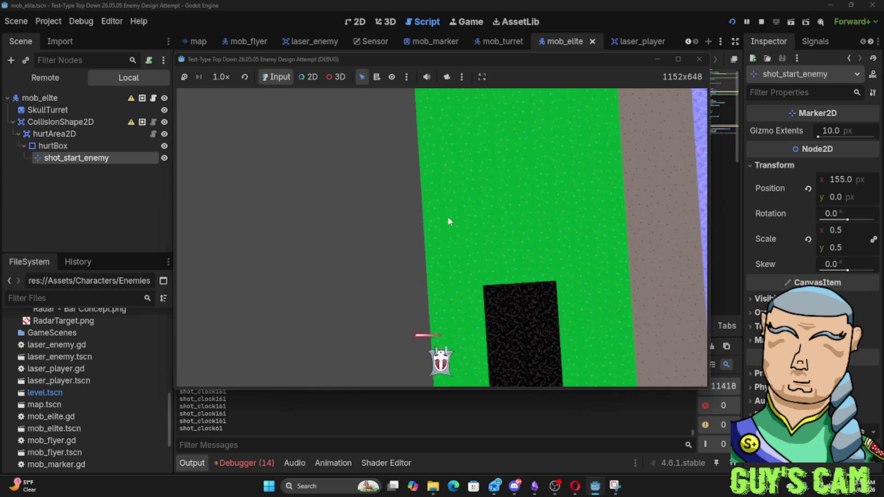
pyautogui.press('w')
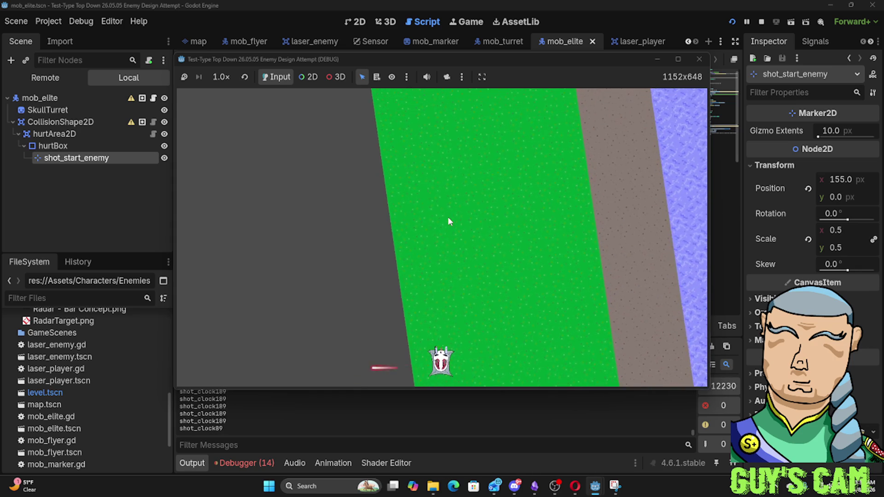
pyautogui.press('w')
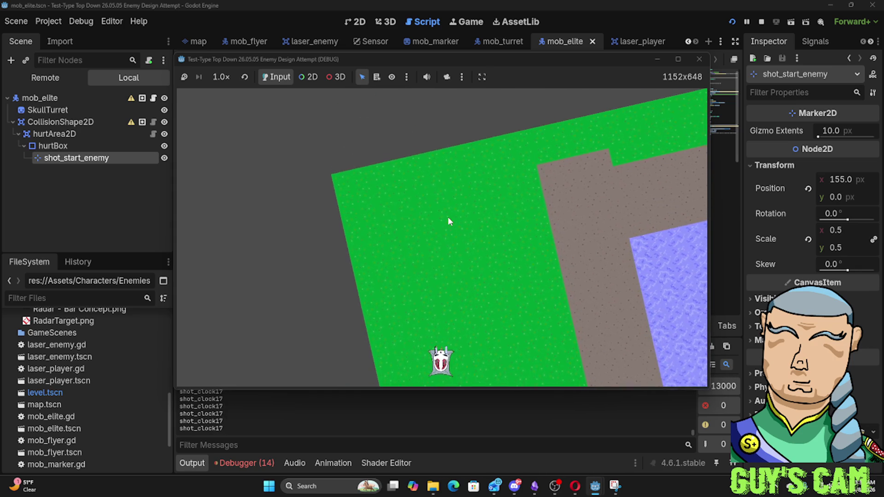
pyautogui.click(698, 60)
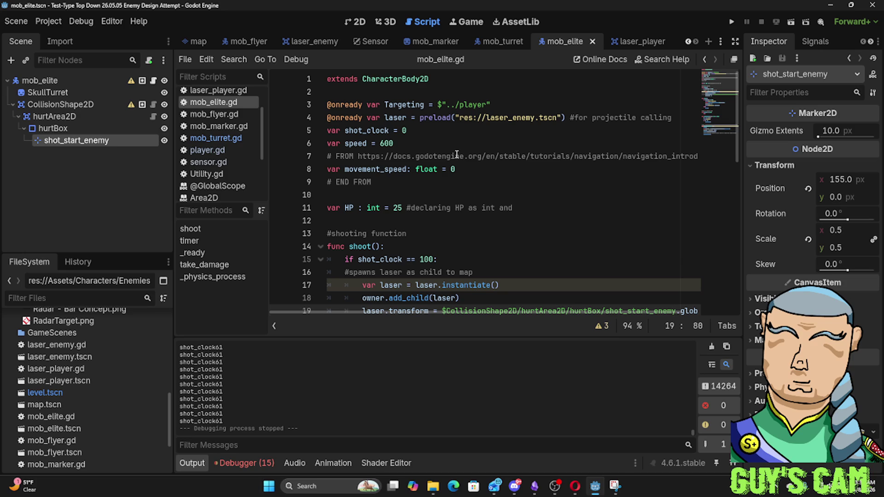
# Scroll through the mob_elite.gd code to review it
pyautogui.scroll(-2, 514, 174)
pyautogui.scroll(-3, 513, 174)
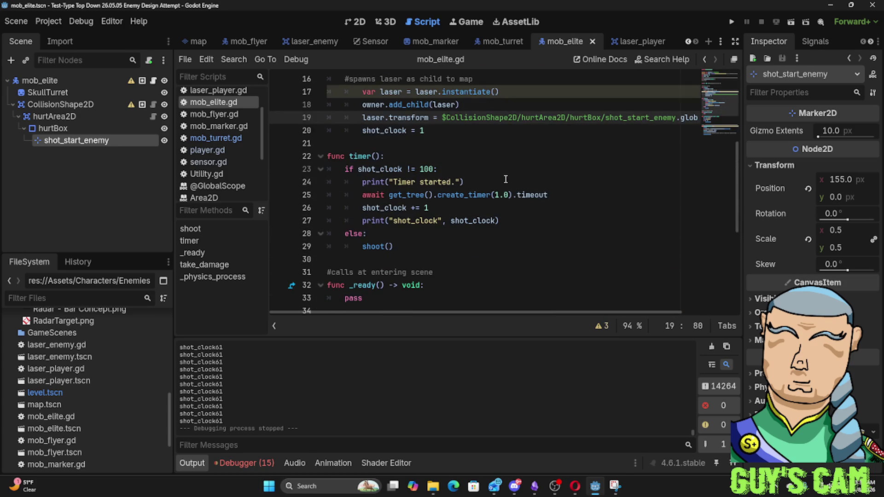
pyautogui.scroll(2, 506, 179)
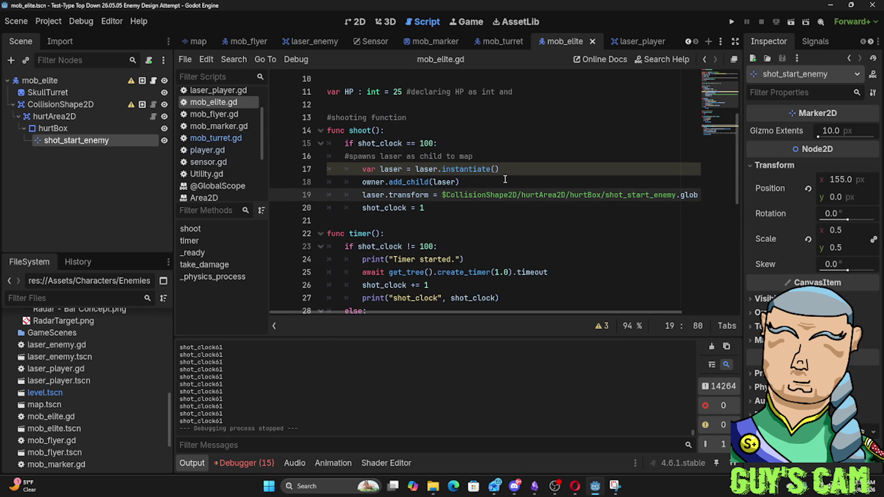
pyautogui.scroll(3, 505, 179)
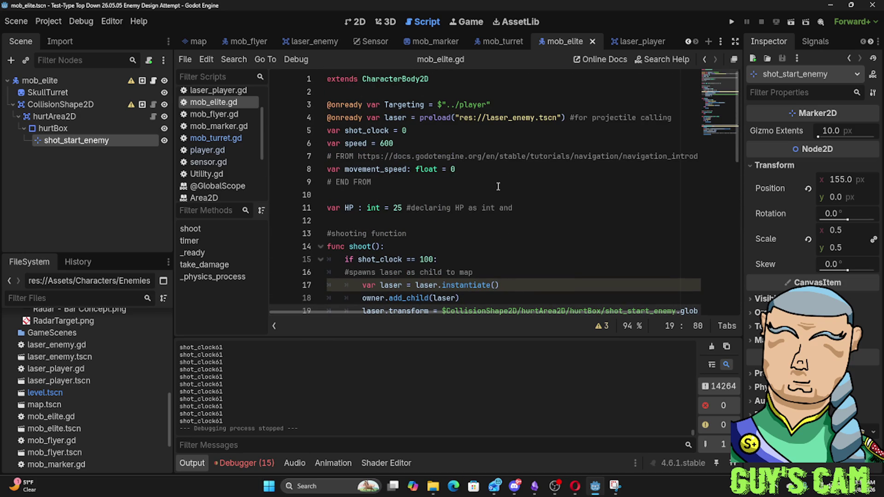
pyautogui.scroll(-2, 498, 186)
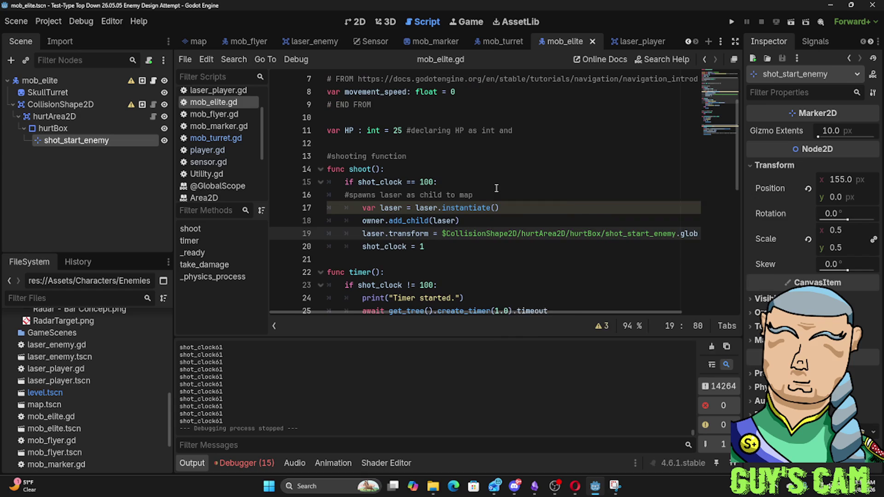
pyautogui.scroll(-1, 497, 188)
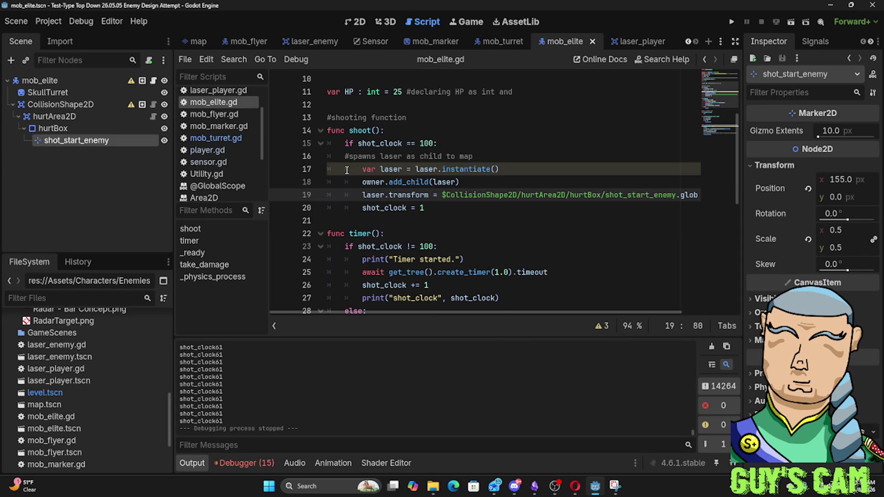
# Compare mob_elite.gd against mob_turret.gd, then open the laser_enemy scene with Speed 1500
pyautogui.click(500, 42)
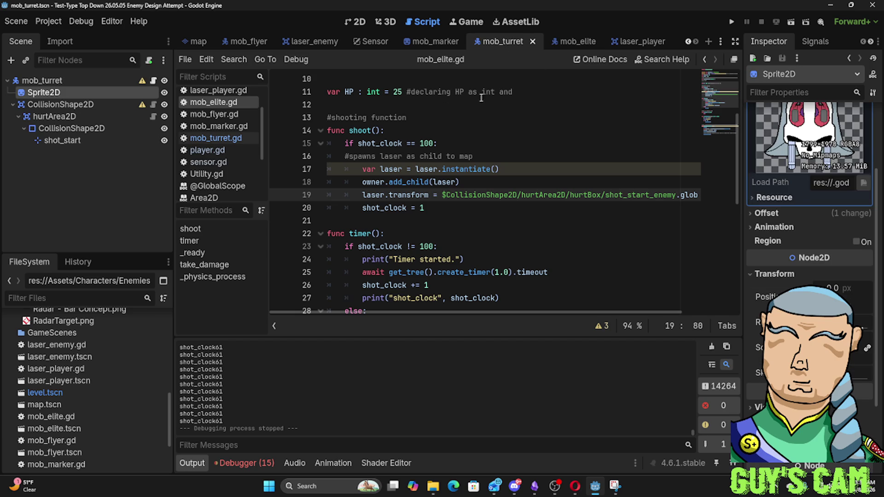
pyautogui.click(556, 43)
pyautogui.click(202, 139)
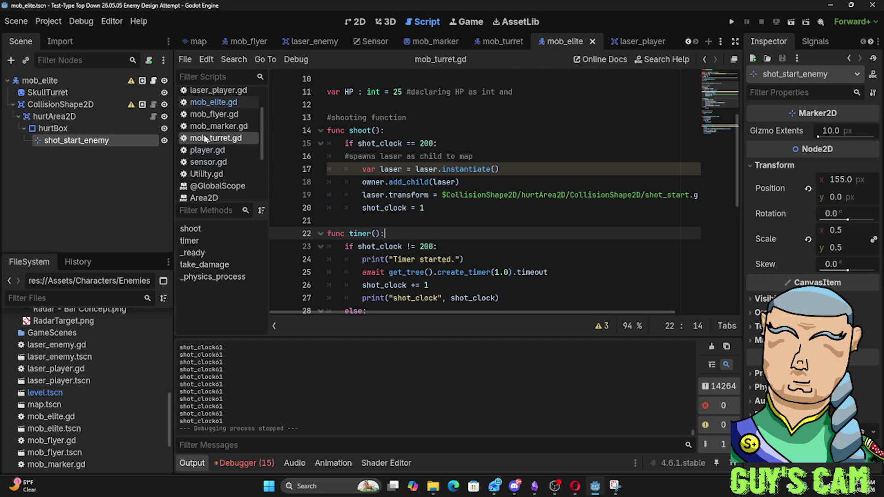
pyautogui.click(222, 103)
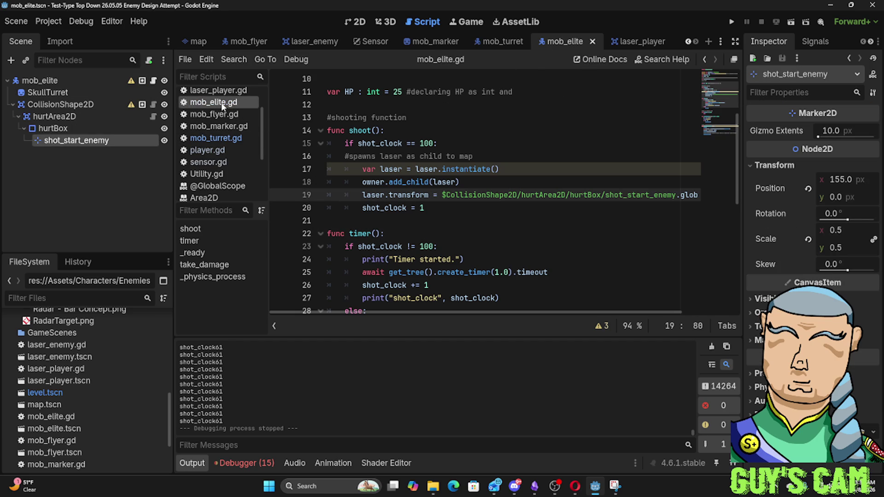
pyautogui.click(226, 141)
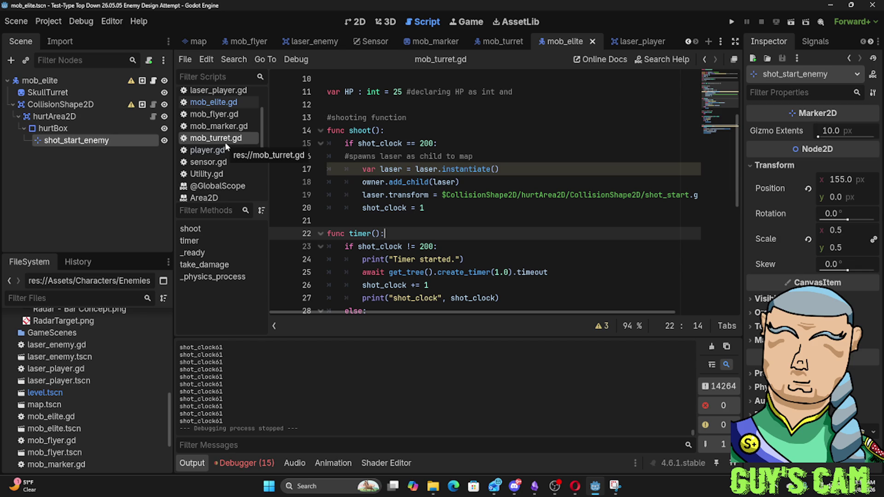
pyautogui.click(225, 105)
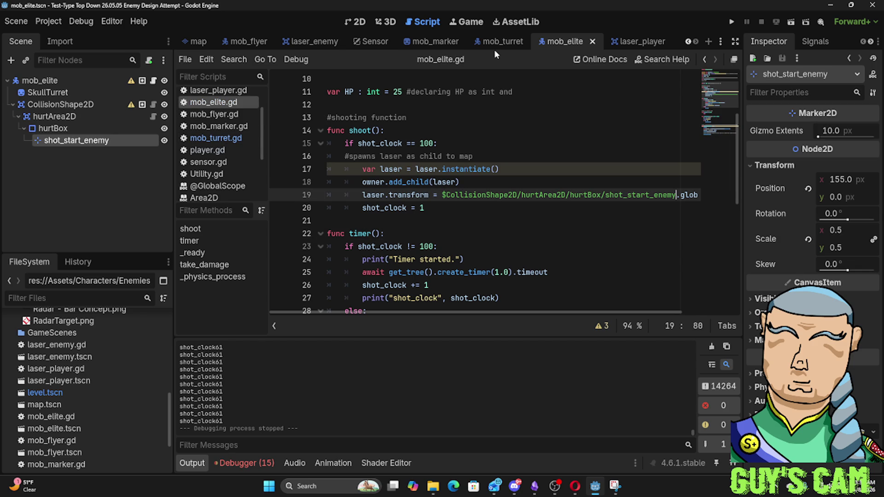
pyautogui.click(311, 43)
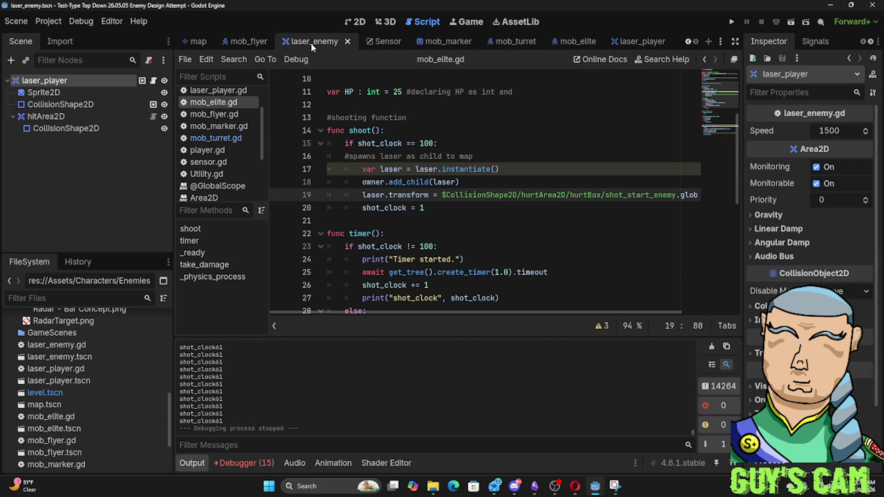
# View laser_enemy in 2D, check mob_turret's sprite, then show mob_elite.gd in the script editor
pyautogui.click(356, 23)
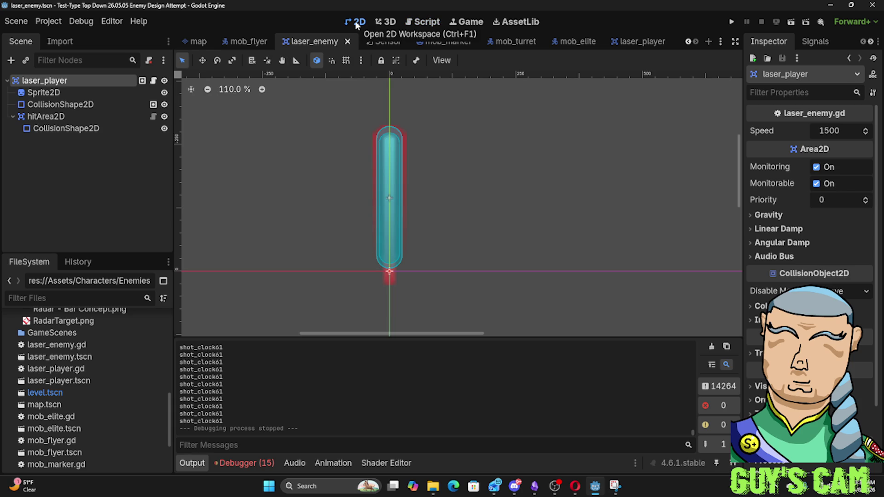
pyautogui.click(581, 45)
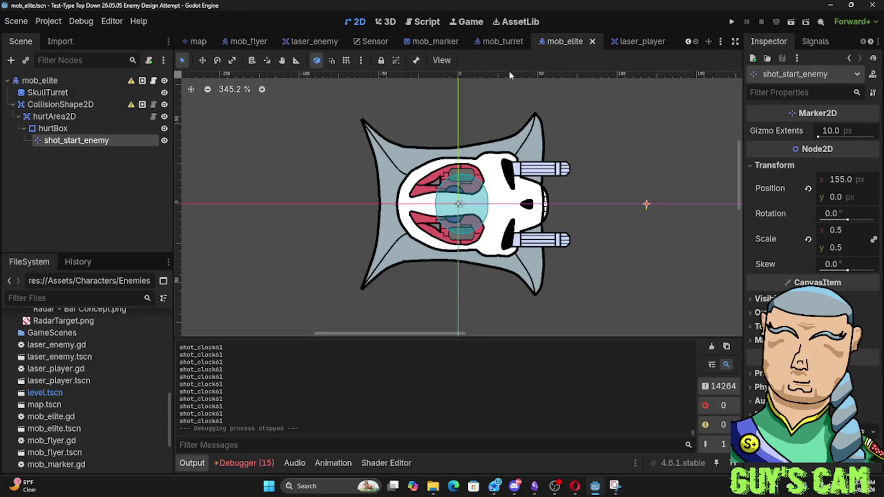
pyautogui.click(504, 43)
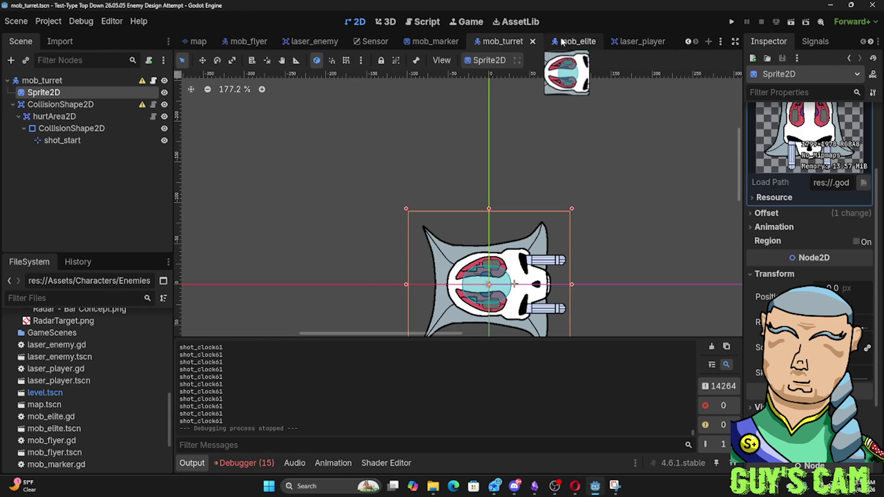
pyautogui.click(570, 41)
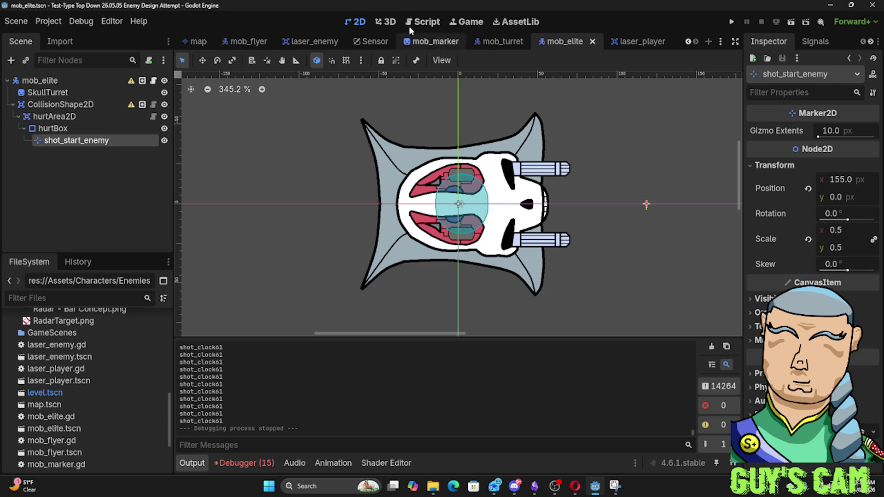
pyautogui.click(422, 21)
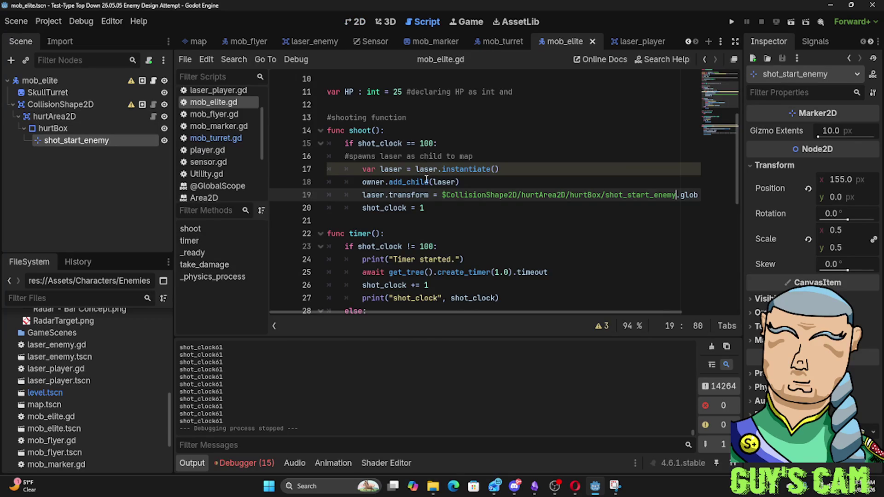
pyautogui.scroll(3, 424, 183)
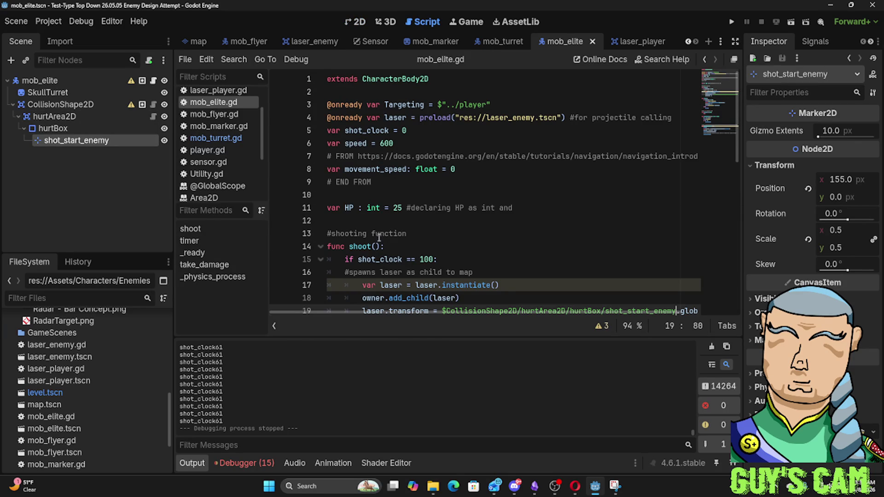
pyautogui.click(215, 139)
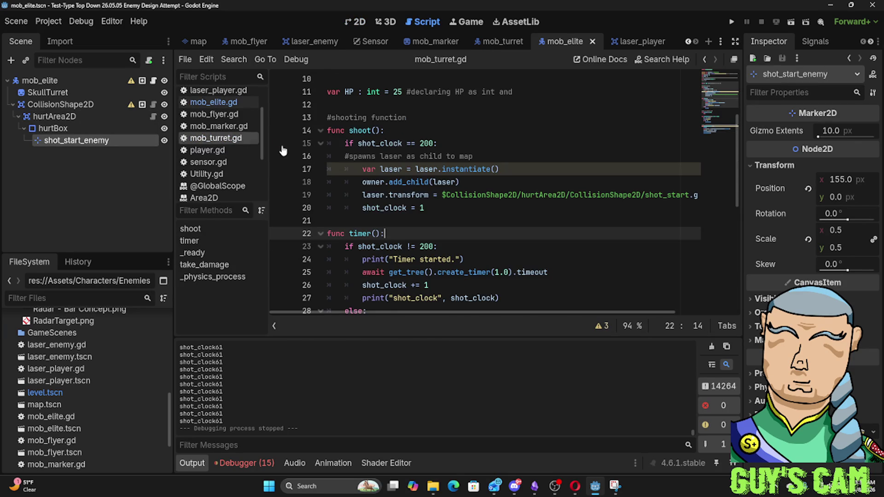
pyautogui.scroll(3, 473, 194)
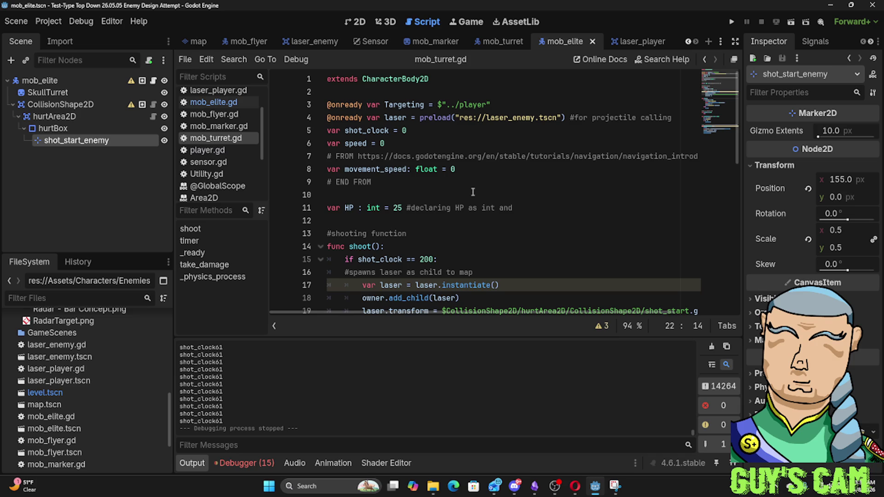
pyautogui.scroll(-5, 472, 192)
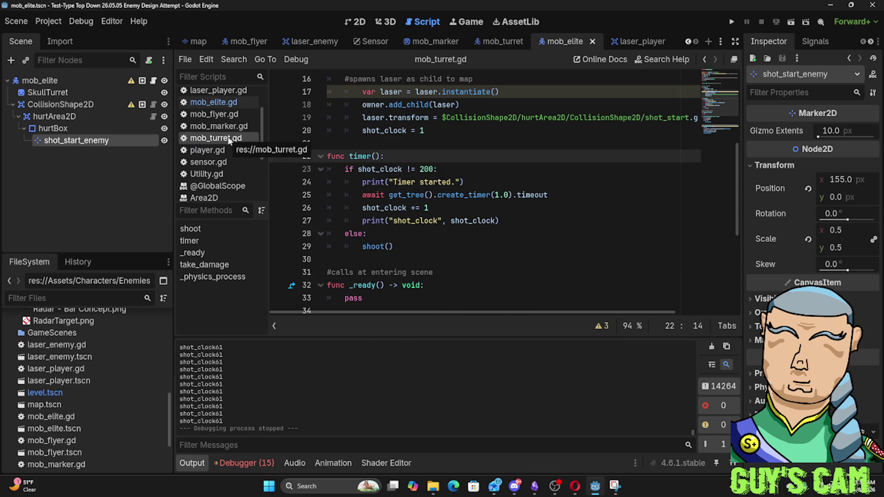
pyautogui.click(214, 102)
pyautogui.scroll(-2, 436, 161)
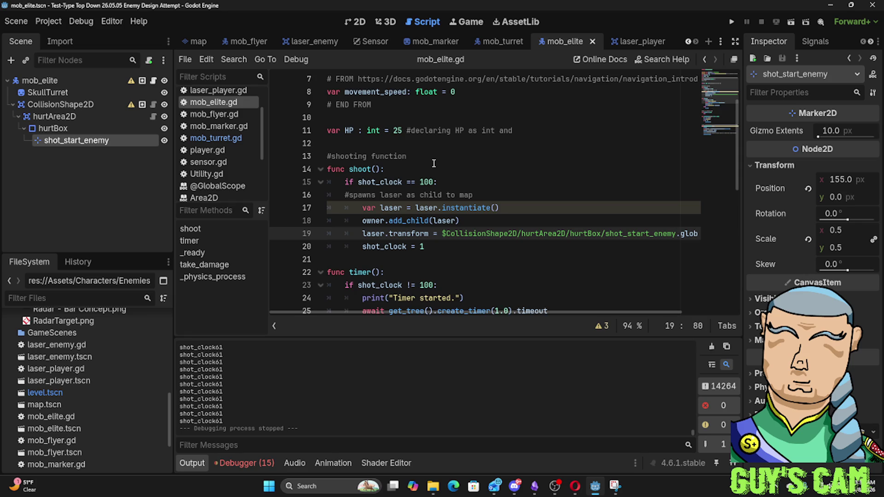
pyautogui.scroll(-2, 434, 163)
pyautogui.scroll(-5, 434, 163)
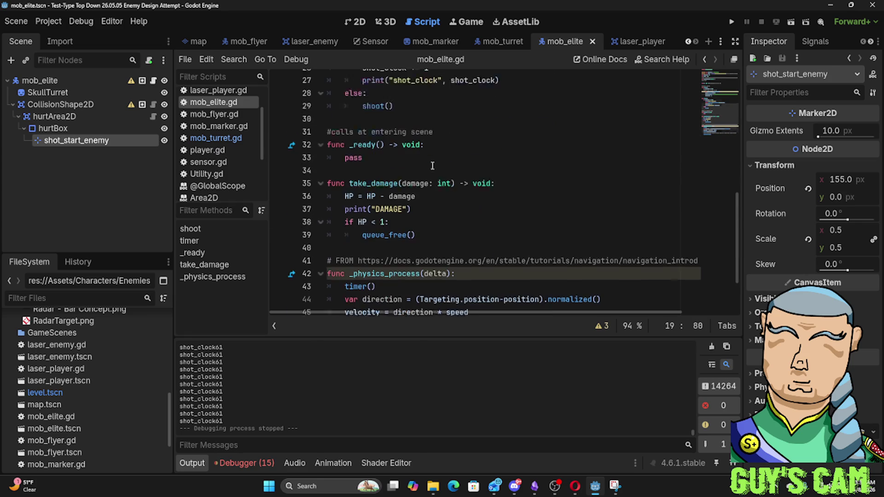
pyautogui.scroll(-1, 432, 165)
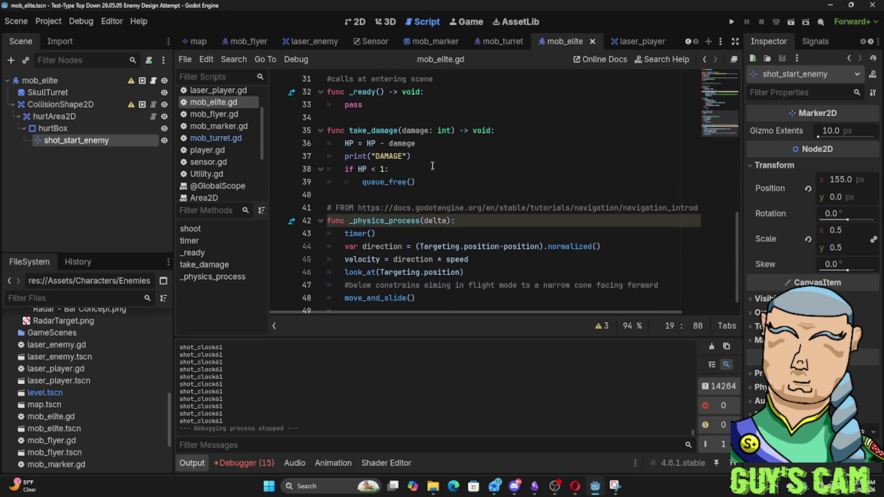
pyautogui.moveTo(373, 259)
pyautogui.scroll(8, 436, 235)
pyautogui.scroll(2, 436, 236)
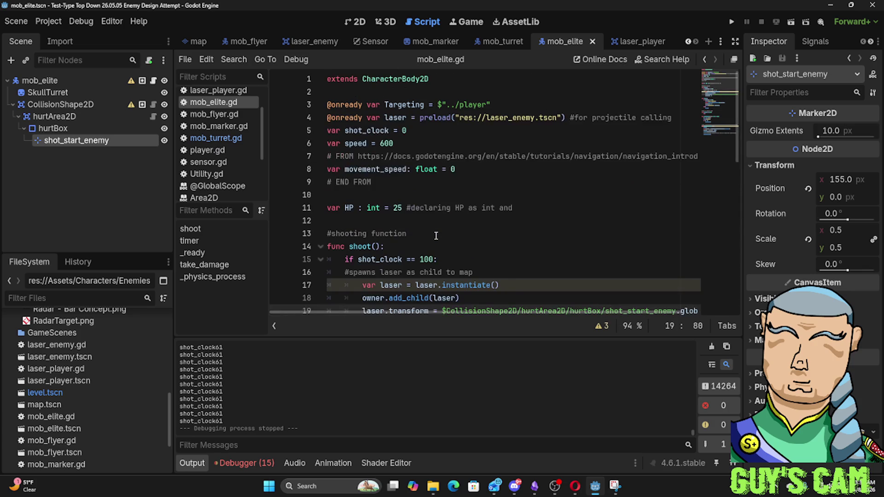
pyautogui.scroll(-10, 436, 236)
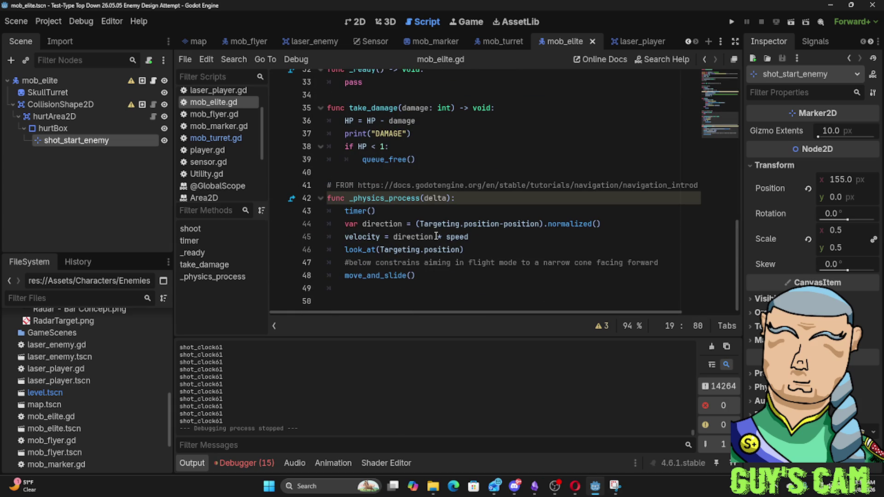
pyautogui.scroll(10, 436, 236)
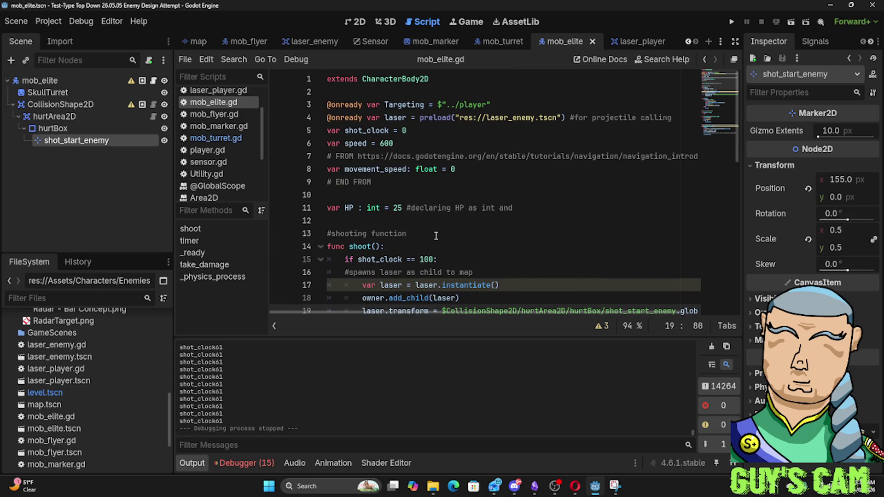
pyautogui.scroll(-5, 436, 236)
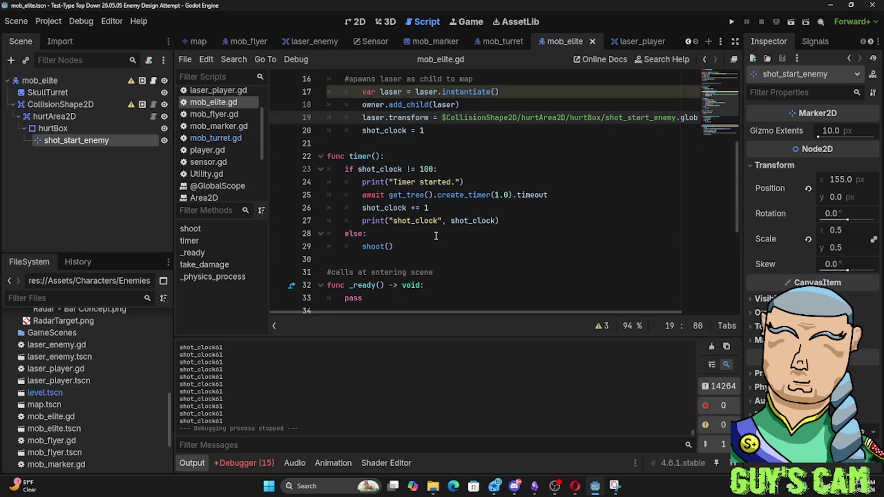
pyautogui.scroll(3, 436, 236)
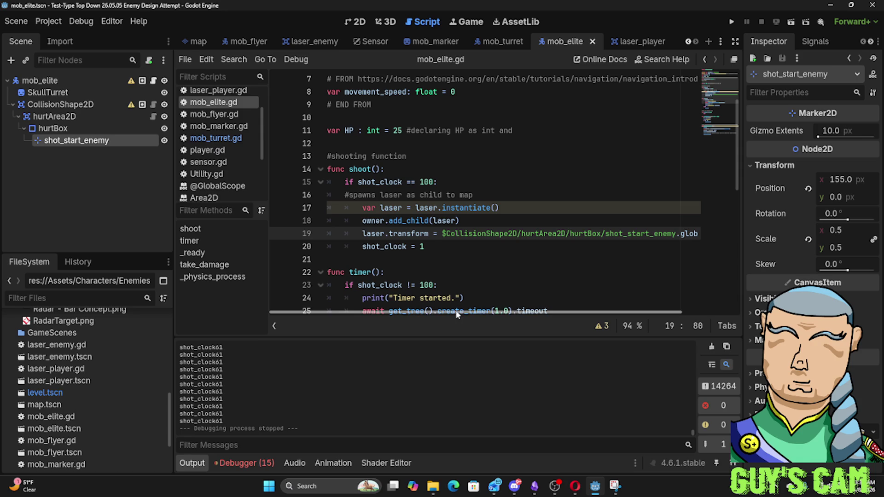
pyautogui.moveTo(455, 312); pyautogui.dragTo(466, 311)
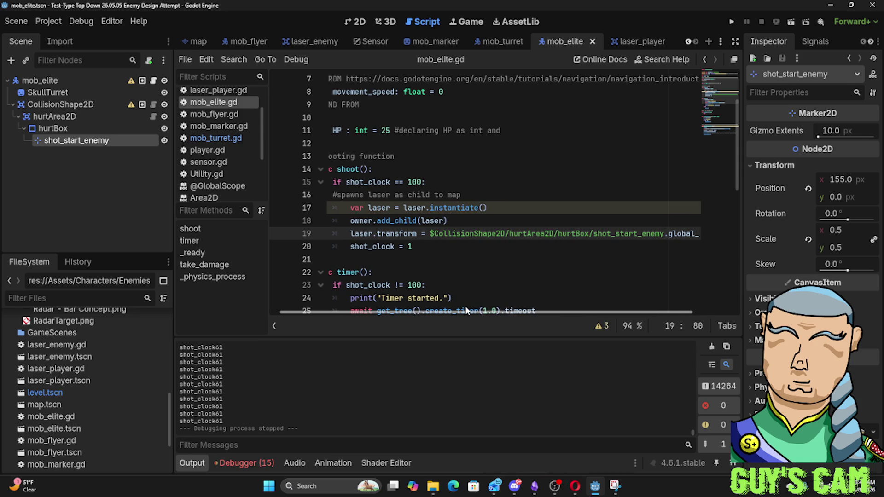
pyautogui.click(433, 267)
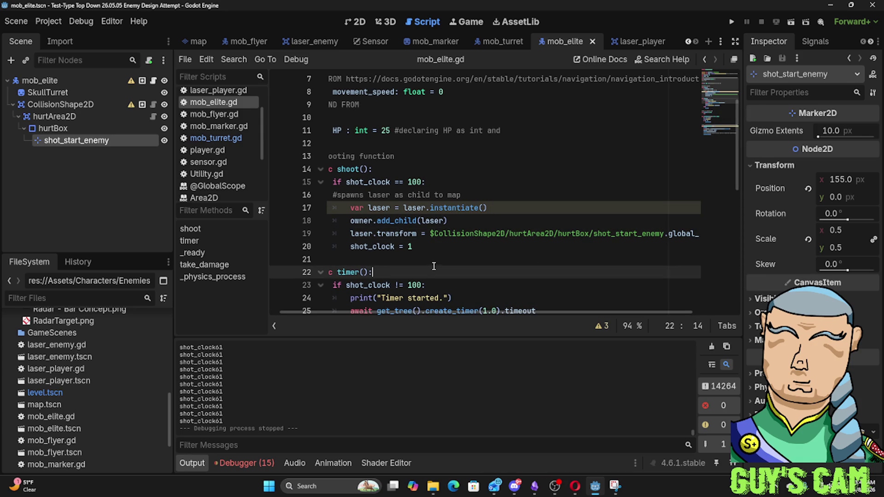
pyautogui.scroll(2, 423, 252)
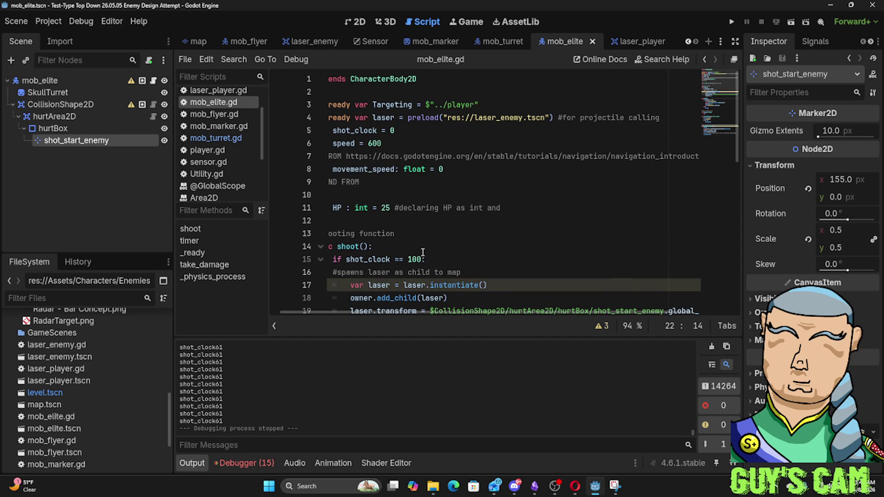
pyautogui.scroll(-3, 423, 252)
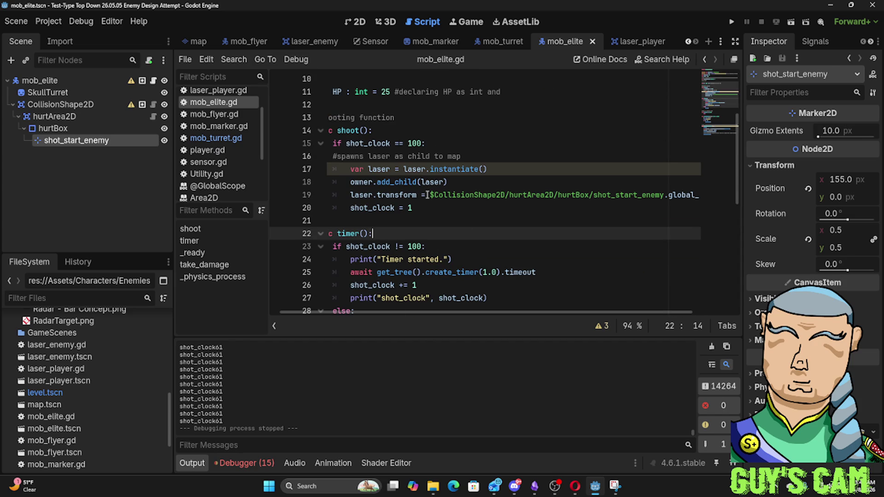
pyautogui.moveTo(430, 193); pyautogui.dragTo(661, 193)
pyautogui.hotkey('ctrl', 'c')
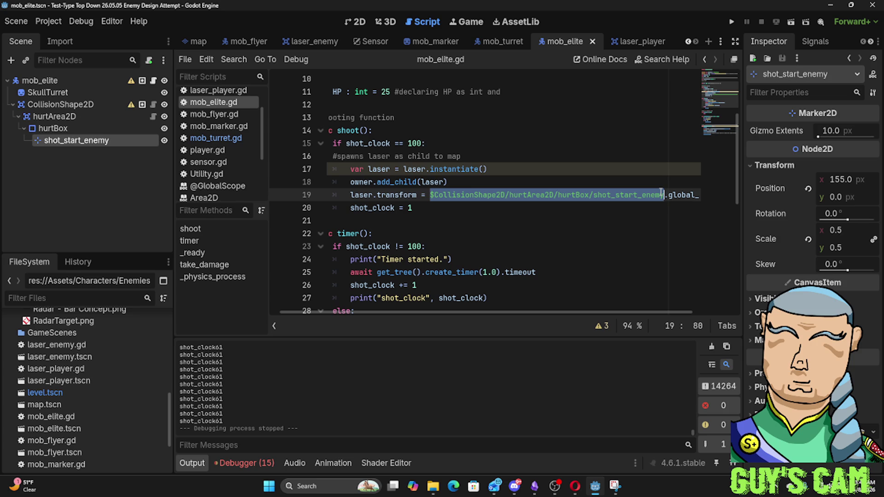
pyautogui.scroll(1, 661, 192)
pyautogui.press('Up')
pyautogui.press('Up')
pyautogui.press('Up')
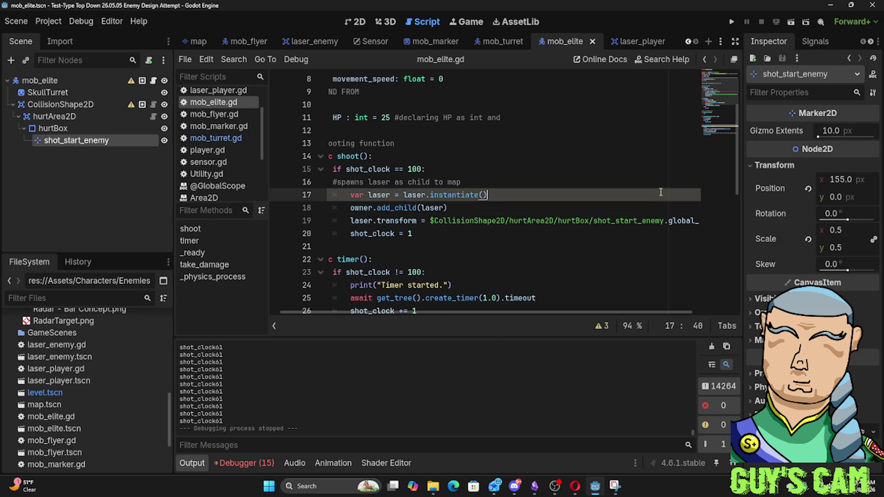
pyautogui.press('Up')
pyautogui.press('Up')
pyautogui.press('Up')
pyautogui.press('Down')
pyautogui.press('Down')
pyautogui.press('Down')
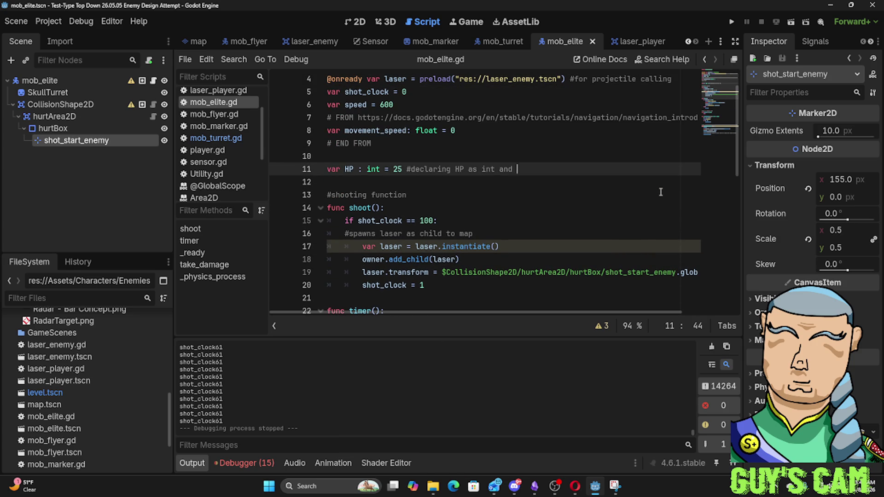
pyautogui.press('Up')
pyautogui.press('Up')
pyautogui.press('Down')
pyautogui.press('Down')
pyautogui.press('Down')
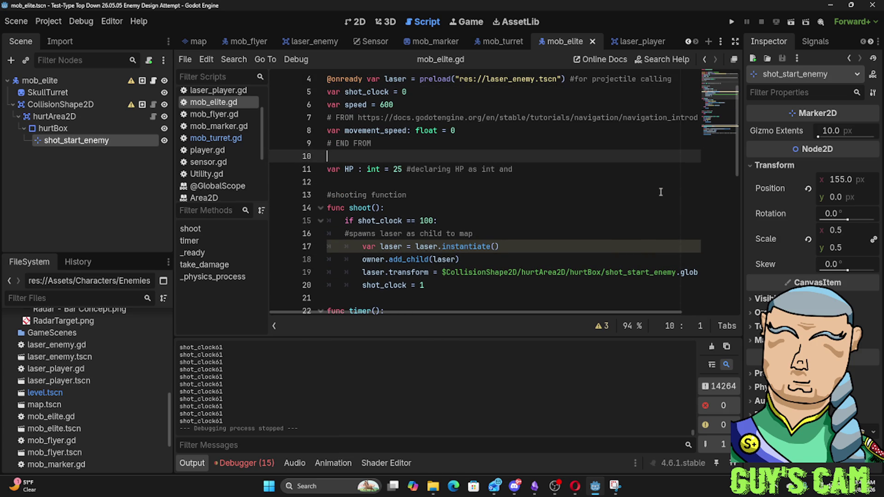
pyautogui.press('Up')
pyautogui.press('Return')
pyautogui.press('Return')
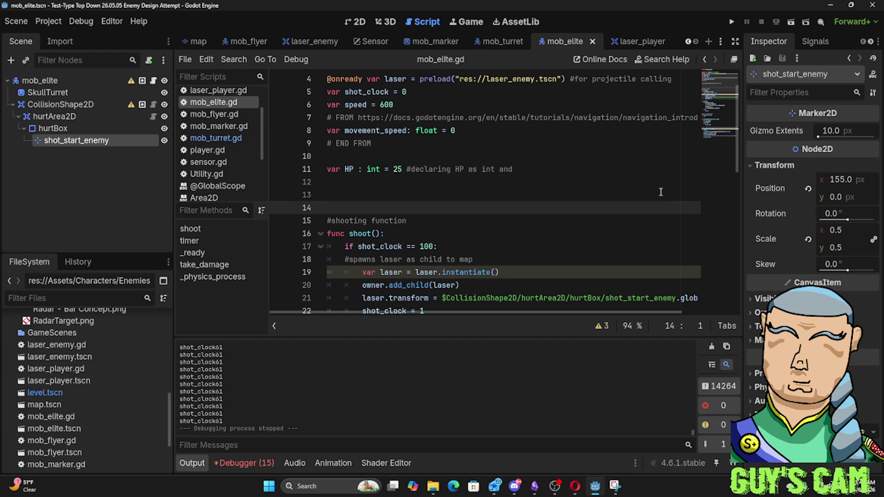
pyautogui.press('Up')
pyautogui.hotkey('ctrl', 'v')
pyautogui.write('.ro')
pyautogui.press('BackSpace')
pyautogui.press('BackSpace')
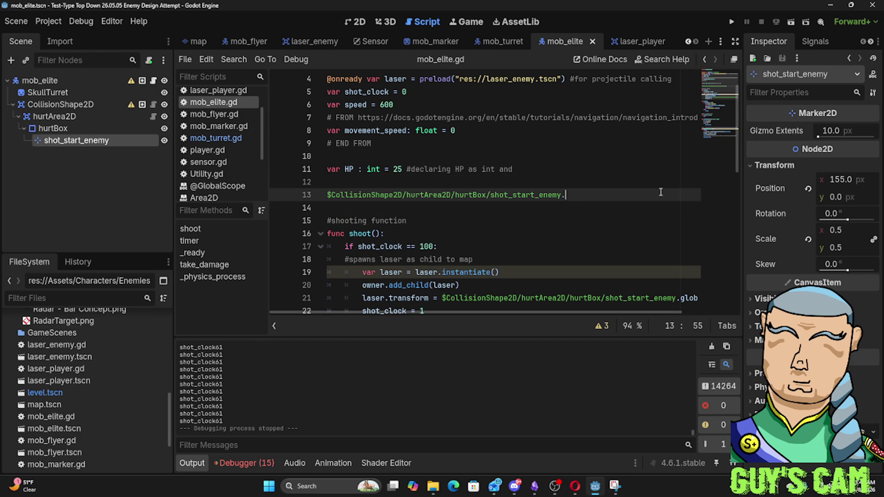
pyautogui.press('BackSpace')
pyautogui.write('.r')
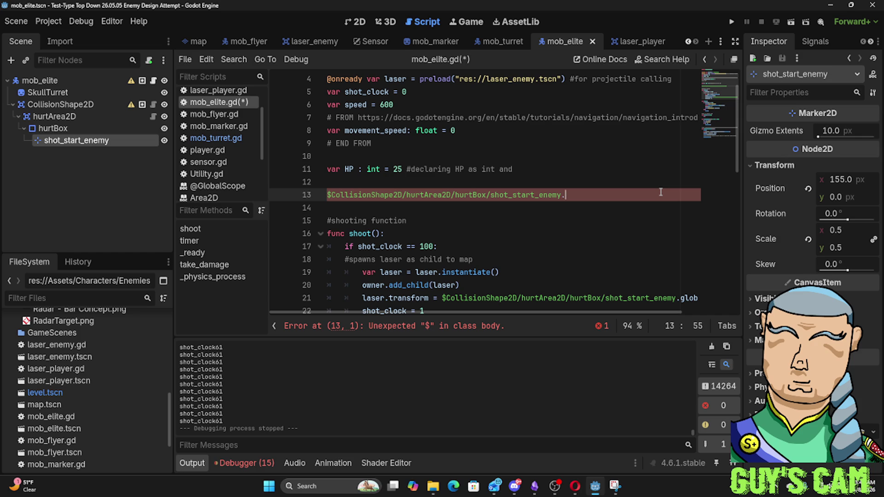
pyautogui.write('ot')
pyautogui.press('BackSpace')
pyautogui.press('BackSpace')
pyautogui.press('BackSpace')
pyautogui.write('ort')
pyautogui.press('BackSpace')
pyautogui.press('BackSpace')
pyautogui.press('BackSpace')
pyautogui.write('rotation')
pyautogui.write(' =')
pyautogui.press('Home')
pyautogui.press('Delete')
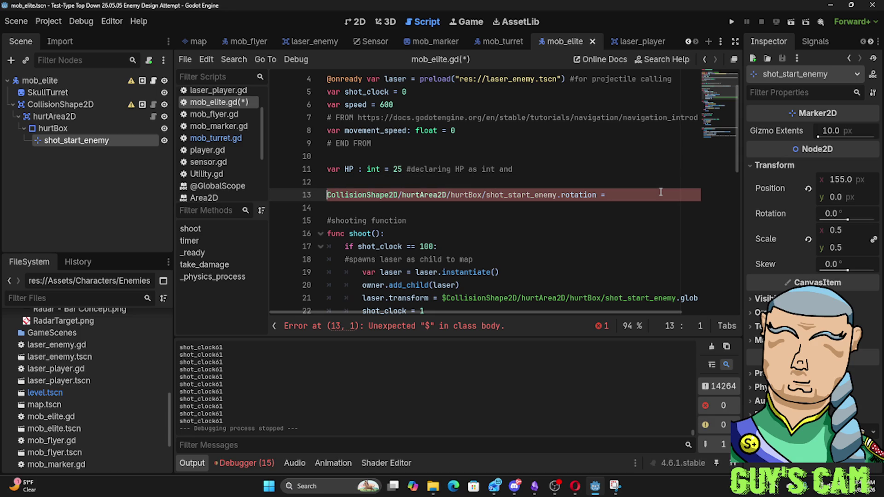
pyautogui.press('End')
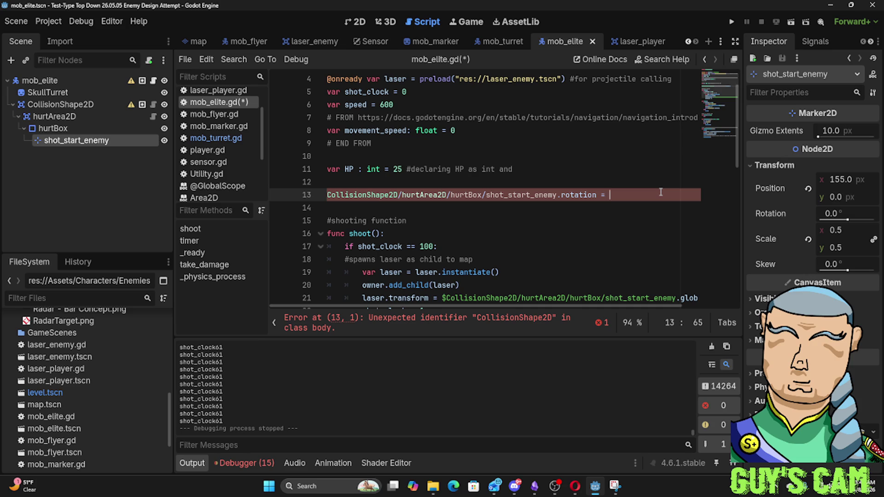
pyautogui.press('BackSpace')
pyautogui.press('BackSpace')
pyautogui.press('BackSpace')
pyautogui.hotkey('ctrl', 'shift', 'Left')
pyautogui.hotkey('shift', 'alt', 'Up')
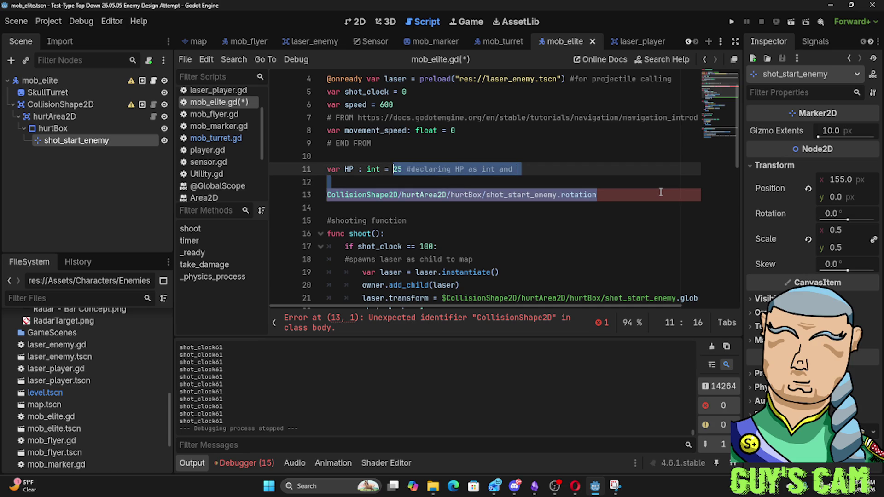
pyautogui.press('Escape')
pyautogui.press('Down')
pyautogui.press('Up')
pyautogui.press('Down')
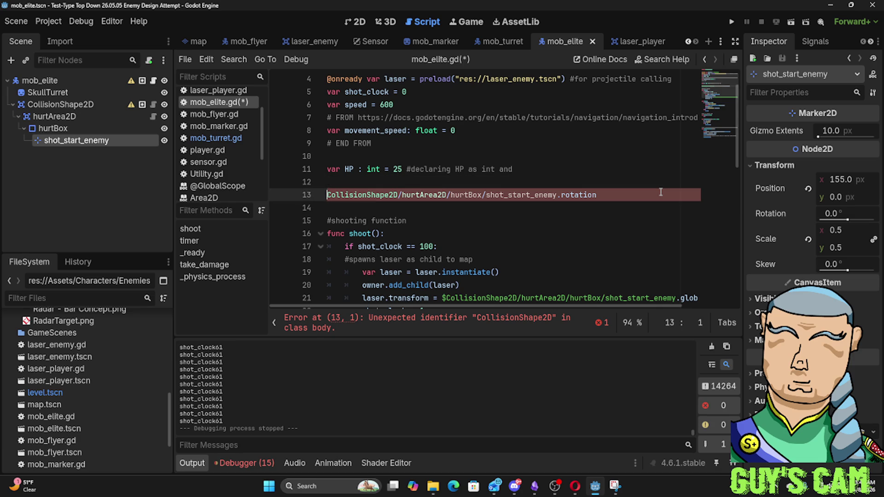
pyautogui.hotkey('shift', 'End')
pyautogui.press('Delete')
pyautogui.press('BackSpace')
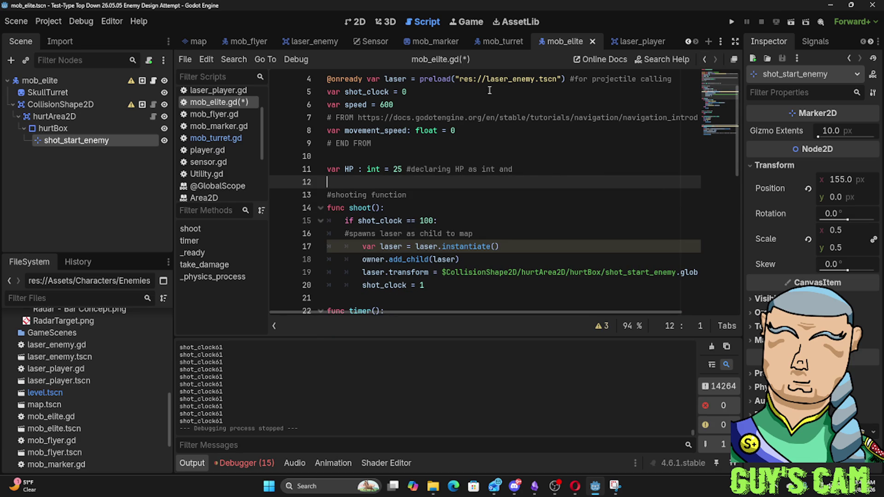
# Flip between the mob_turret and mob_elite scene tabs to compare them
pyautogui.click(491, 45)
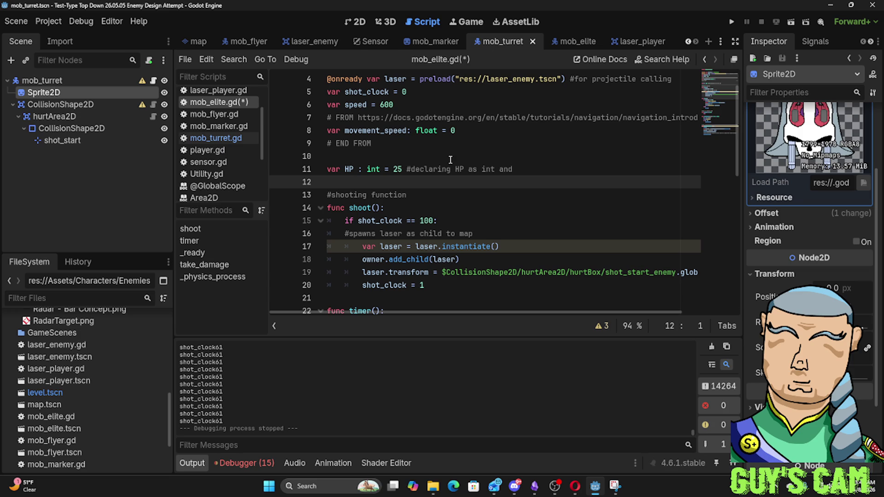
pyautogui.scroll(1, 451, 159)
pyautogui.click(556, 43)
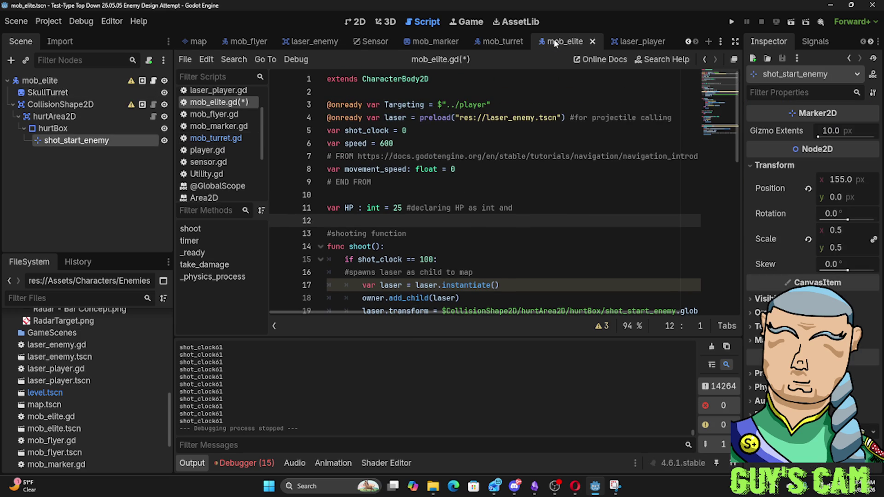
pyautogui.click(493, 44)
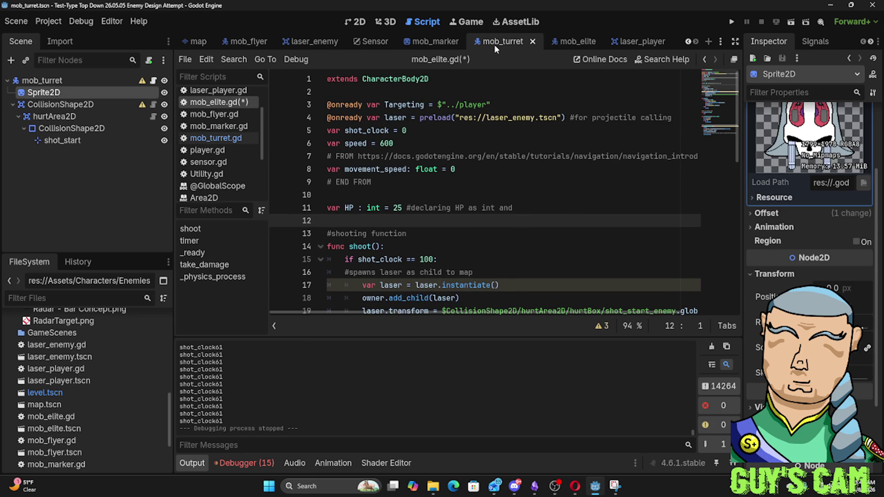
pyautogui.click(581, 43)
pyautogui.scroll(-4, 485, 197)
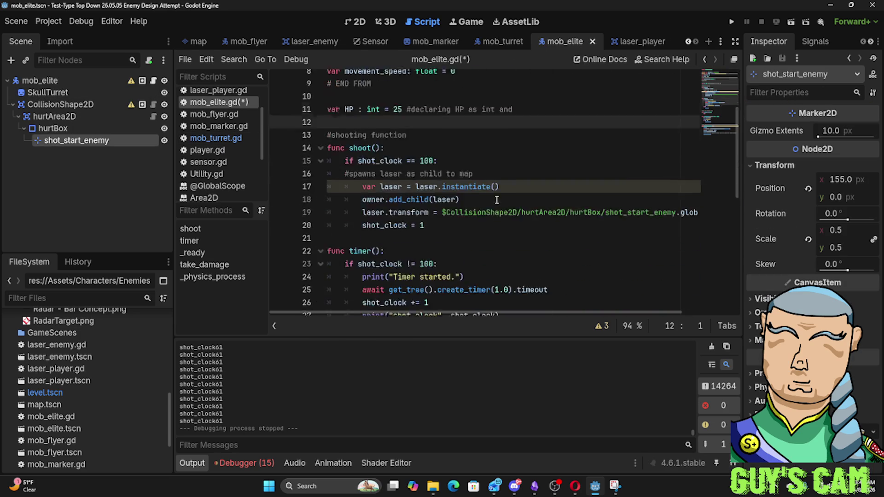
pyautogui.click(501, 44)
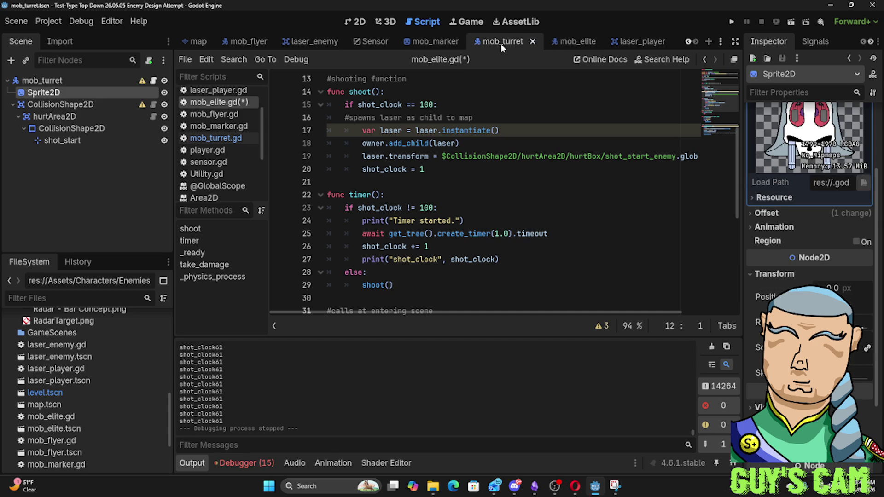
pyautogui.click(563, 43)
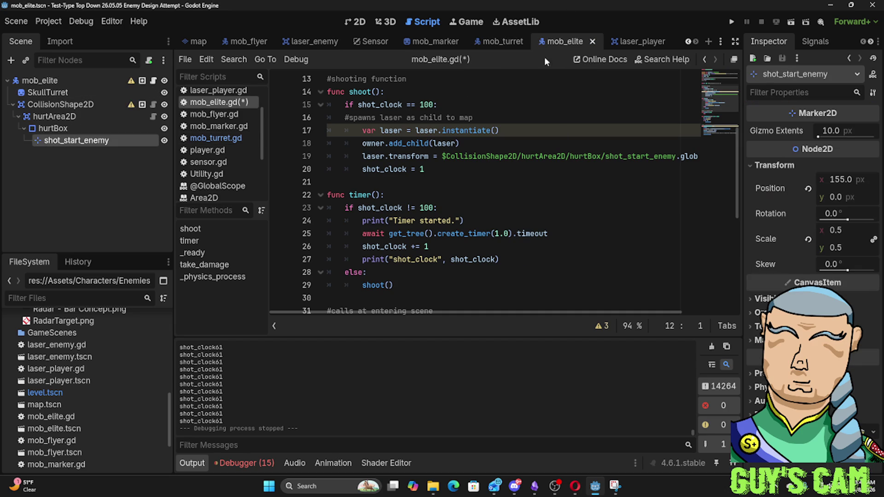
# Compare mob_turret.gd with mob_elite.gd and place the caret at mob_turret's speed value on line 6
pyautogui.click(228, 139)
pyautogui.scroll(5, 409, 190)
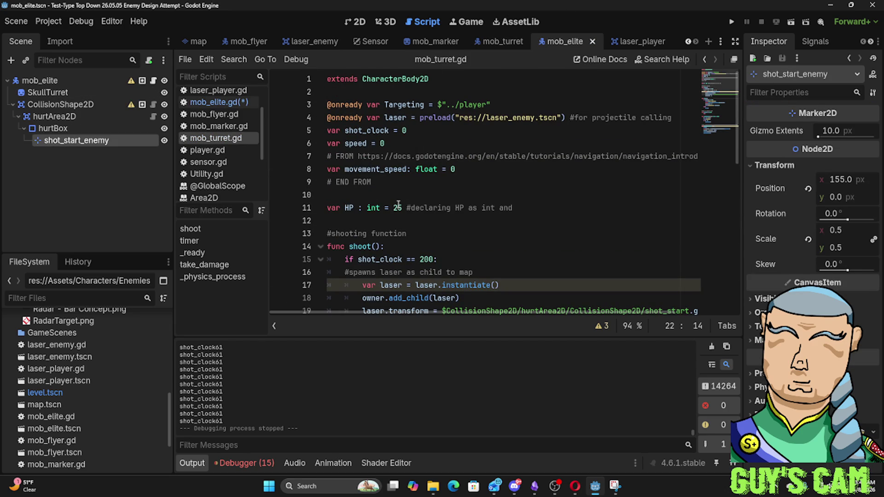
pyautogui.click(217, 102)
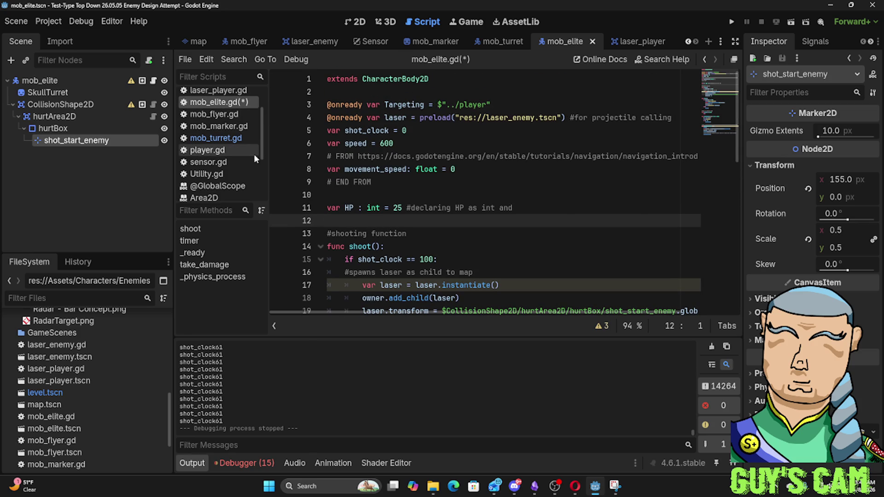
pyautogui.click(230, 139)
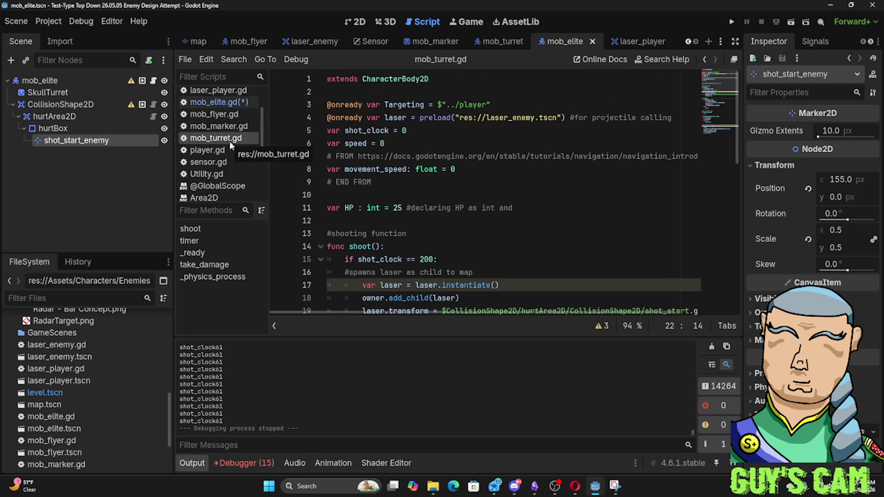
pyautogui.click(228, 104)
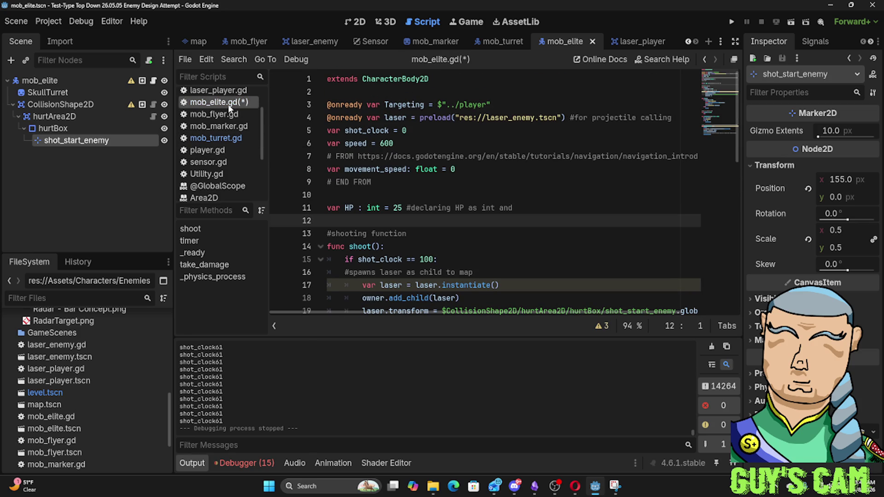
pyautogui.click(219, 137)
pyautogui.click(380, 143)
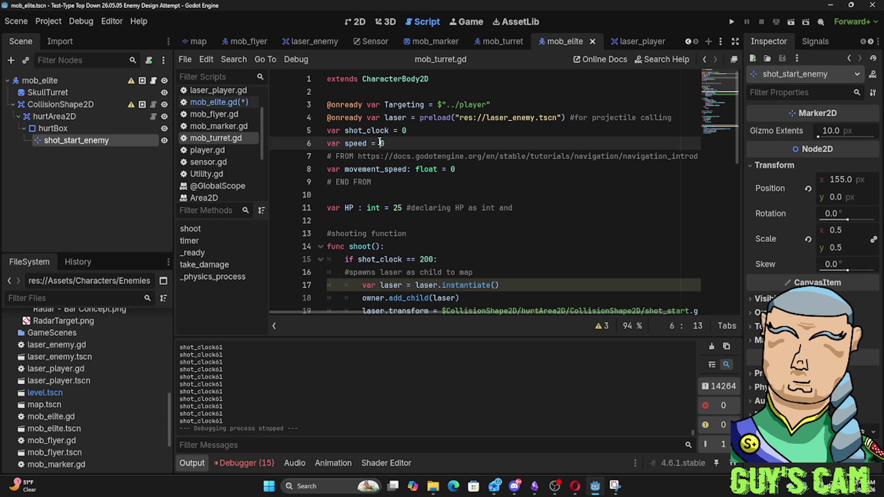
# Set mob_turret's speed to 60, playtest the game, stop it, and relaunch it
pyautogui.write('60')
pyautogui.press('F5')
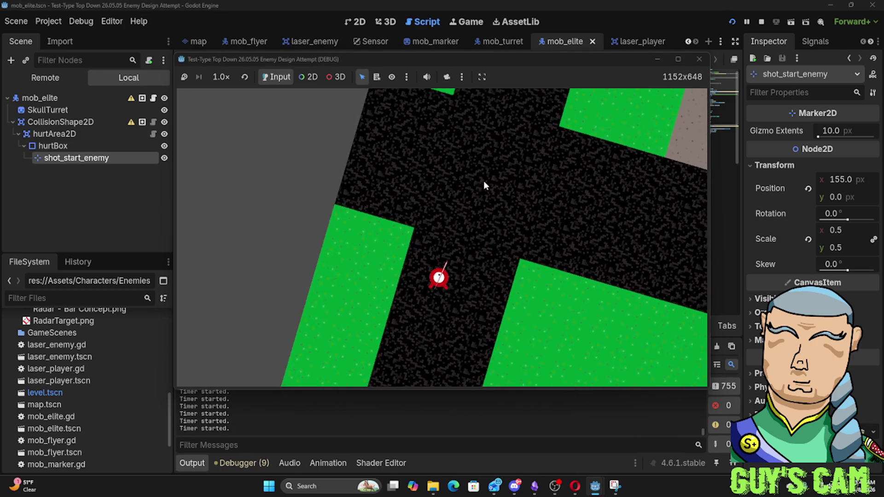
pyautogui.press('w')
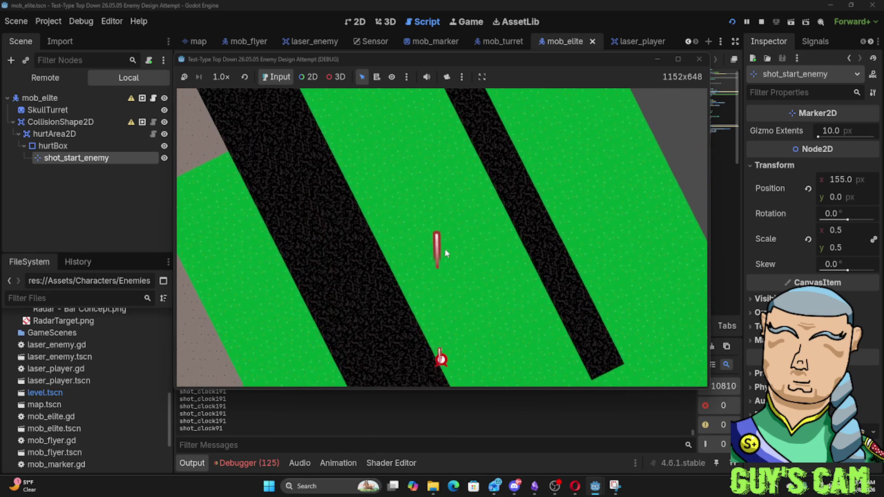
pyautogui.click(698, 59)
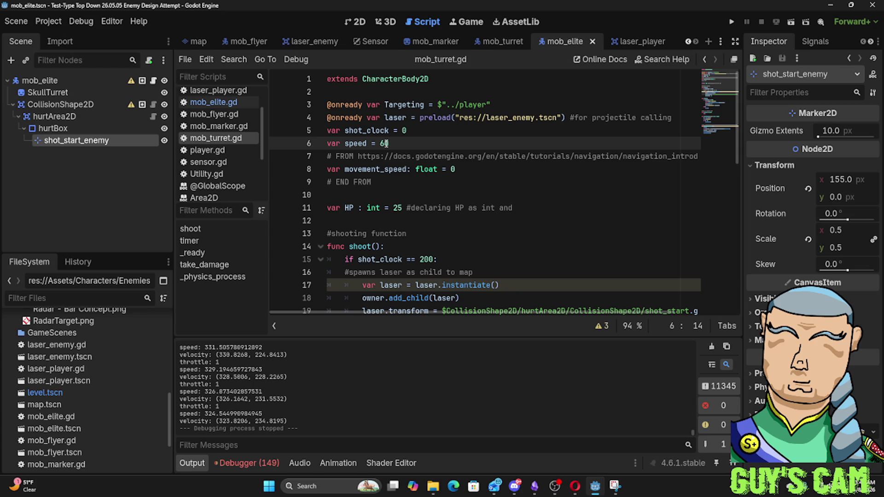
pyautogui.press('F5')
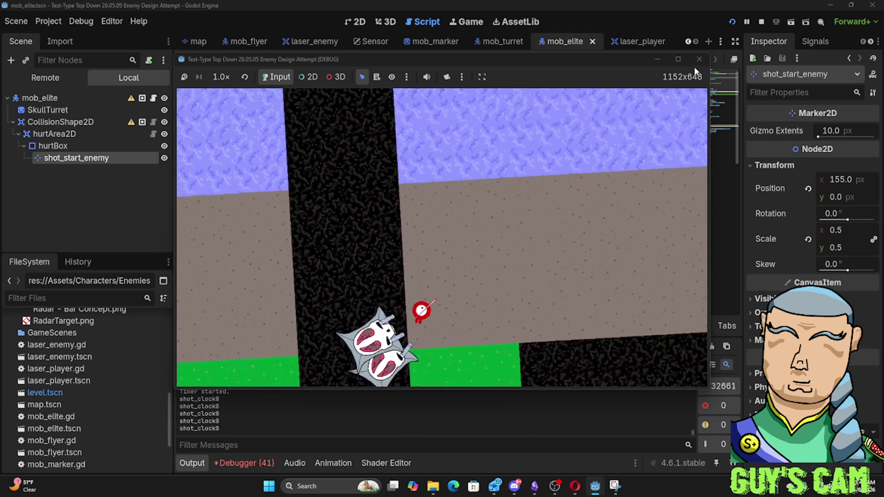
# Close the game, run one more test, stop it, and place the caret at line 9's end in mob_turret.gd
pyautogui.click(696, 64)
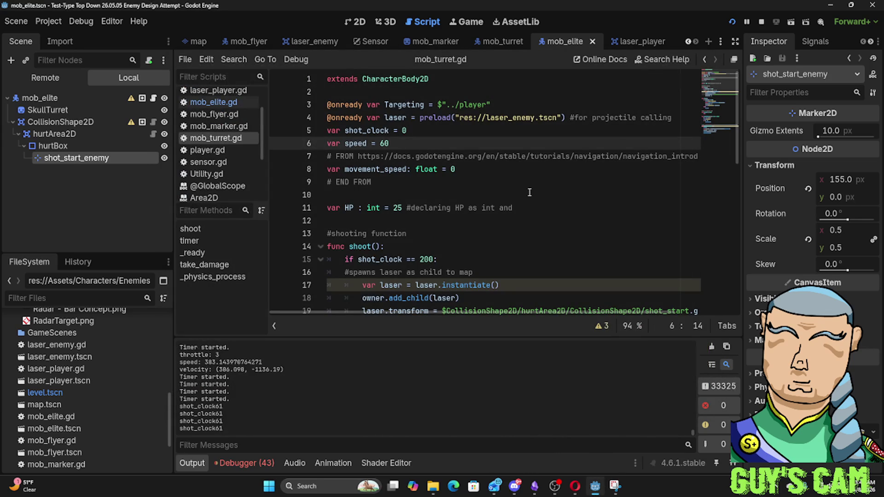
pyautogui.press('F5')
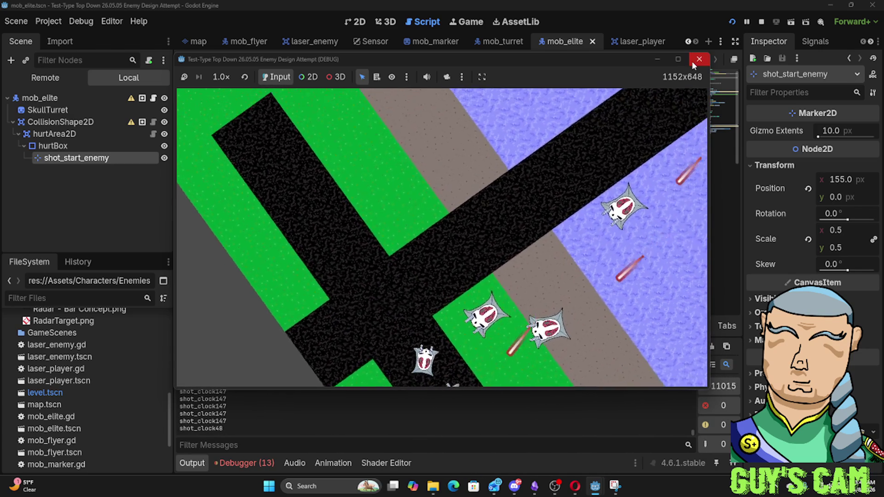
pyautogui.click(699, 59)
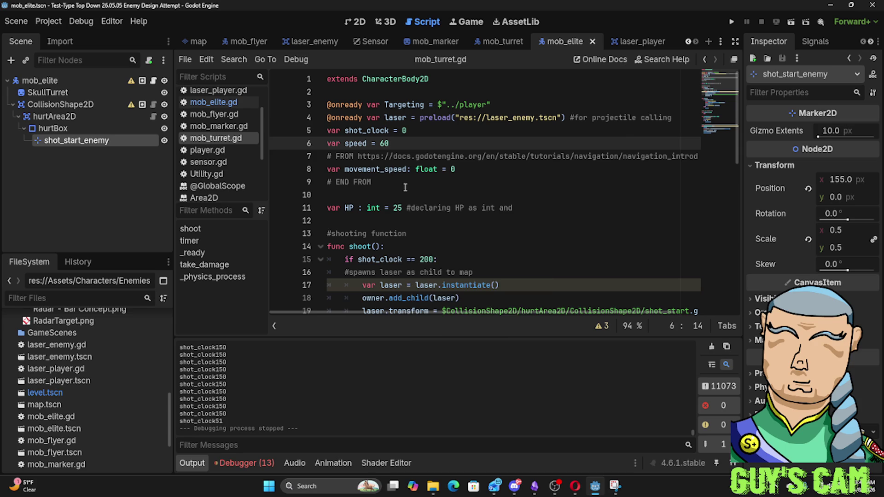
pyautogui.rightClick(404, 186)
pyautogui.click(377, 180)
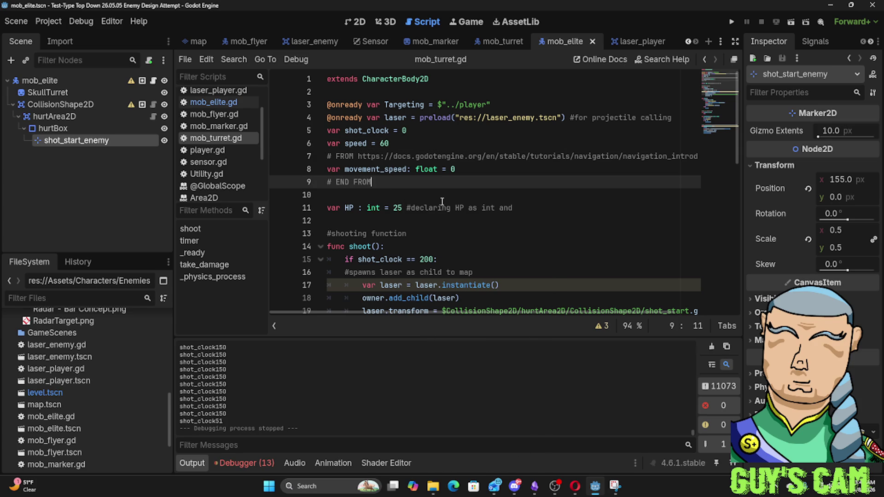
# Review the instantiate and add_child calls in mob_turret.gd, then open mob_elite.gd at line 5
pyautogui.scroll(-2, 448, 191)
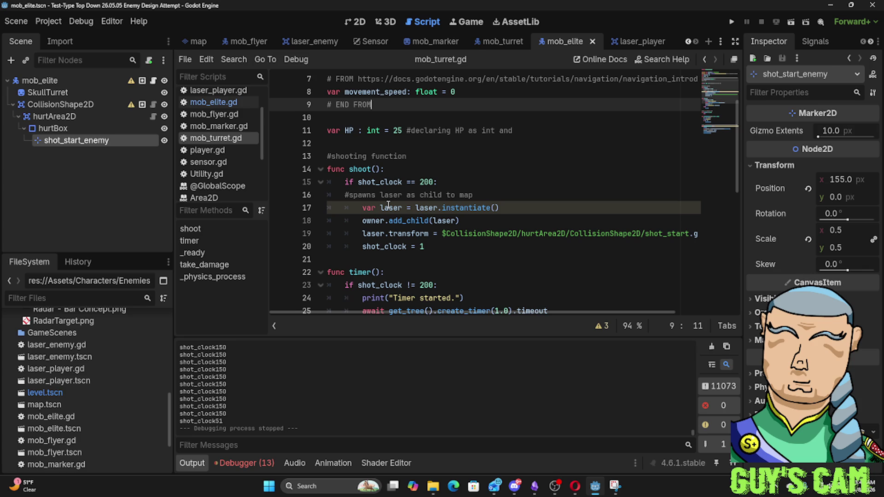
pyautogui.moveTo(478, 208)
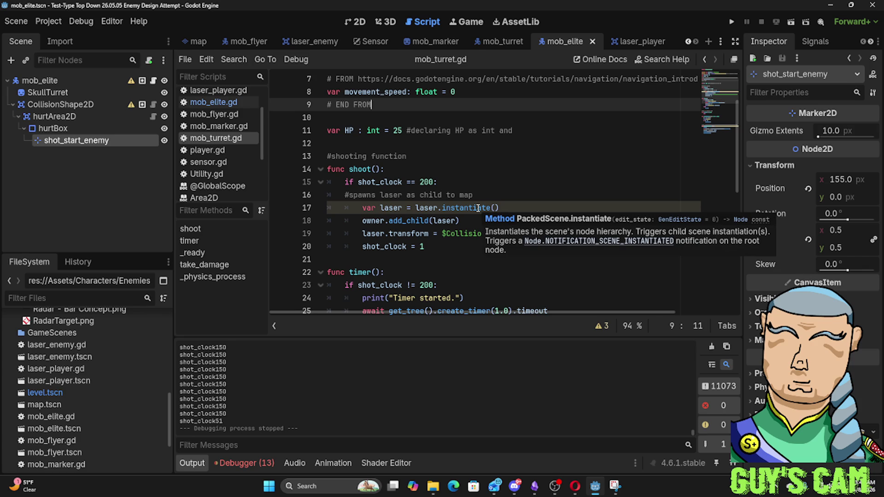
pyautogui.moveTo(401, 222)
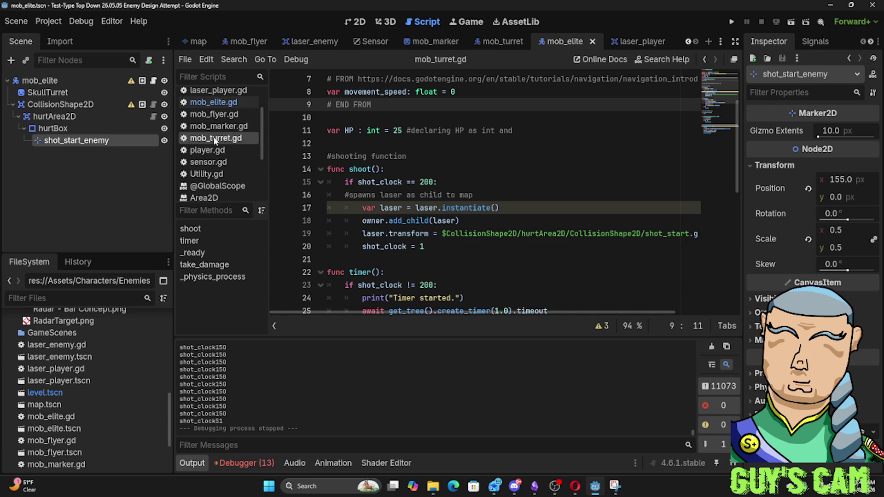
pyautogui.click(221, 105)
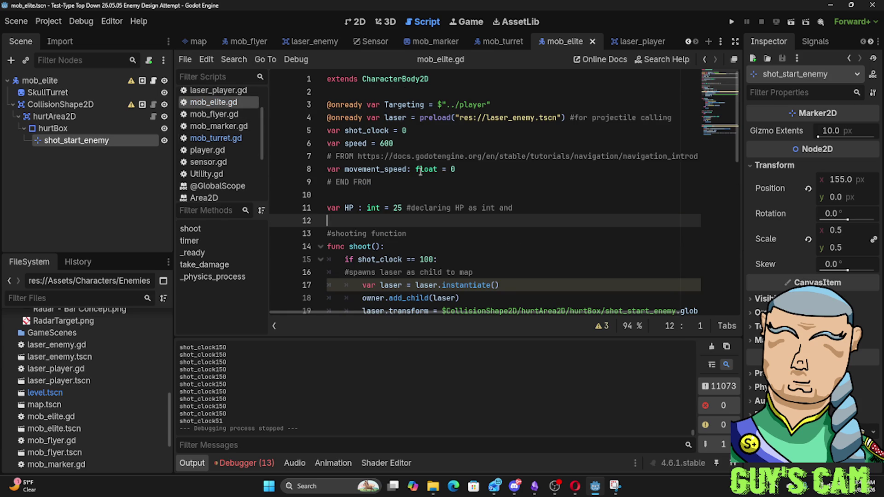
pyautogui.moveTo(420, 171)
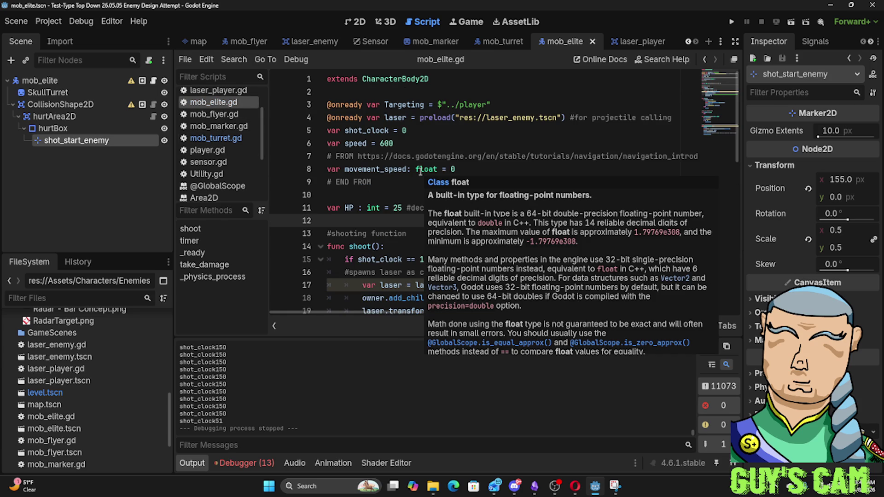
pyautogui.click(410, 131)
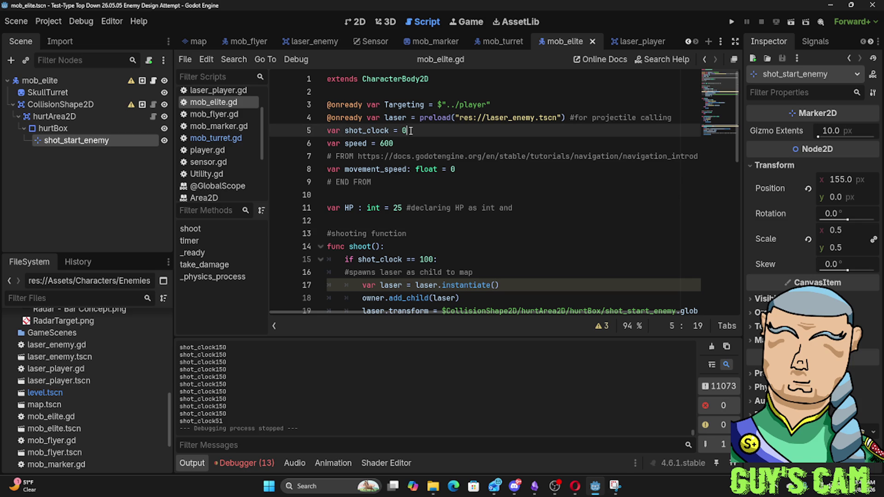
pyautogui.press('Return')
pyautogui.write('t')
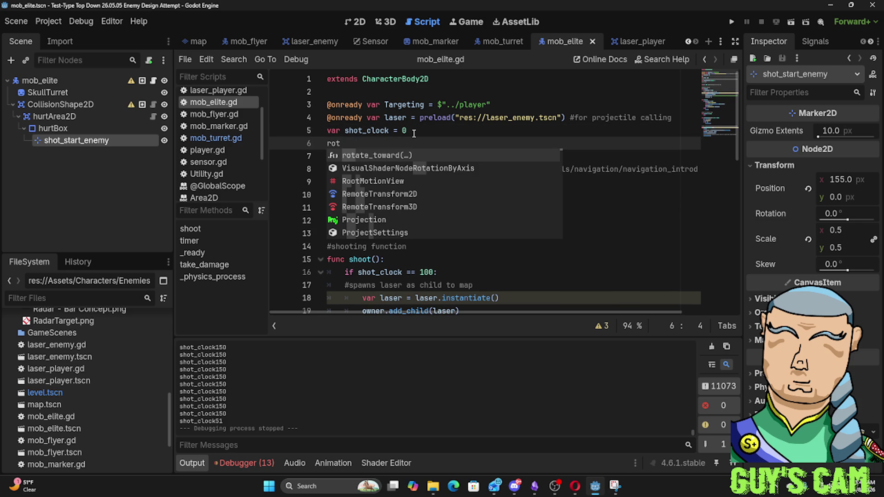
pyautogui.press('Return')
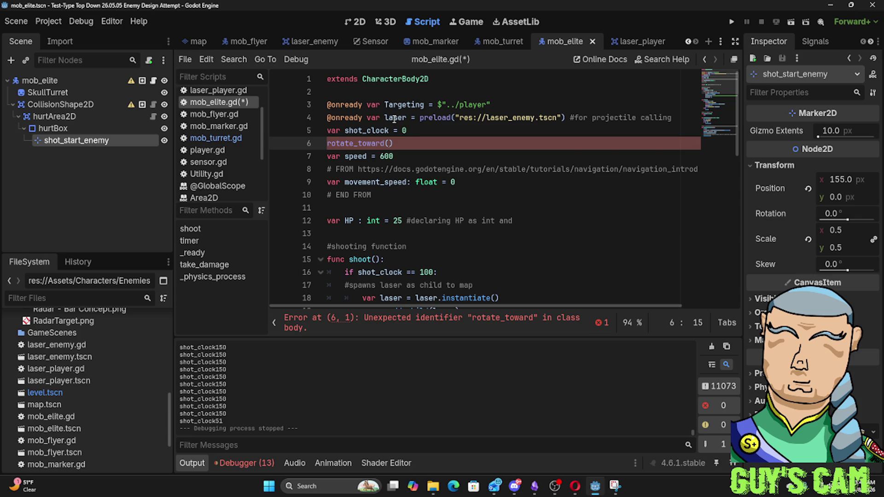
pyautogui.scroll(-5, 394, 119)
pyautogui.scroll(5, 389, 121)
pyautogui.press('BackSpace')
pyautogui.press('BackSpace')
pyautogui.press('BackSpace')
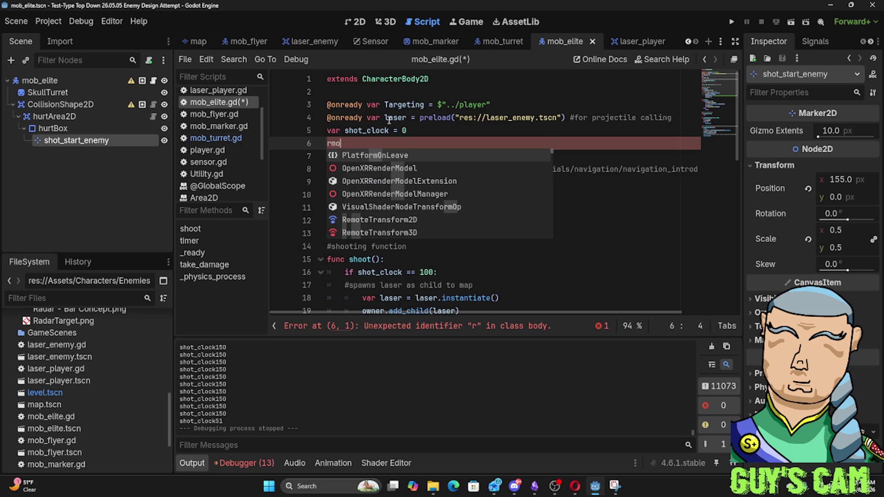
pyautogui.press('Home')
pyautogui.press('Delete')
pyautogui.press('End')
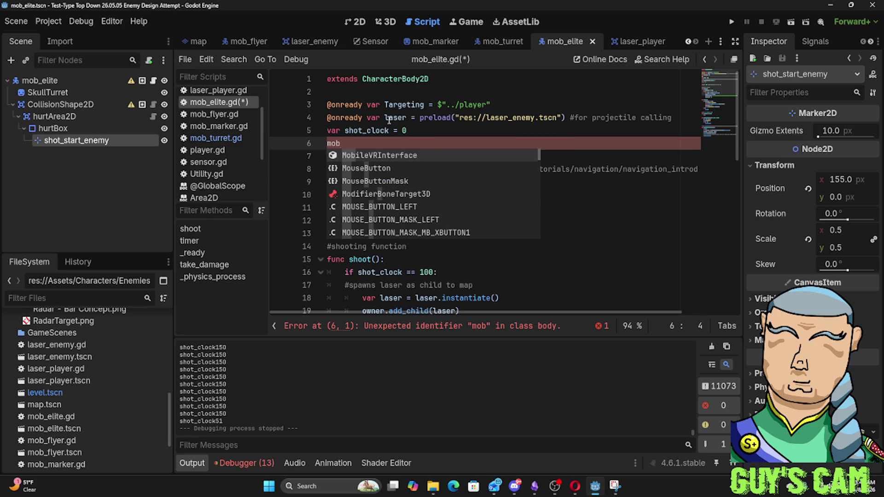
pyautogui.write('_elite')
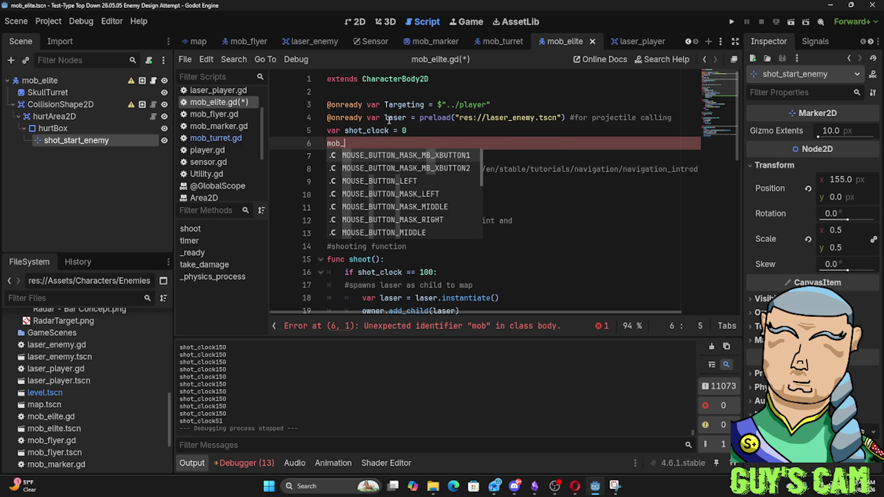
pyautogui.press('BackSpace')
pyautogui.press('BackSpace')
pyautogui.press('BackSpace')
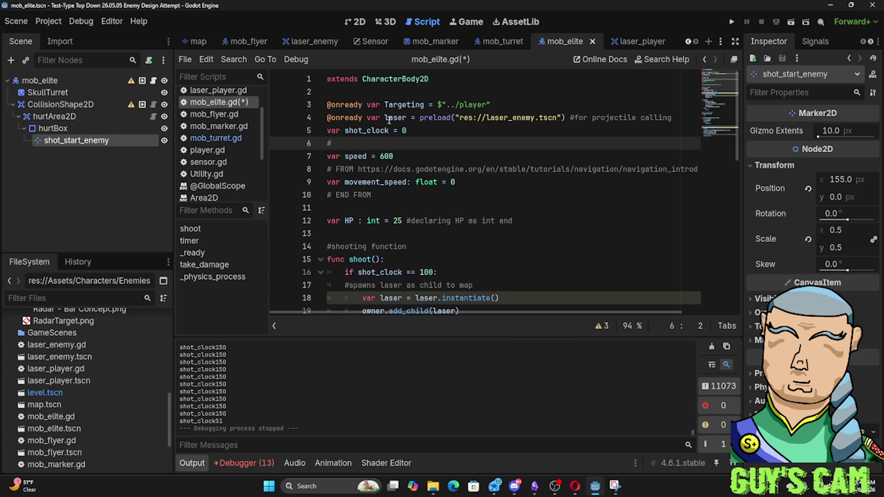
pyautogui.write('@')
pyautogui.press('BackSpace')
pyautogui.write('mob')
pyautogui.write('_elite.')
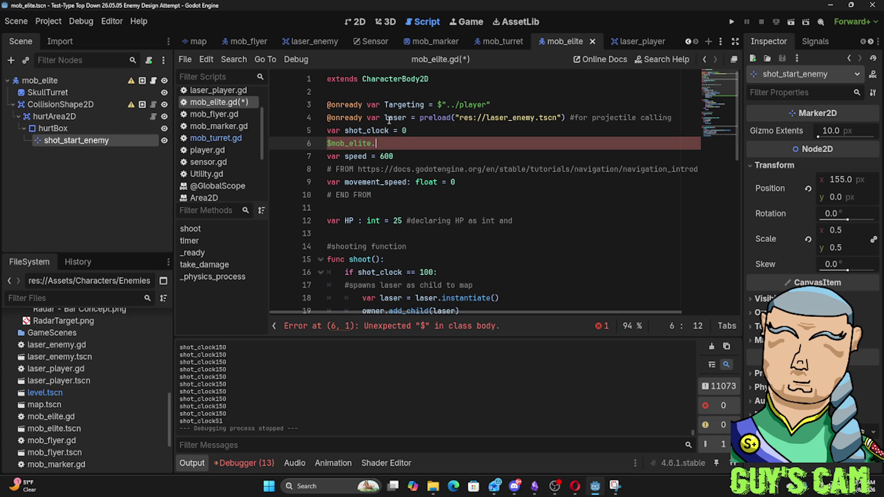
pyautogui.write('rotation')
pyautogui.write('=')
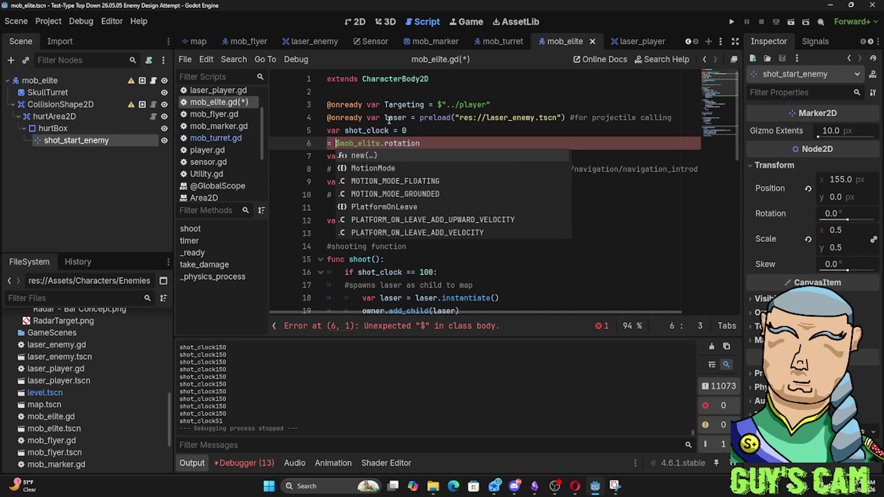
pyautogui.press('Home')
pyautogui.hotkey('shift', 'End')
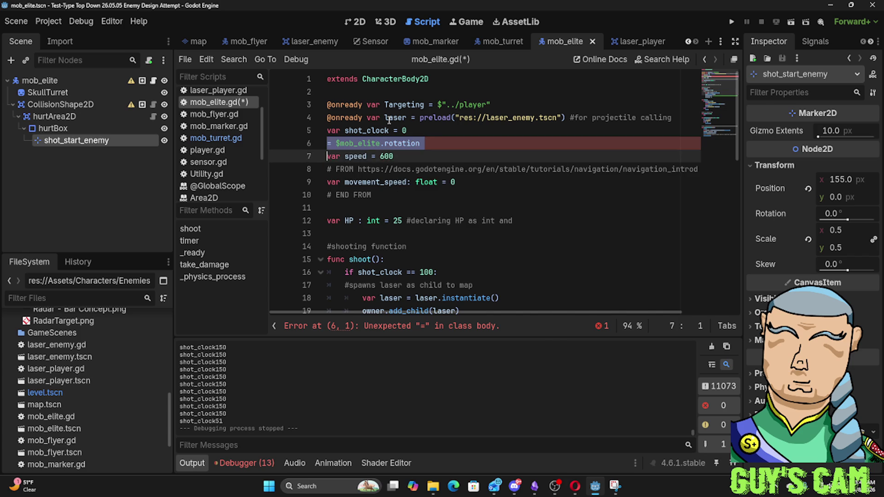
pyautogui.press('Delete')
pyautogui.press('Delete')
pyautogui.scroll(-3, 352, 159)
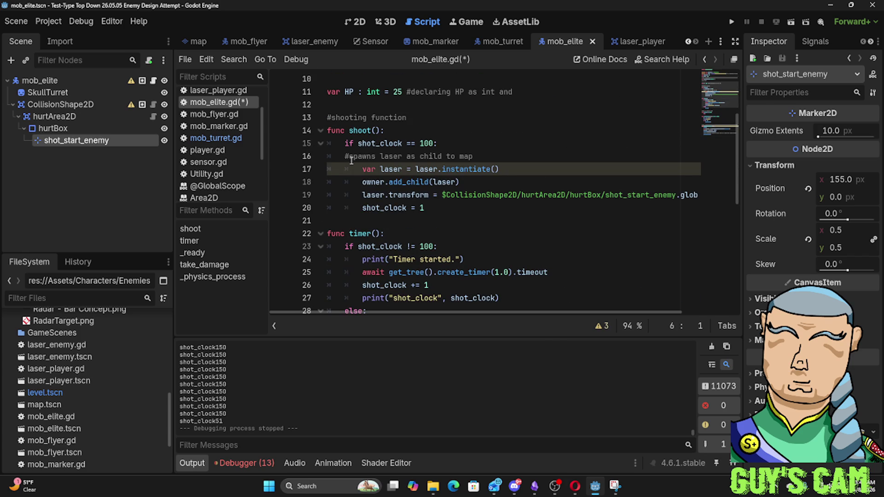
pyautogui.scroll(-2, 351, 164)
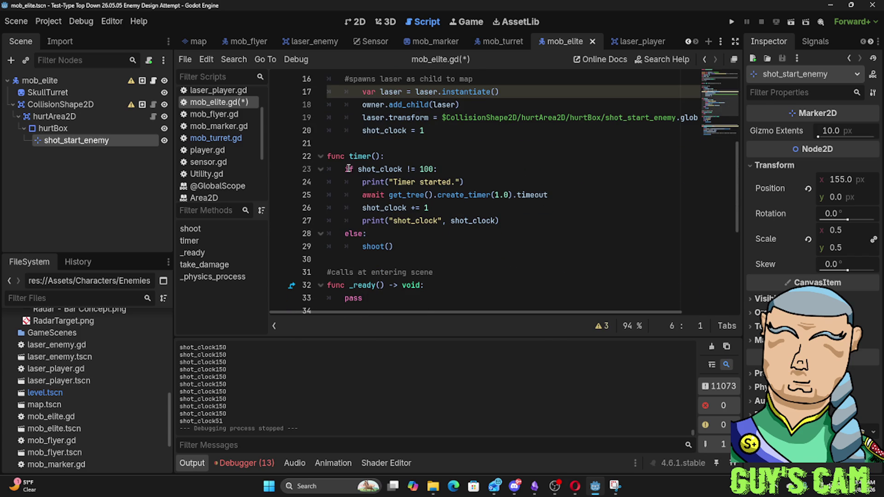
pyautogui.scroll(-3, 348, 169)
pyautogui.scroll(-3, 347, 171)
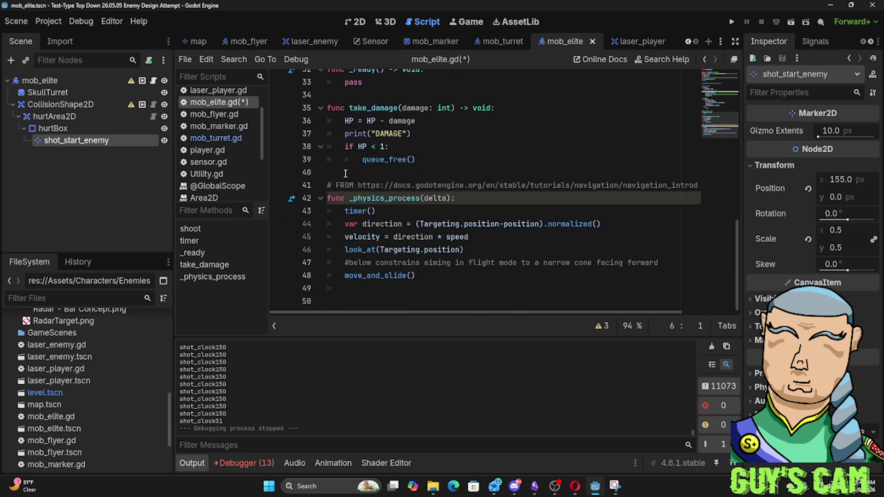
pyautogui.click(420, 236)
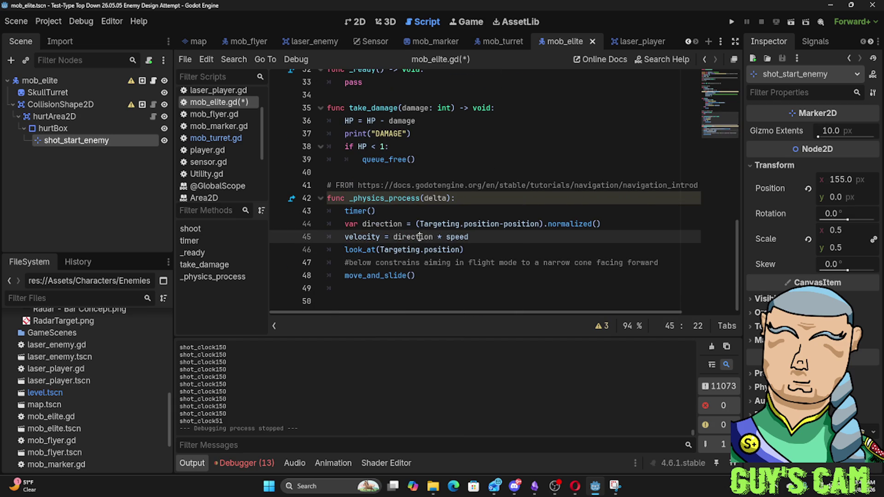
pyautogui.moveTo(437, 237); pyautogui.dragTo(487, 244)
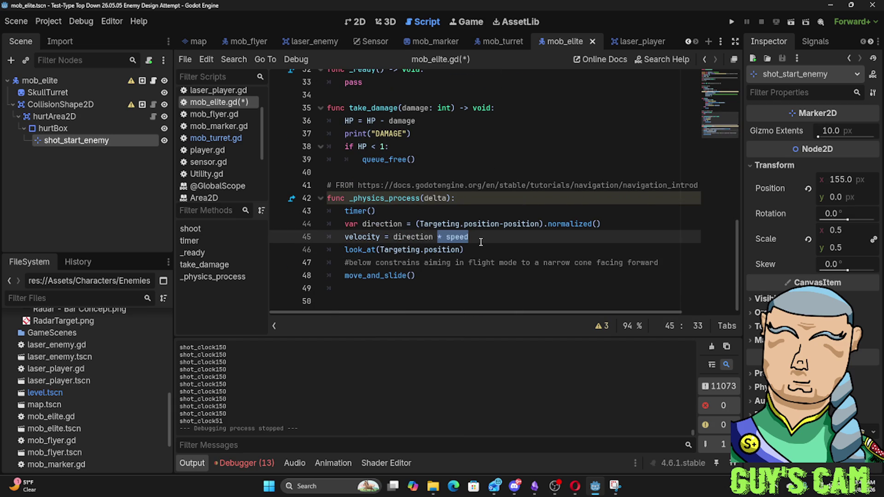
pyautogui.click(481, 242)
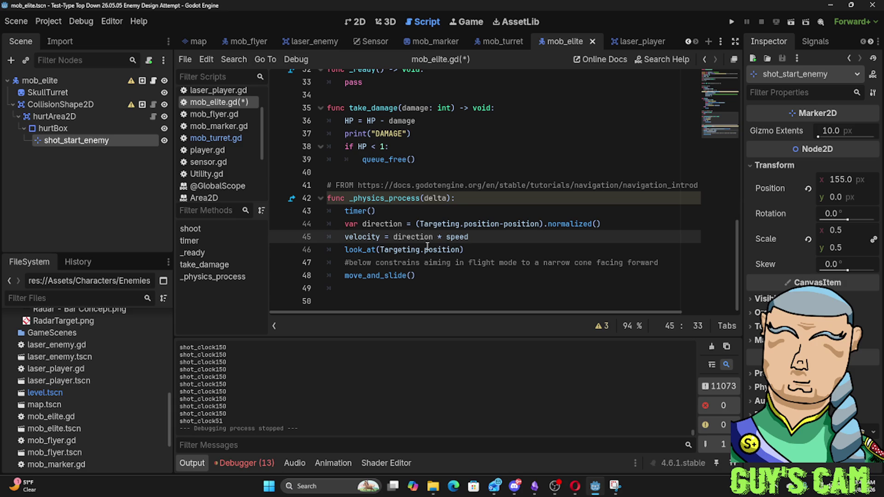
pyautogui.rightClick(562, 43)
pyautogui.click(525, 126)
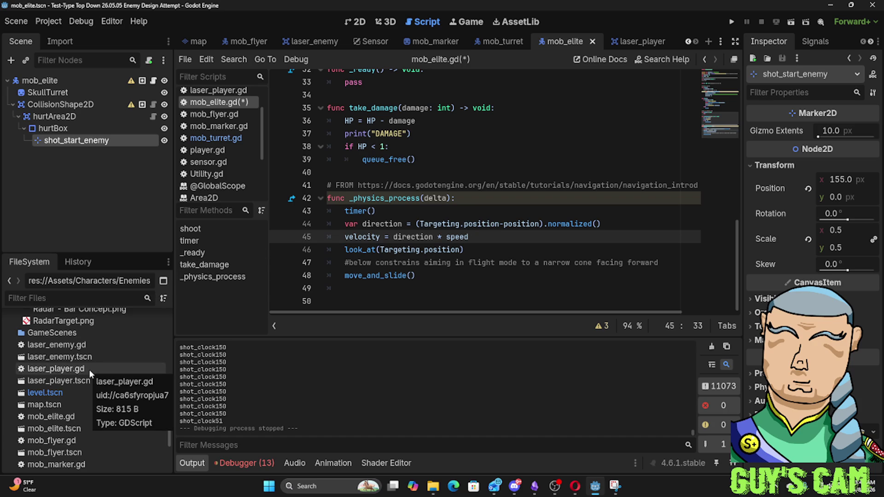
# Delete mob_elite.gd and mob_elite.tscn from the FileSystem dock
pyautogui.rightClick(69, 417)
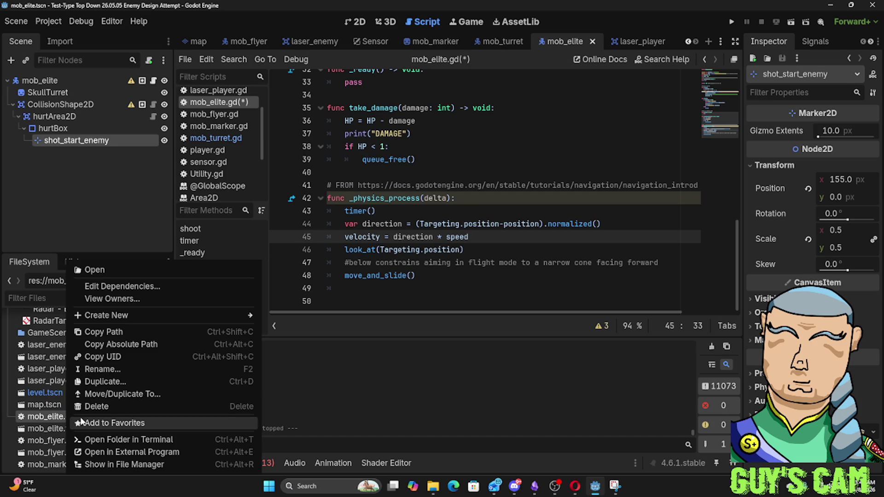
pyautogui.click(82, 408)
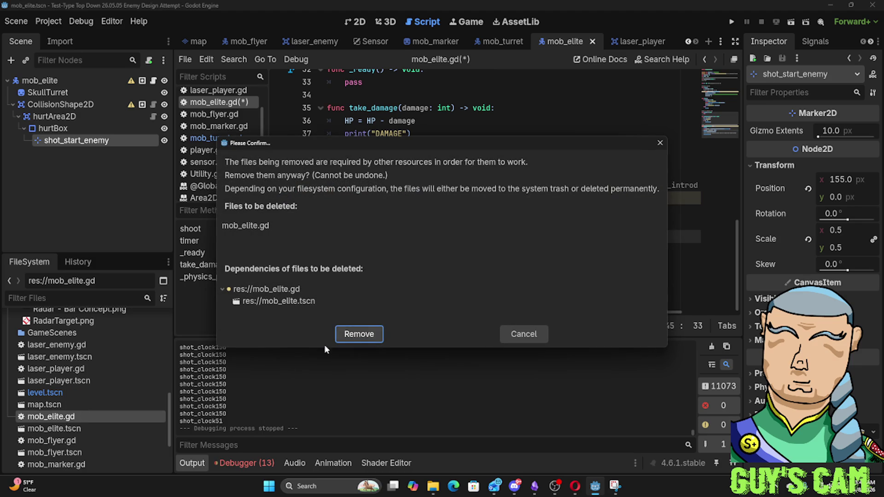
pyautogui.click(360, 332)
pyautogui.rightClick(68, 419)
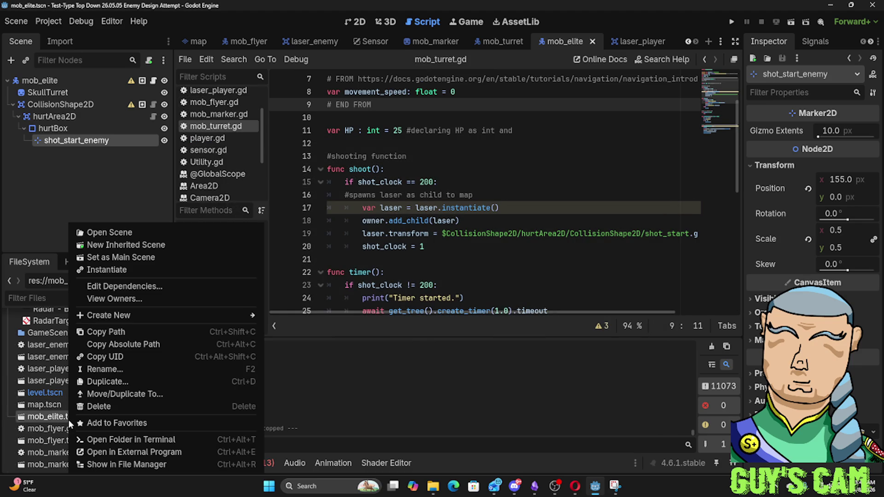
pyautogui.click(84, 403)
pyautogui.click(357, 334)
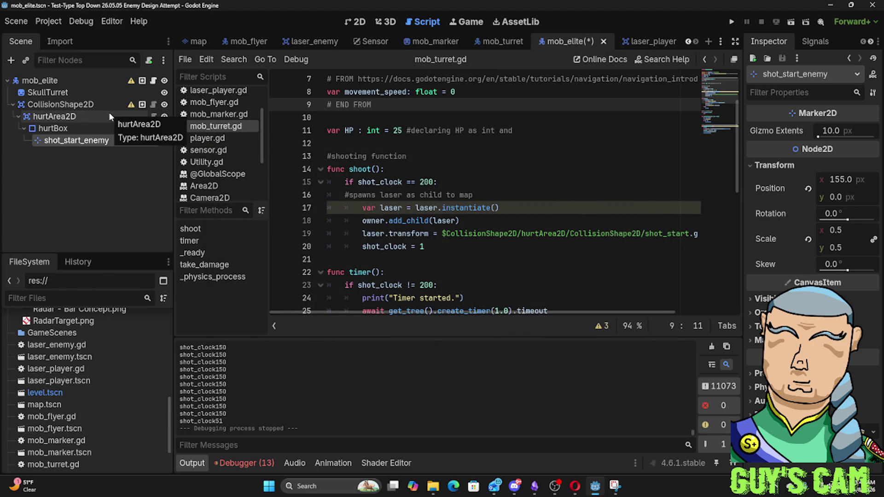
# Close the mob_elite scene tab without saving and select the mob_turret root node
pyautogui.click(602, 42)
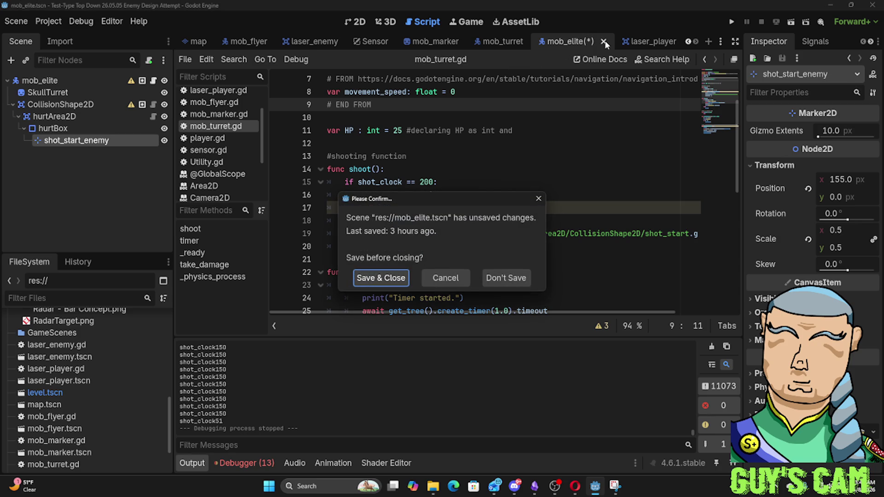
pyautogui.click(493, 277)
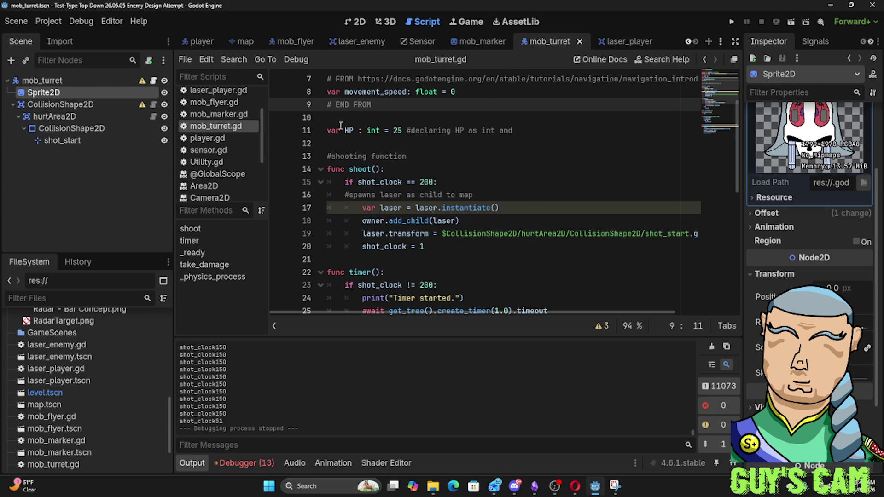
pyautogui.click(45, 82)
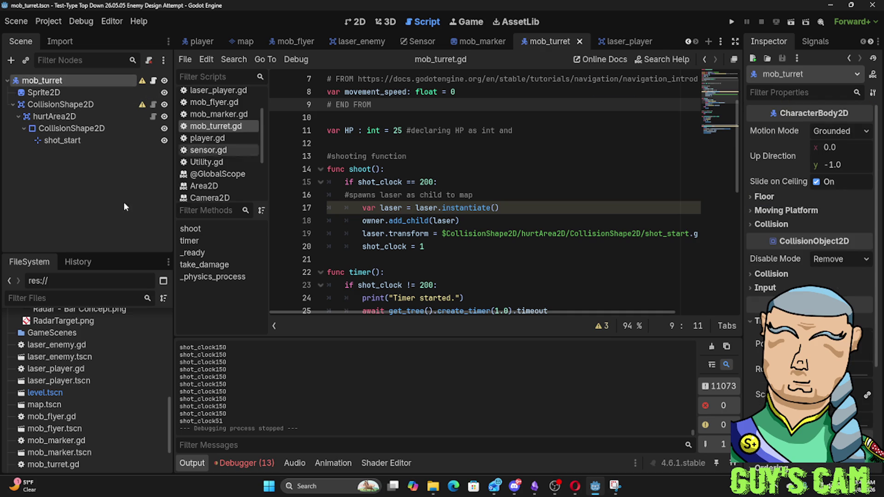
# Duplicate mob_turret.tscn in the FileSystem dock as mob_elite.tscn
pyautogui.scroll(-3, 34, 407)
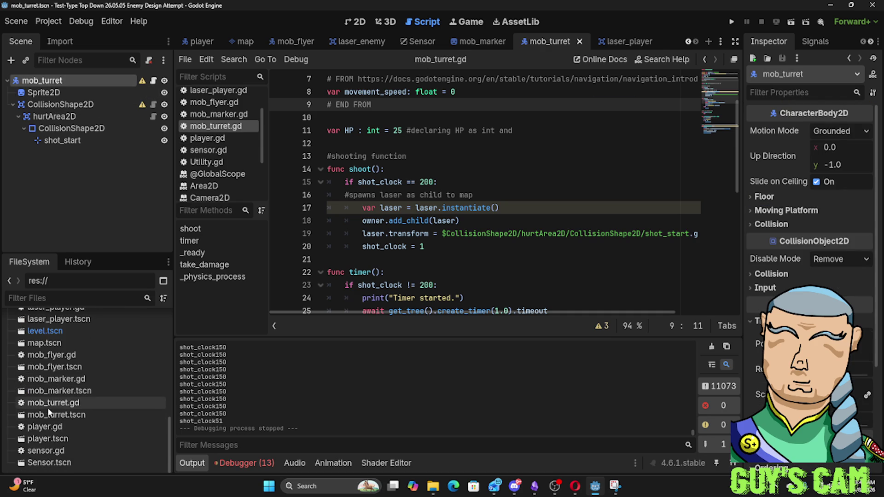
pyautogui.click(51, 415)
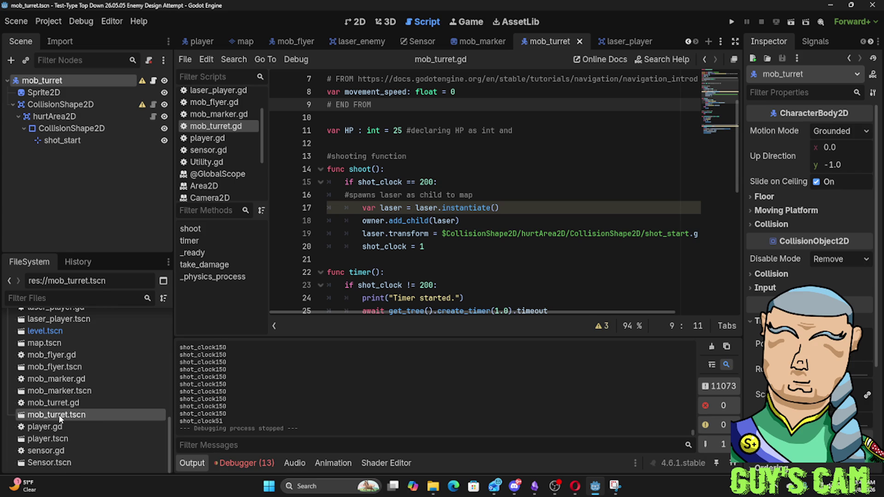
pyautogui.rightClick(59, 415)
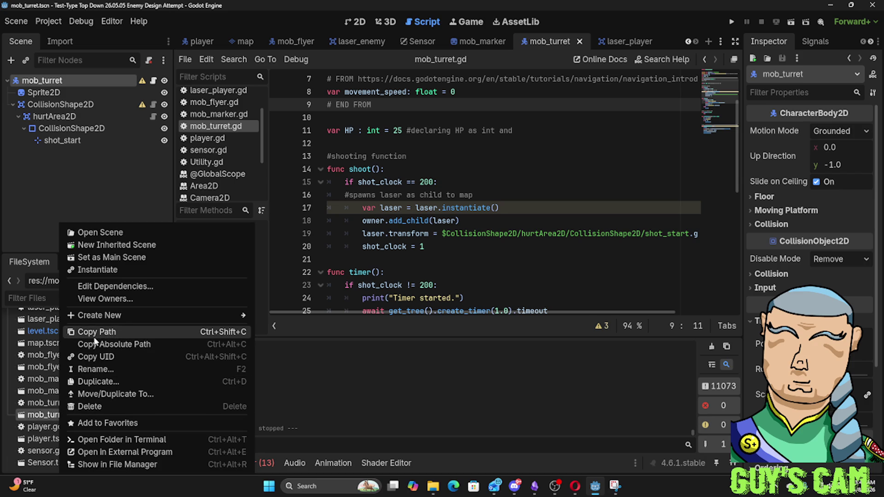
pyautogui.click(92, 381)
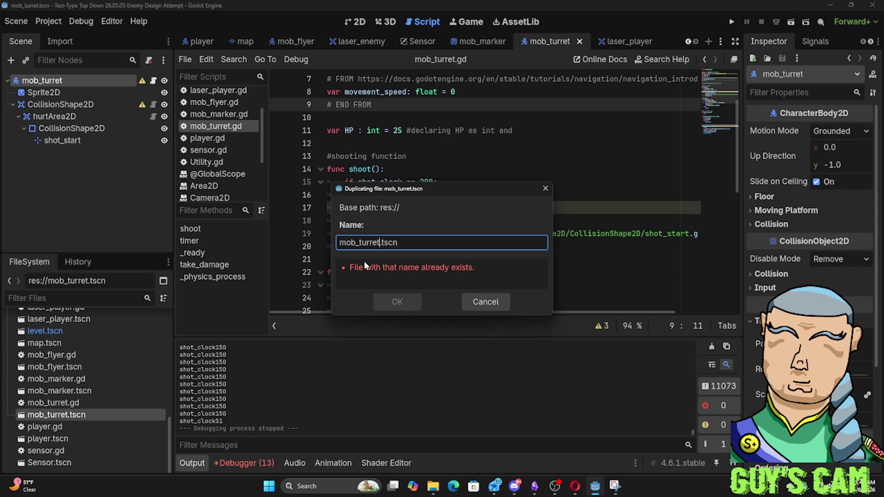
pyautogui.write('_enemy')
pyautogui.press('BackSpace')
pyautogui.press('BackSpace')
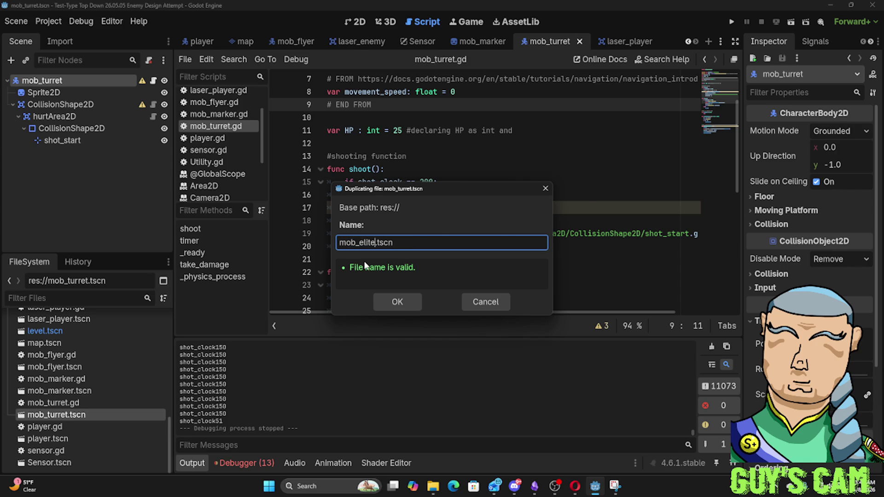
pyautogui.press('Return')
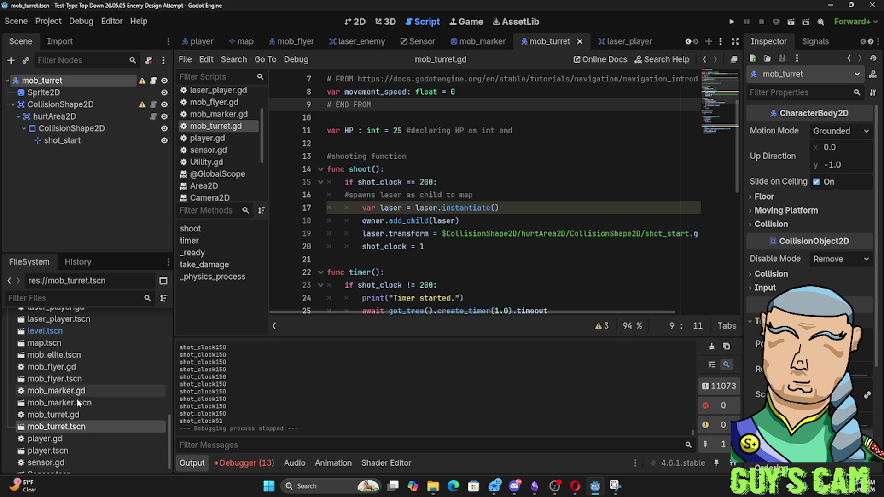
# Look over mob_turret.gd, mob_turret.tscn and the new mob_elite.tscn in the FileSystem dock
pyautogui.click(59, 417)
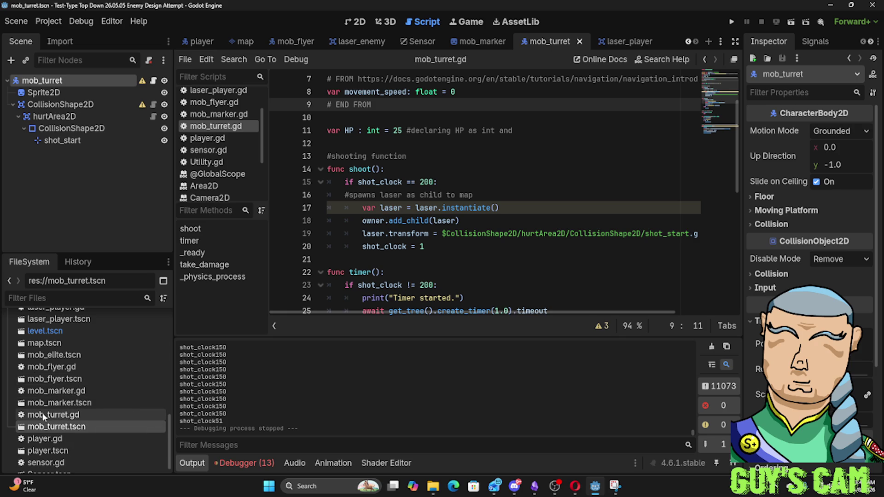
pyautogui.click(33, 427)
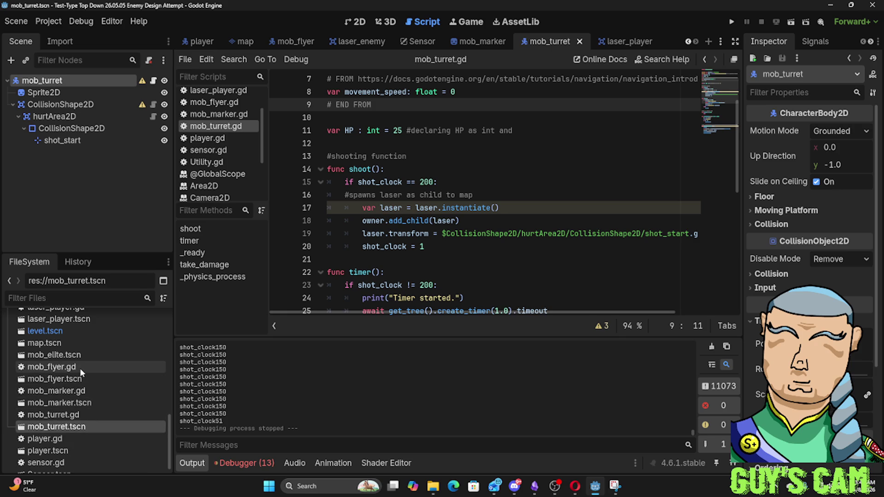
pyautogui.click(70, 356)
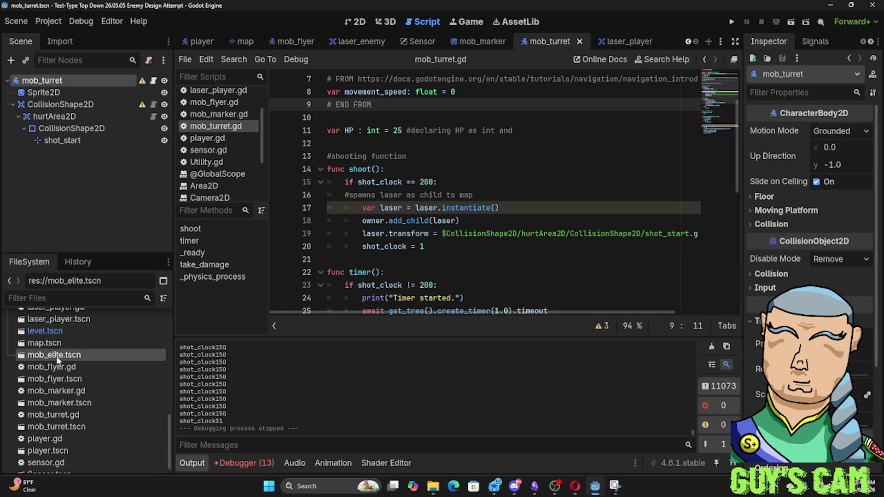
pyautogui.click(57, 415)
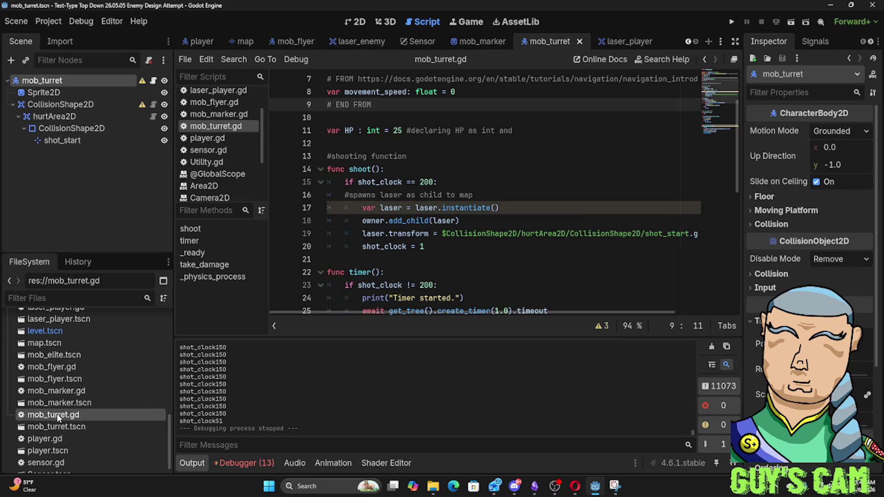
pyautogui.rightClick(56, 414)
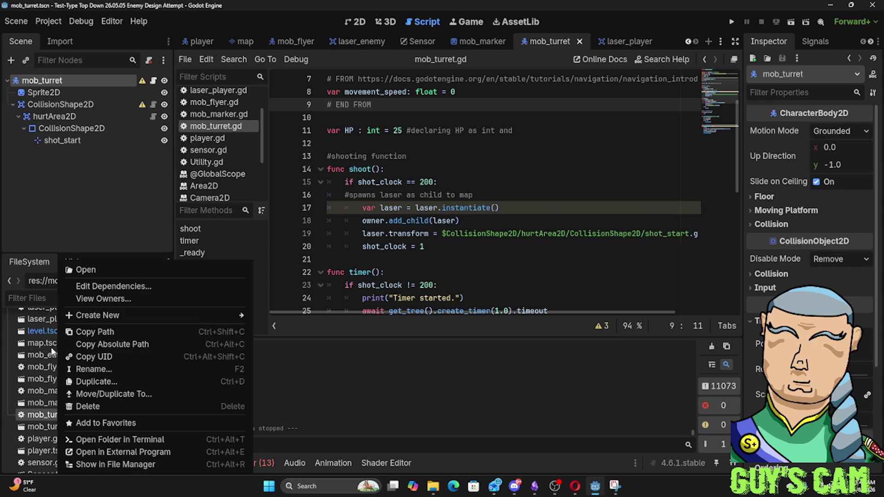
pyautogui.click(48, 353)
pyautogui.click(46, 354)
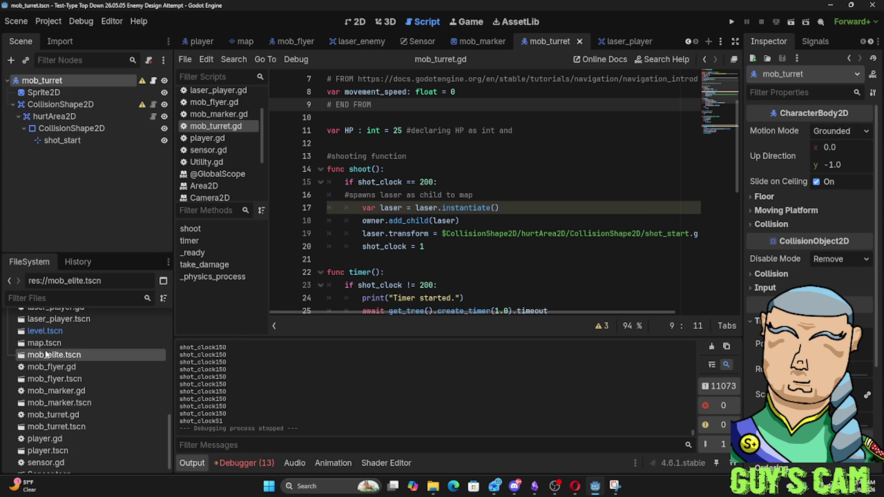
# Inspect the mob_turret.gd script attached to the mob_turret node
pyautogui.click(154, 81)
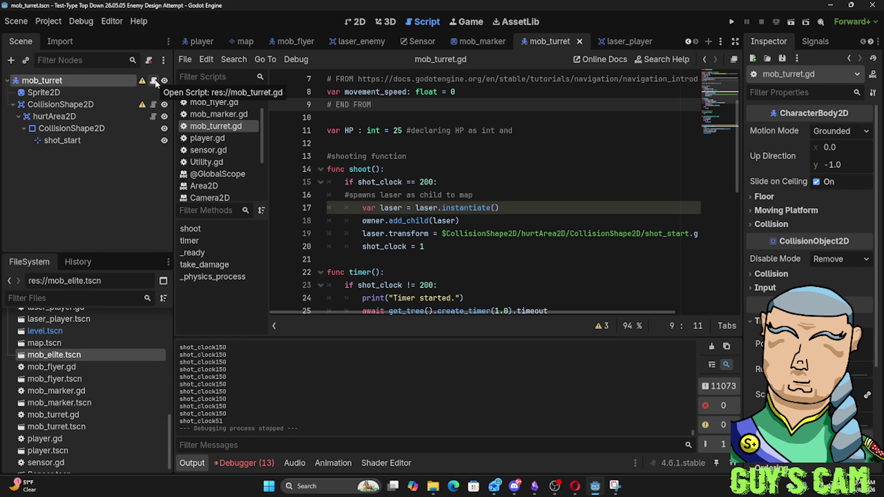
pyautogui.rightClick(211, 127)
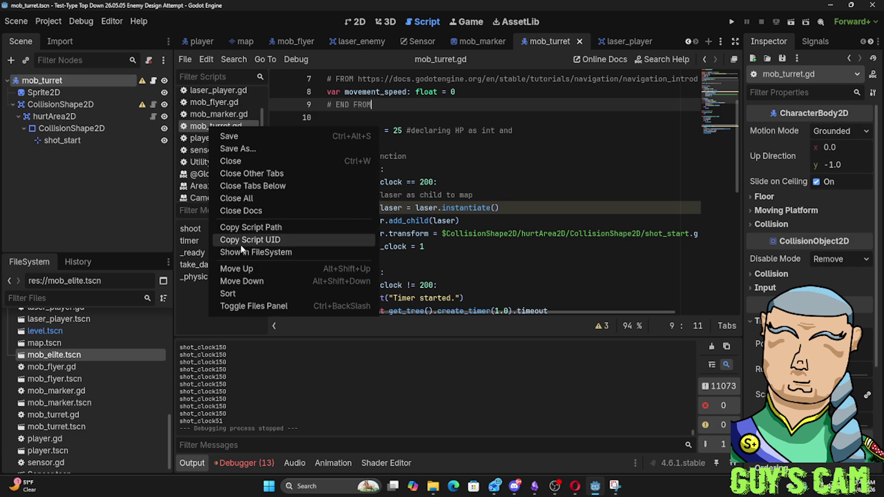
pyautogui.click(200, 132)
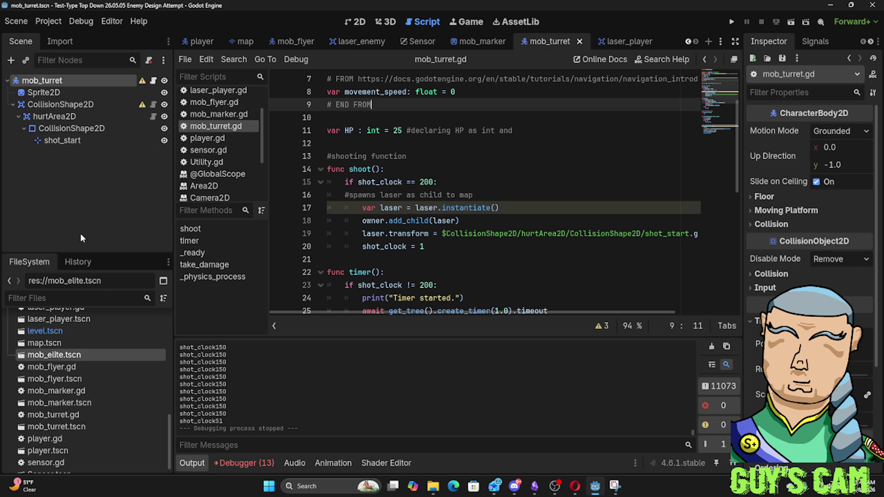
pyautogui.click(58, 428)
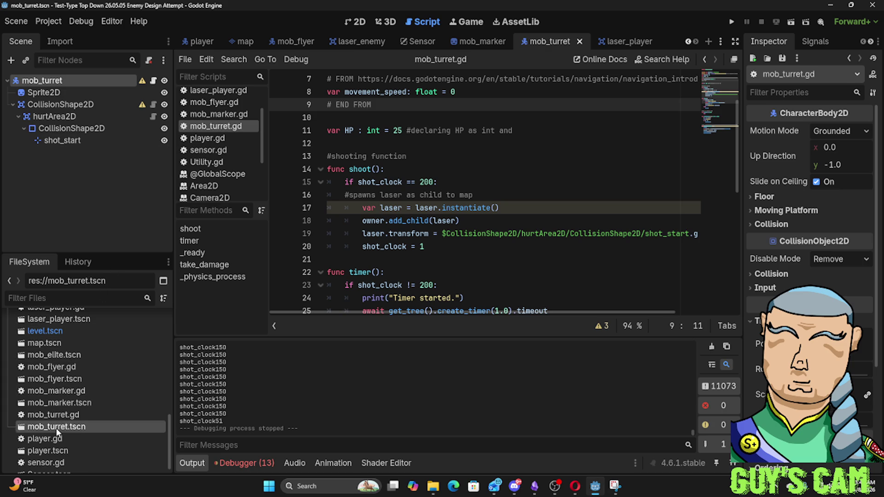
pyautogui.click(63, 415)
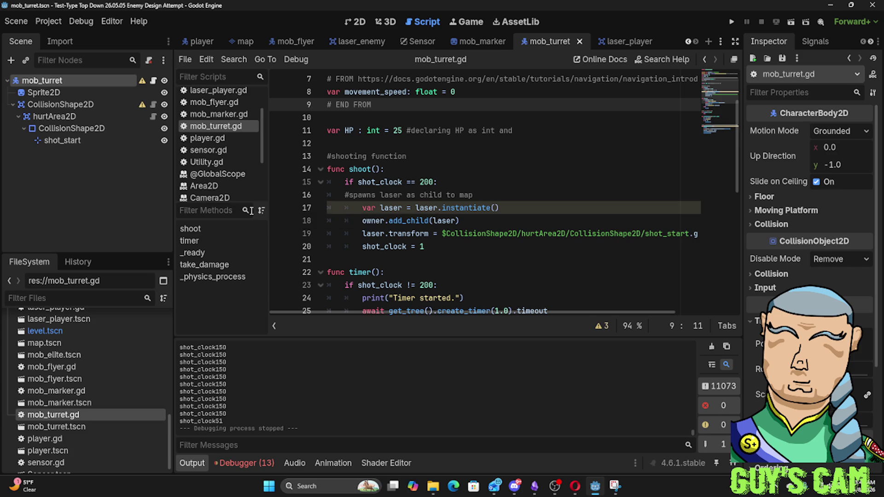
pyautogui.click(22, 93)
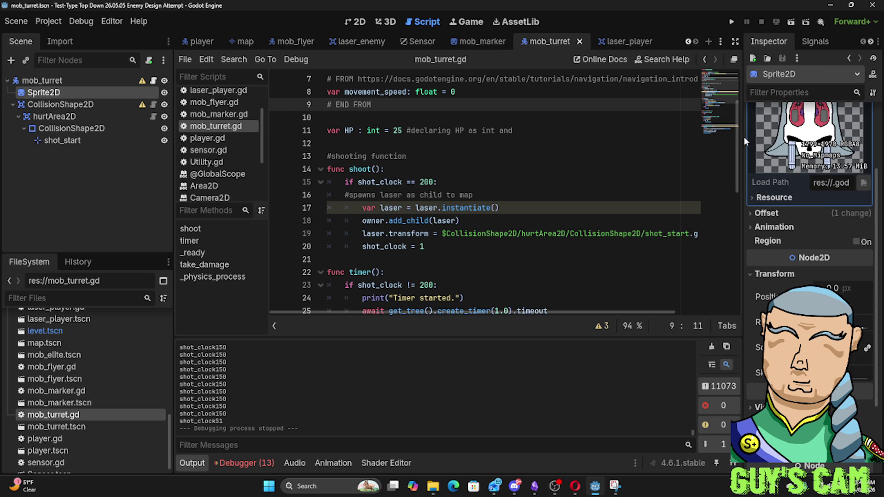
# Inspect the Sprite2D's current texture resource and its sub-resources in the Inspector
pyautogui.click(783, 76)
pyautogui.click(777, 92)
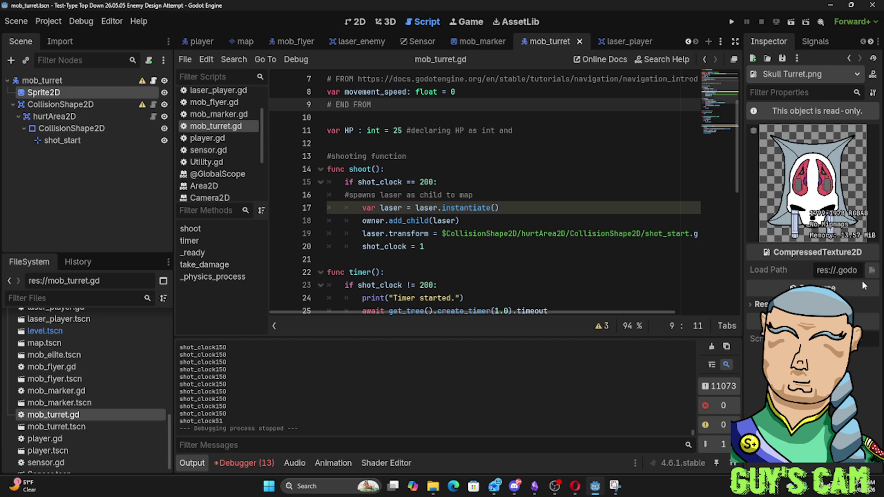
pyautogui.click(761, 305)
pyautogui.click(760, 305)
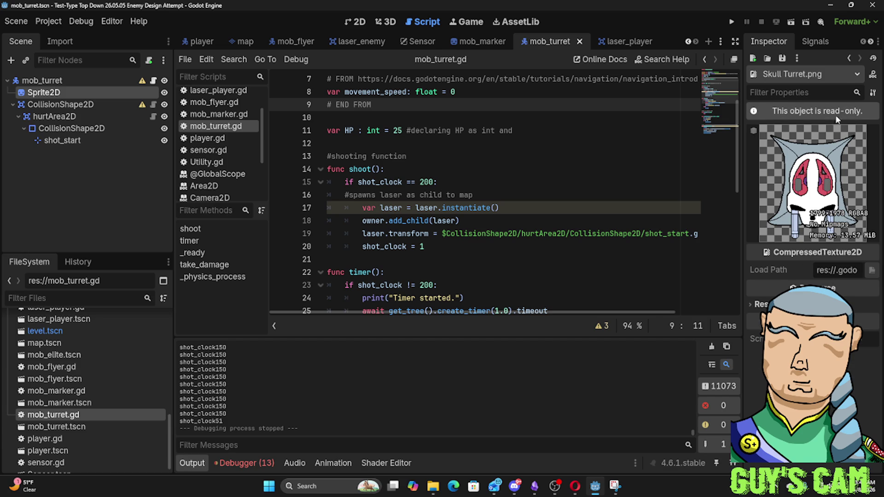
pyautogui.click(826, 79)
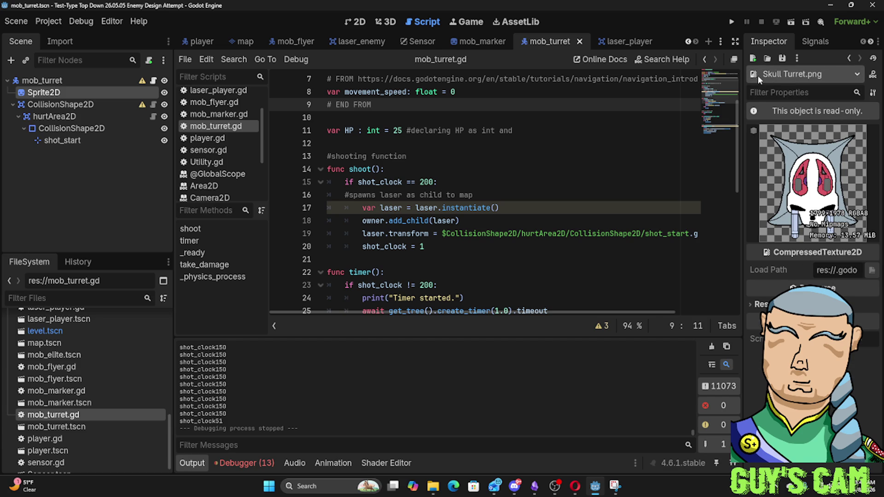
pyautogui.click(797, 58)
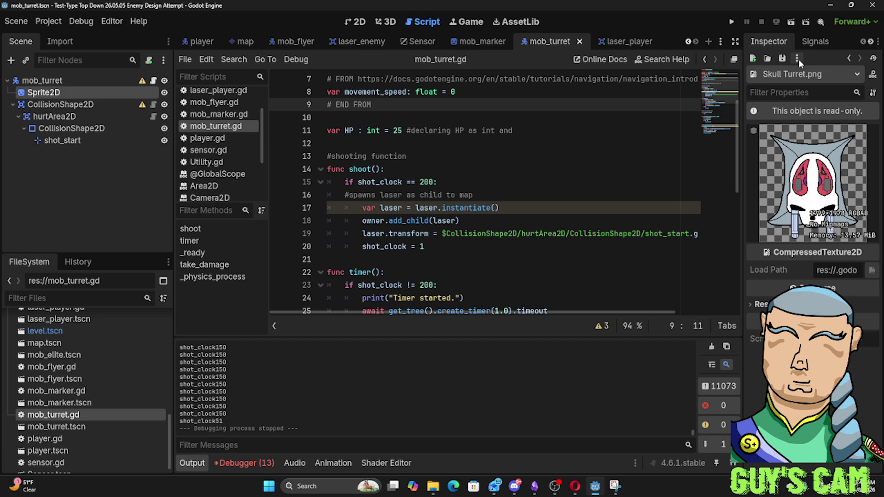
pyautogui.click(797, 58)
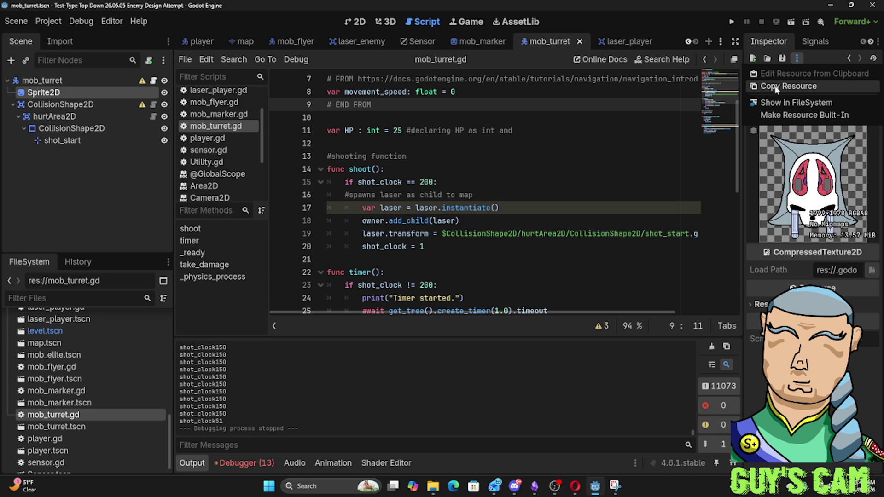
pyautogui.click(749, 175)
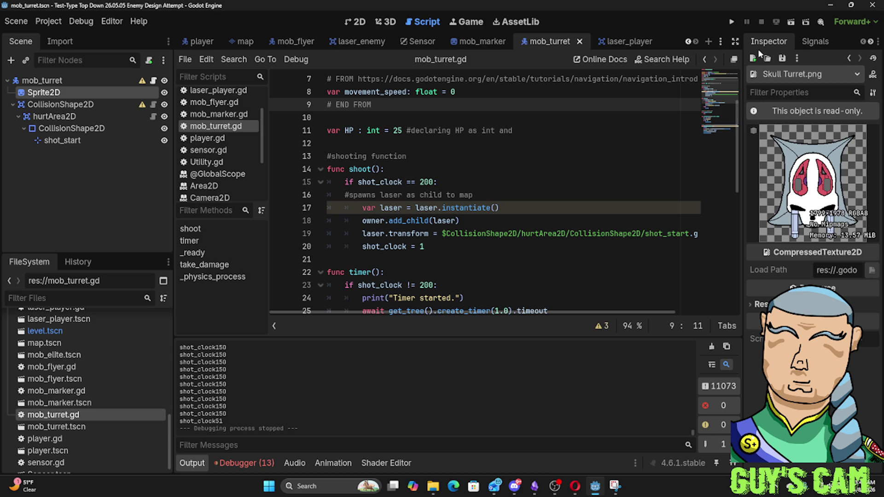
pyautogui.click(848, 59)
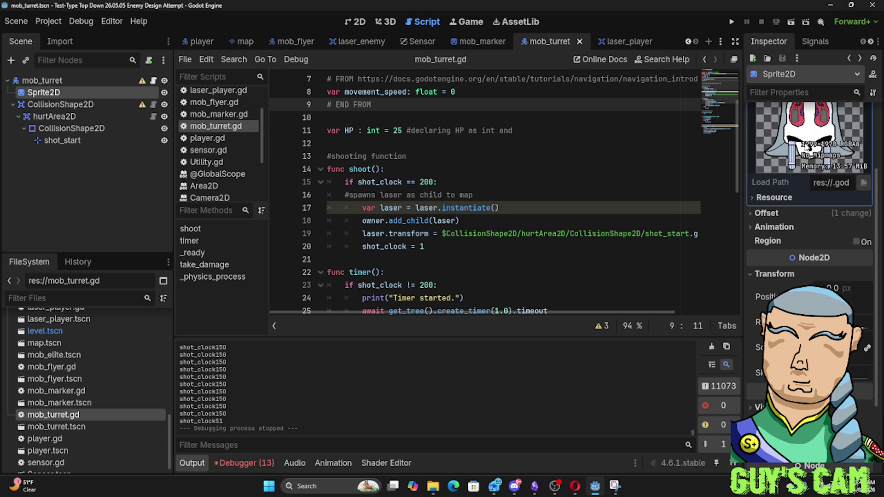
# Load Assets/Characters/Enemies/enemyWalking_2.png as the mob_turret sprite texture and view it in 2D
pyautogui.click(833, 140)
pyautogui.click(849, 141)
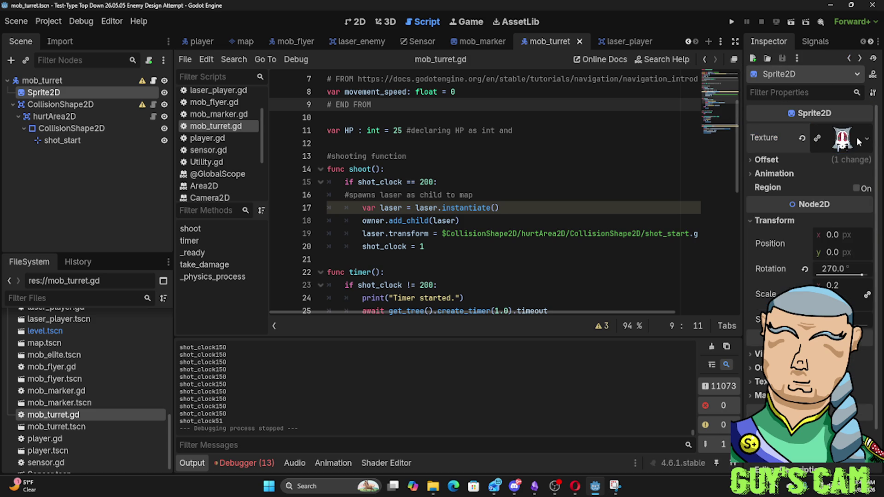
pyautogui.click(866, 138)
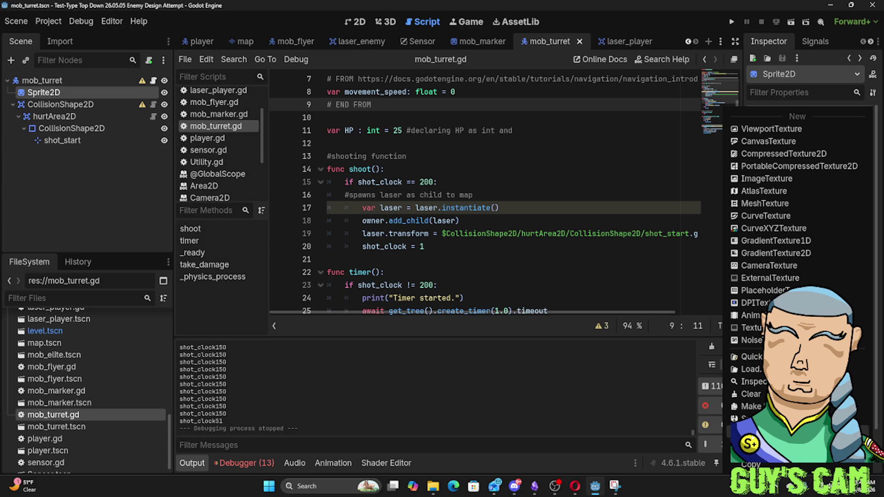
pyautogui.click(751, 368)
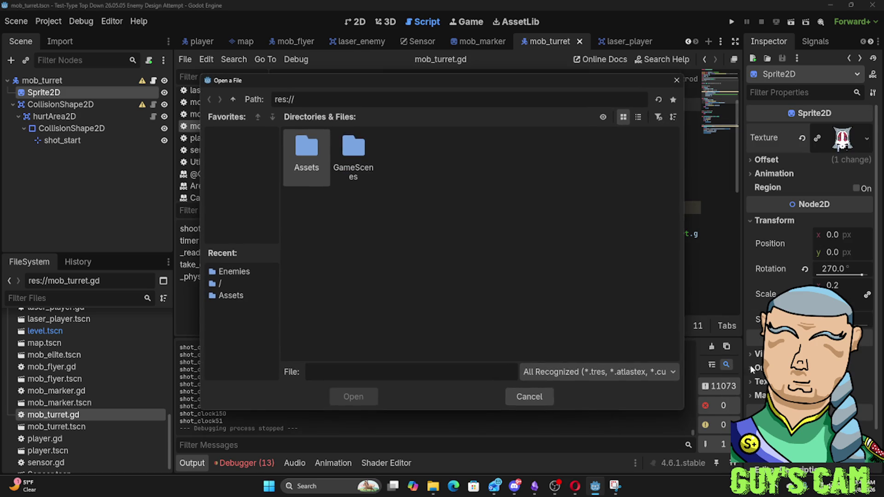
pyautogui.doubleClick(323, 141)
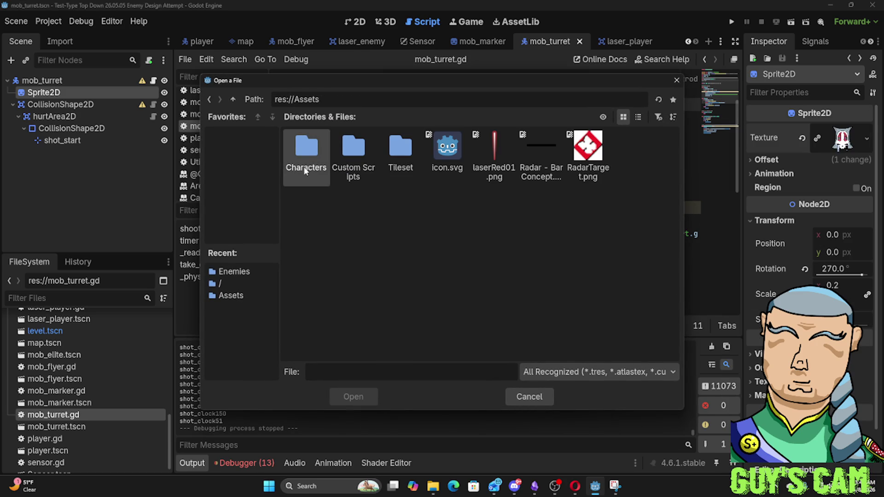
pyautogui.doubleClick(318, 163)
pyautogui.doubleClick(310, 166)
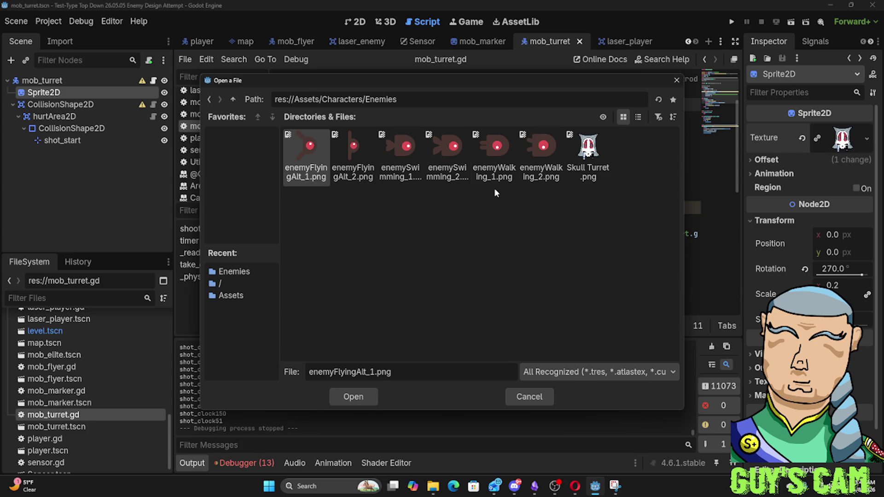
pyautogui.doubleClick(534, 170)
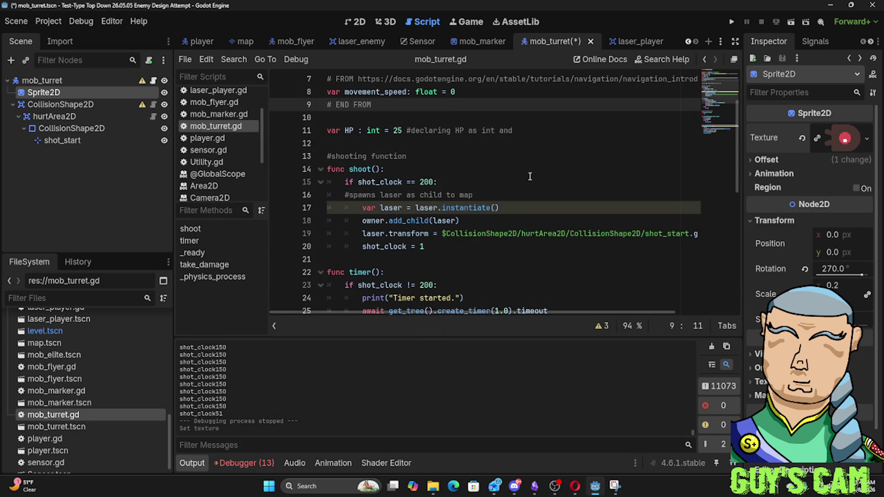
pyautogui.click(362, 24)
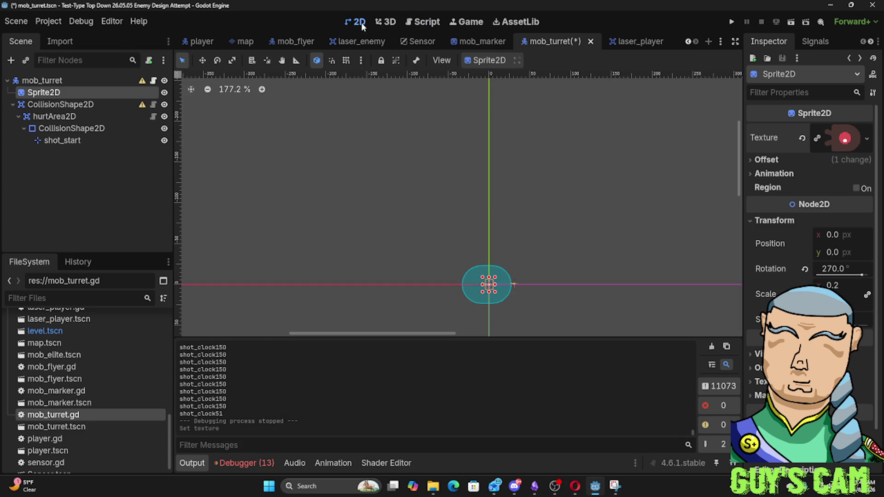
# Zoom into the sprite and inspect the collision shape and mob_turret root nodes
pyautogui.scroll(5, 506, 280)
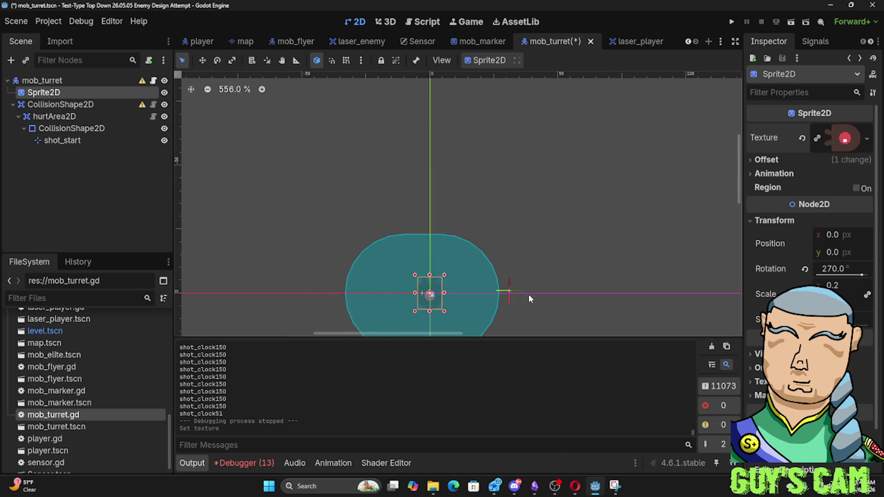
pyautogui.scroll(4, 456, 295)
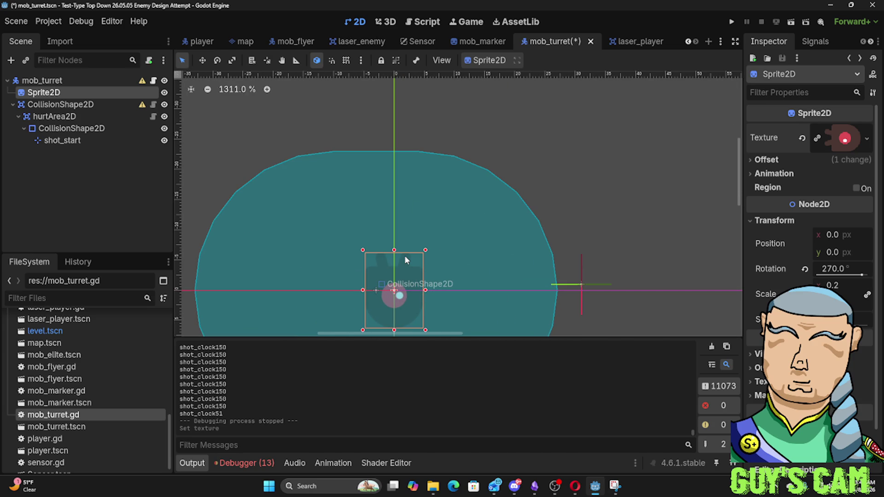
pyautogui.click(493, 273)
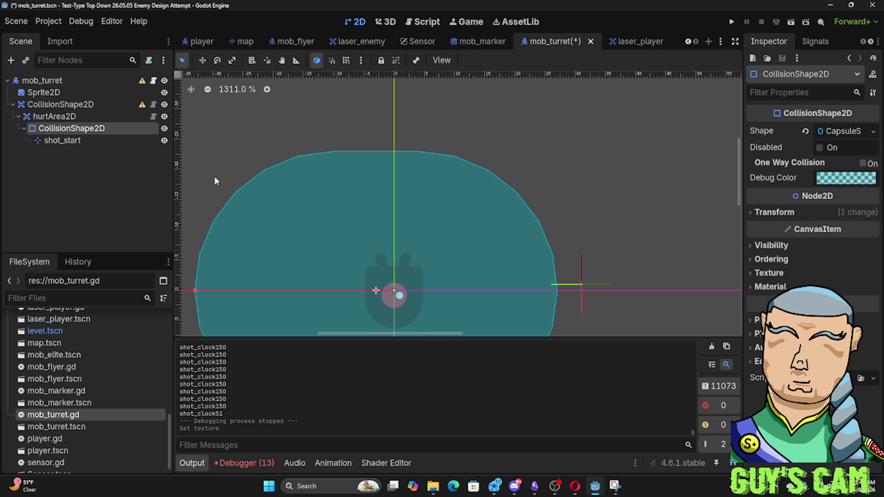
pyautogui.click(41, 82)
pyautogui.click(46, 105)
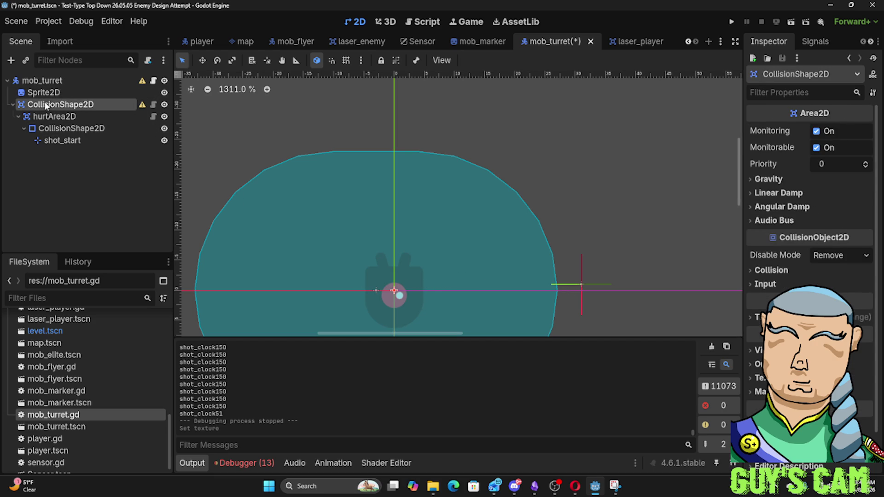
pyautogui.click(61, 82)
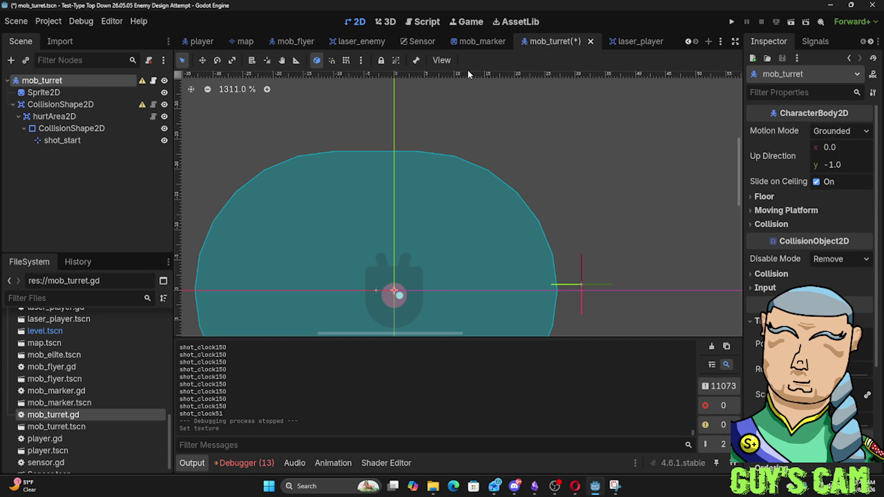
# Undo the sprite texture change while keeping its rotation, then open mob_elite.tscn
pyautogui.hotkey('ctrl', 'z')
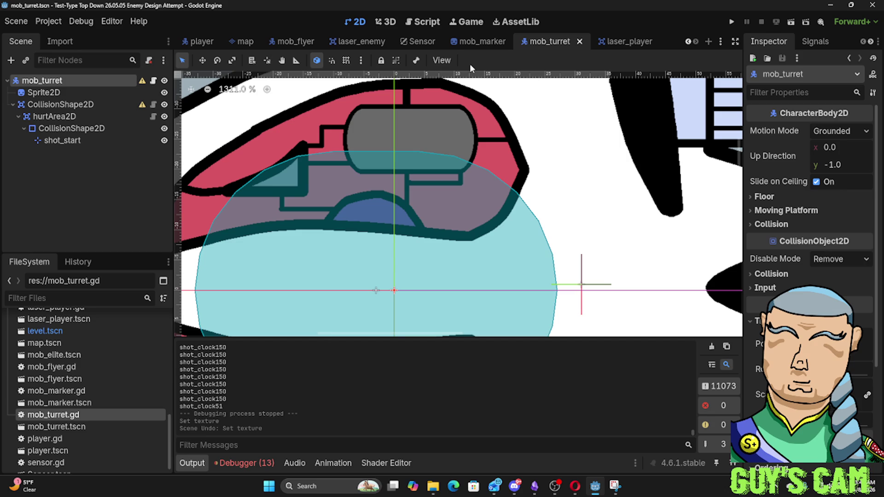
pyautogui.hotkey('ctrl', 'z')
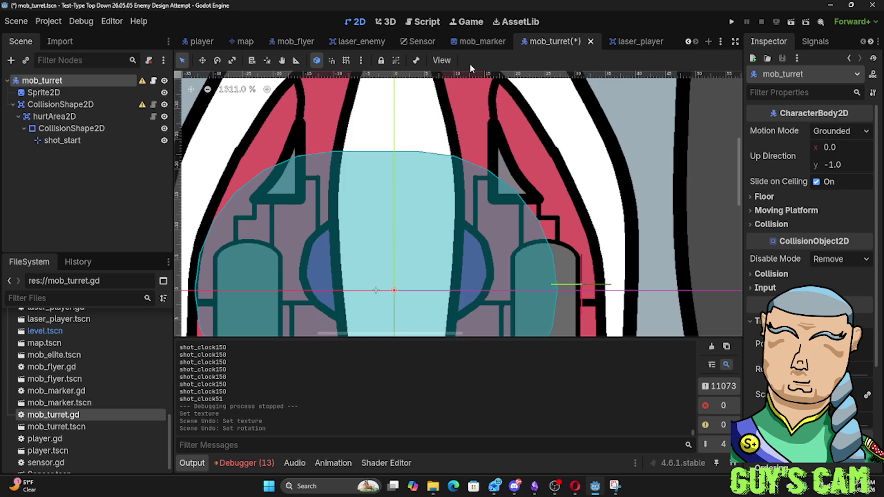
pyautogui.hotkey('ctrl', 'shift', 'z')
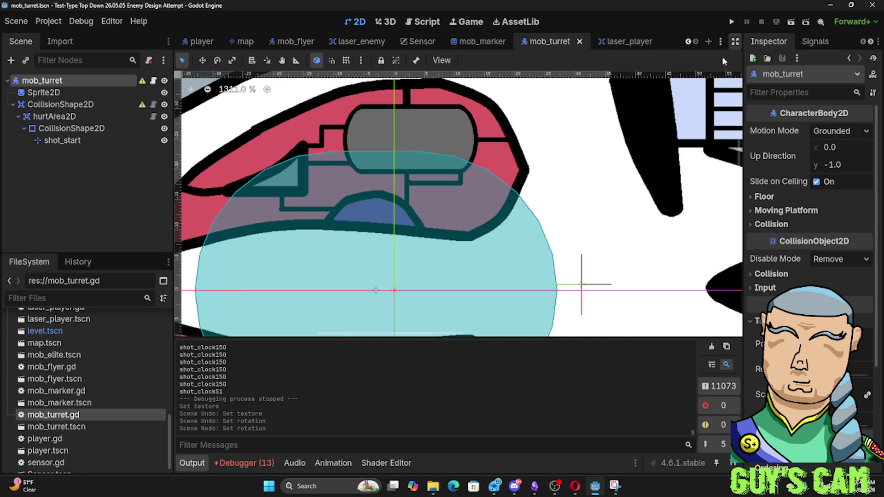
pyautogui.scroll(-6, 483, 193)
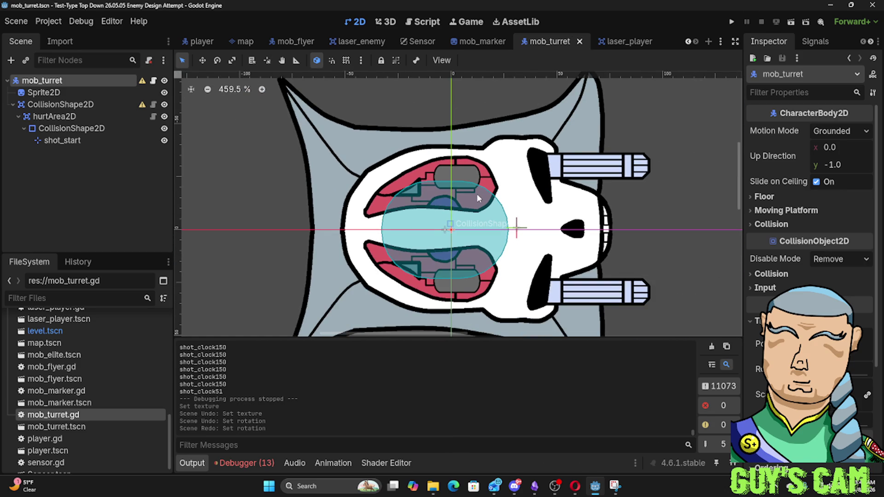
pyautogui.scroll(-2, 477, 193)
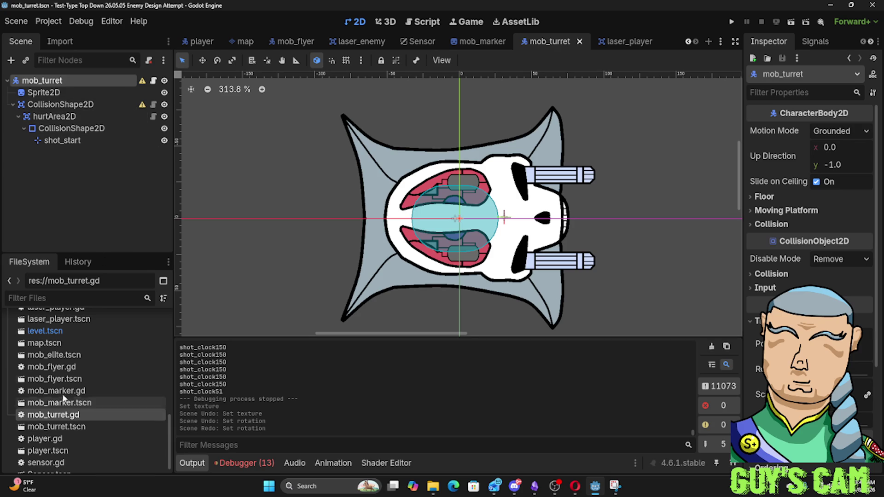
pyautogui.doubleClick(54, 354)
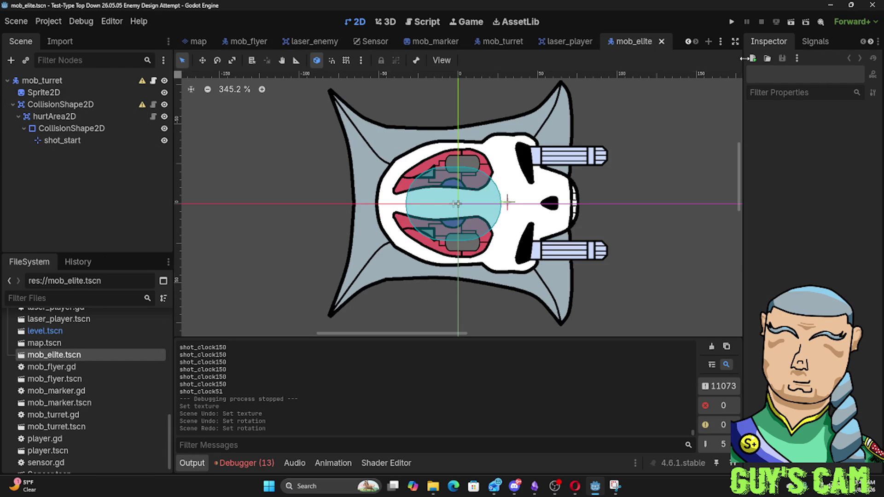
# Make mob_elite's Sprite2D texture unique, clear it, and load enemyFlyingAlt_1.png from Assets/Characters/Enemies
pyautogui.click(29, 83)
pyautogui.click(33, 92)
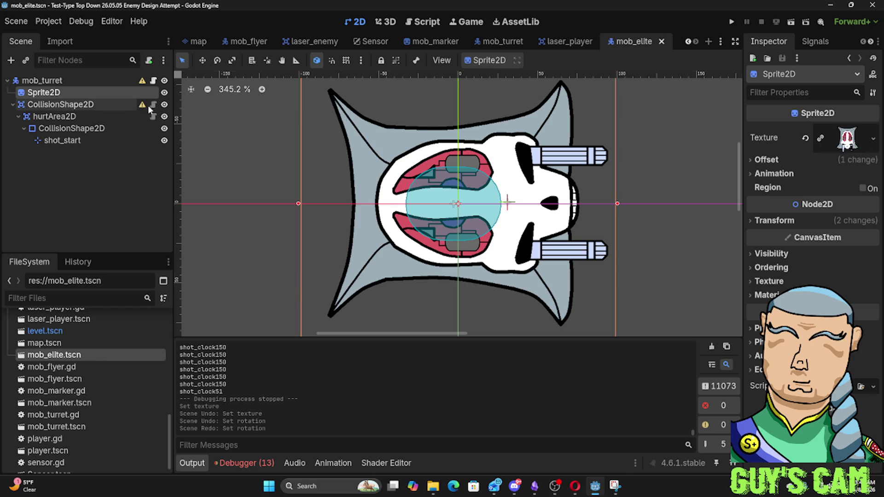
pyautogui.click(865, 142)
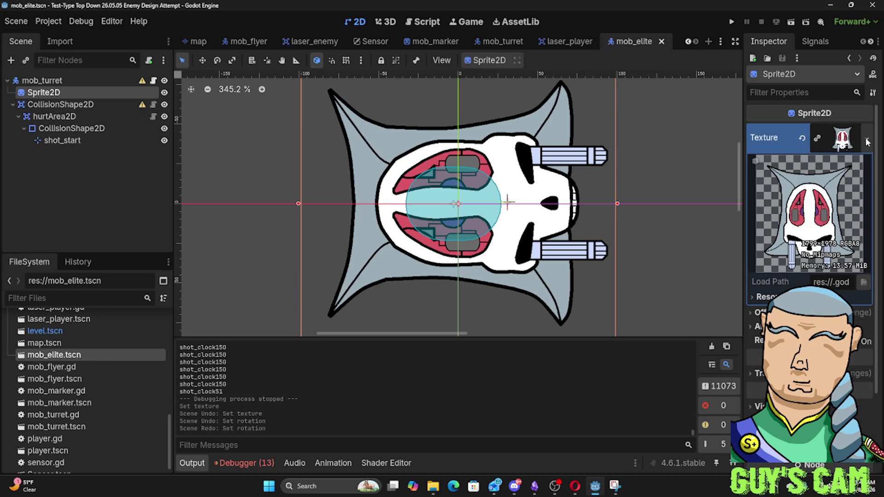
pyautogui.click(866, 141)
pyautogui.click(818, 139)
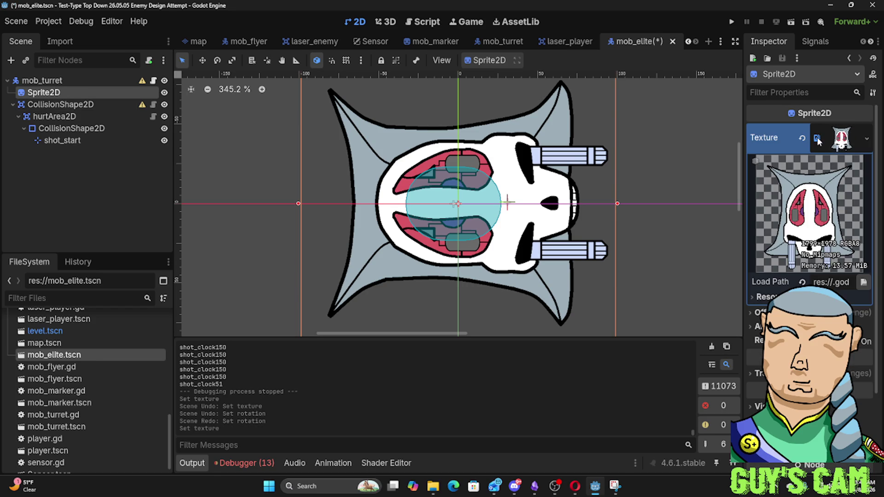
pyautogui.click(802, 131)
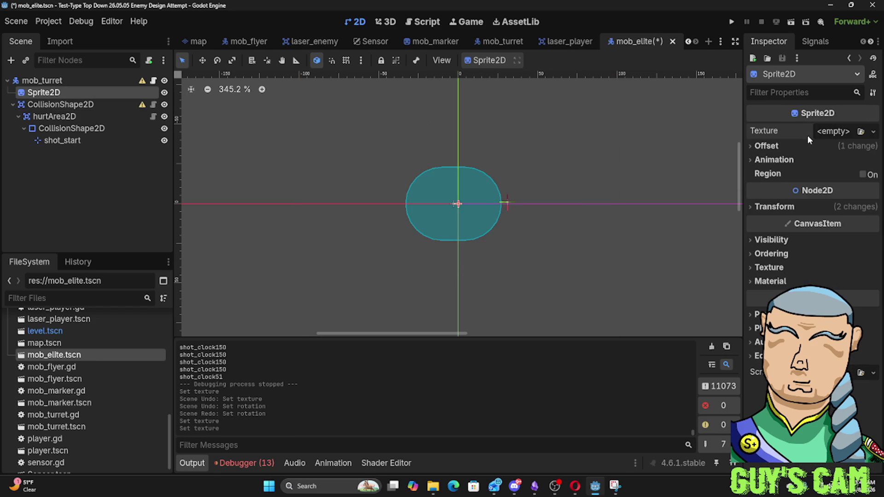
pyautogui.click(841, 133)
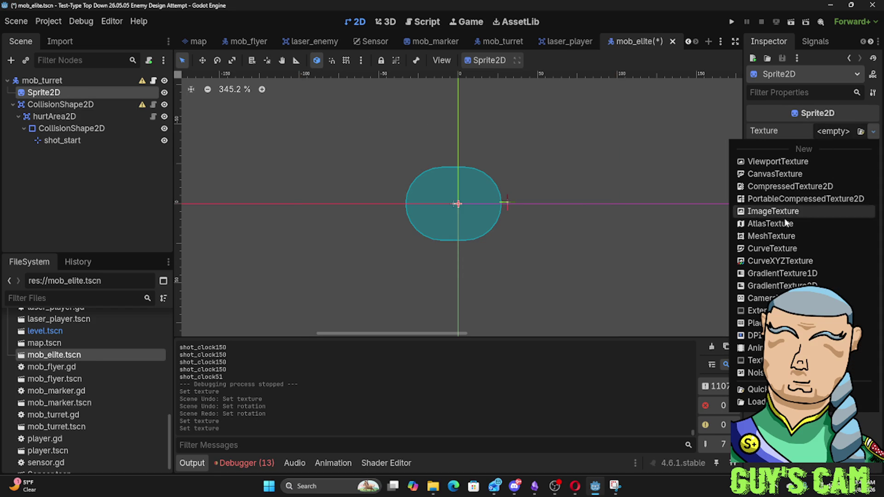
pyautogui.click(757, 402)
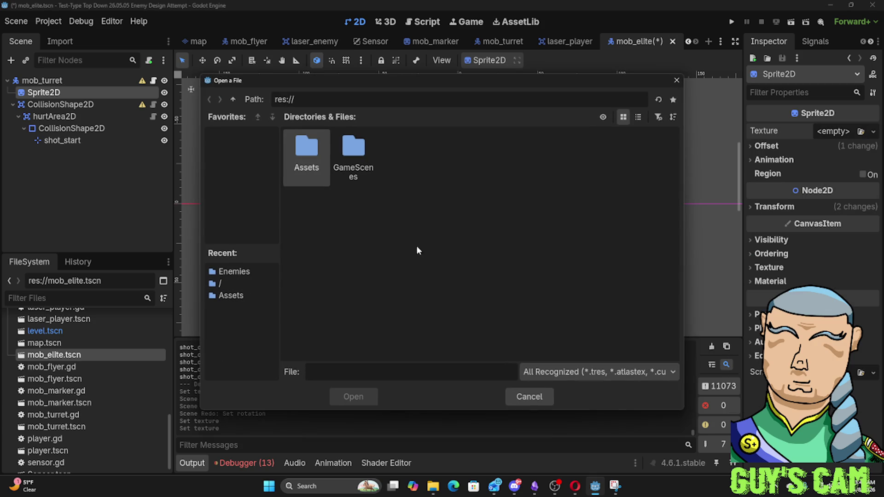
pyautogui.doubleClick(316, 162)
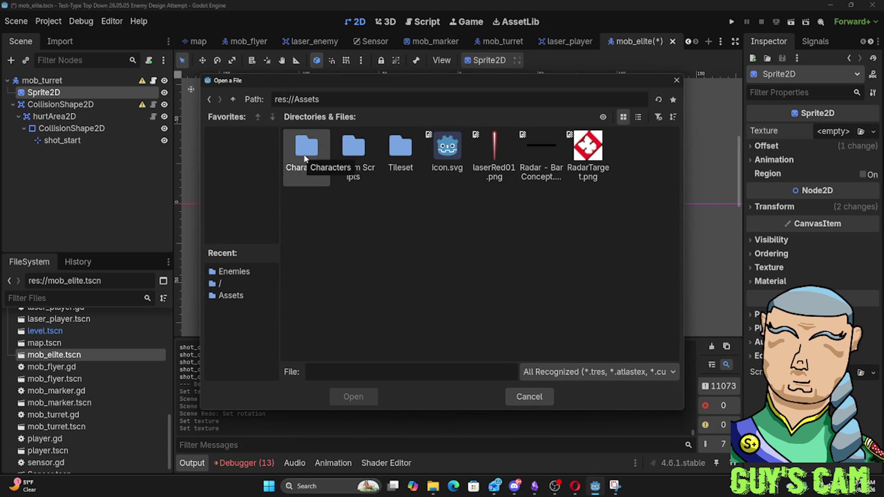
pyautogui.doubleClick(305, 157)
pyautogui.doubleClick(318, 159)
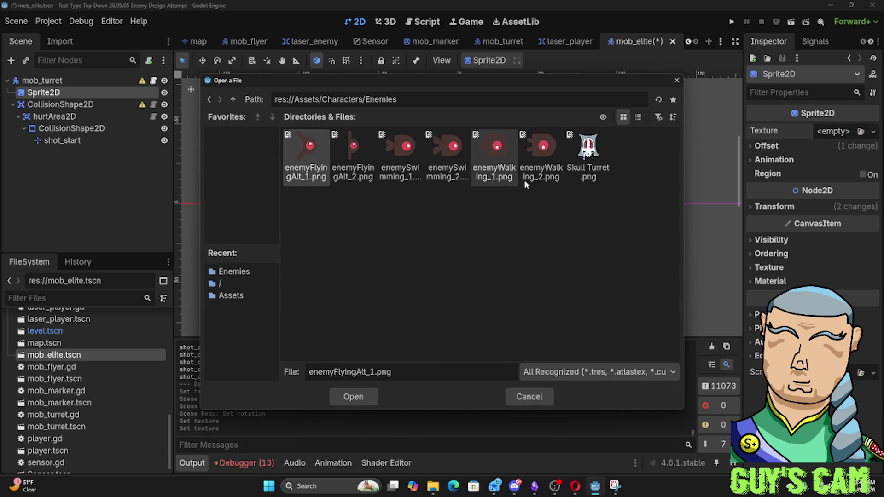
pyautogui.doubleClick(545, 147)
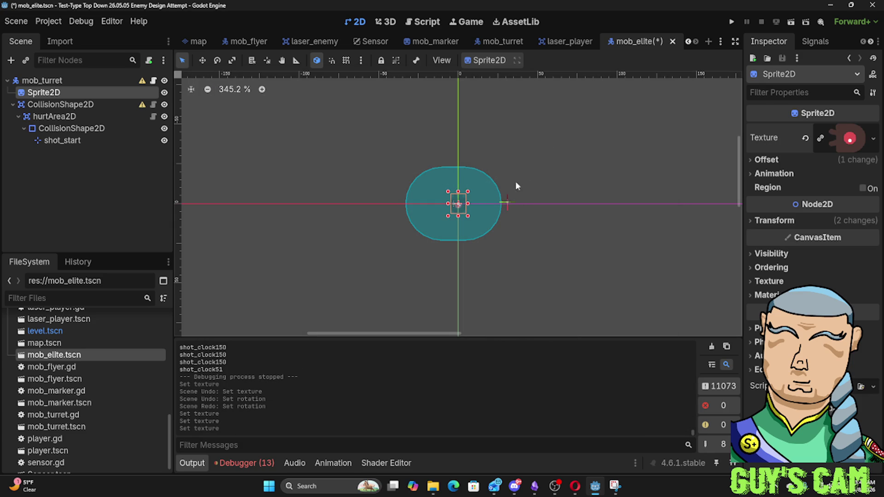
pyautogui.scroll(10, 473, 197)
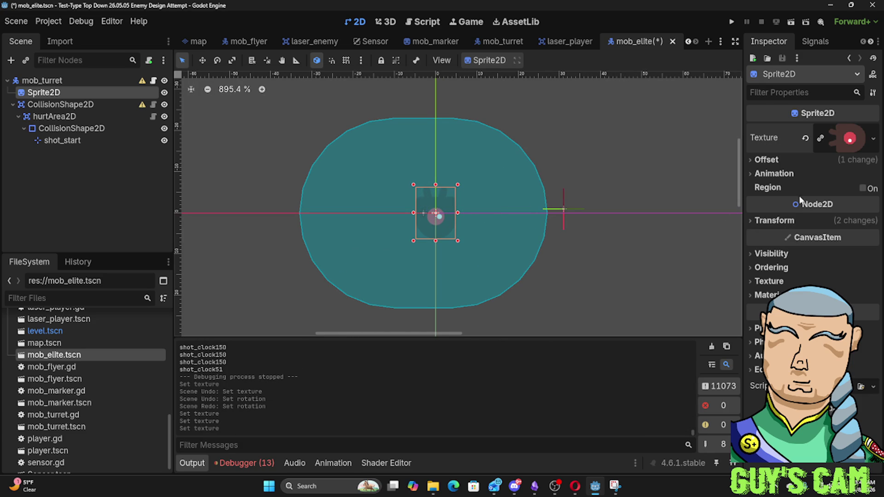
# Reset the mob_elite sprite's rotation from 270 to 0 degrees
pyautogui.click(766, 221)
pyautogui.click(836, 269)
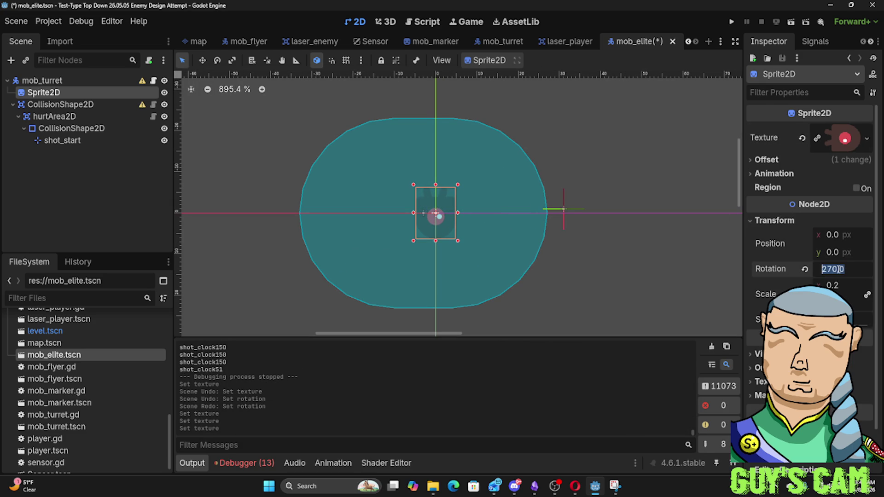
pyautogui.press('Right')
pyautogui.press('BackSpace')
pyautogui.press('BackSpace')
pyautogui.press('BackSpace')
pyautogui.click(557, 196)
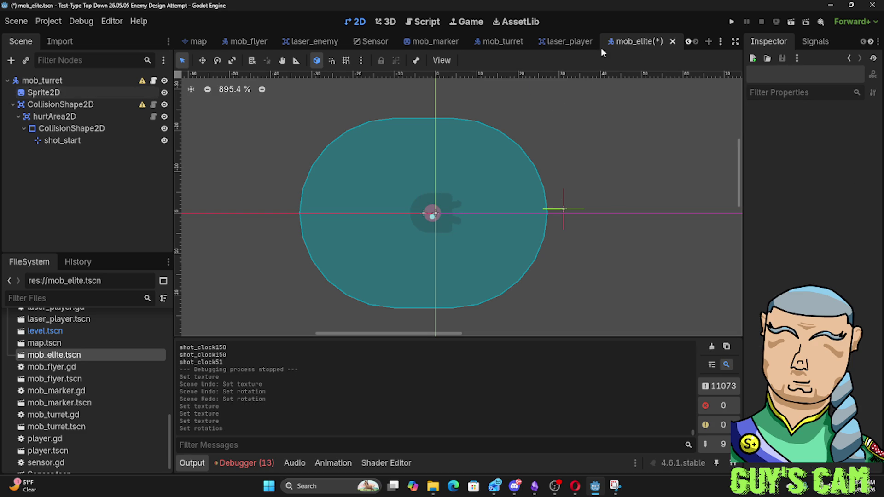
# Move mob_elite's shot_start marker left to (0, -64) at the collision shape's edge
pyautogui.click(498, 43)
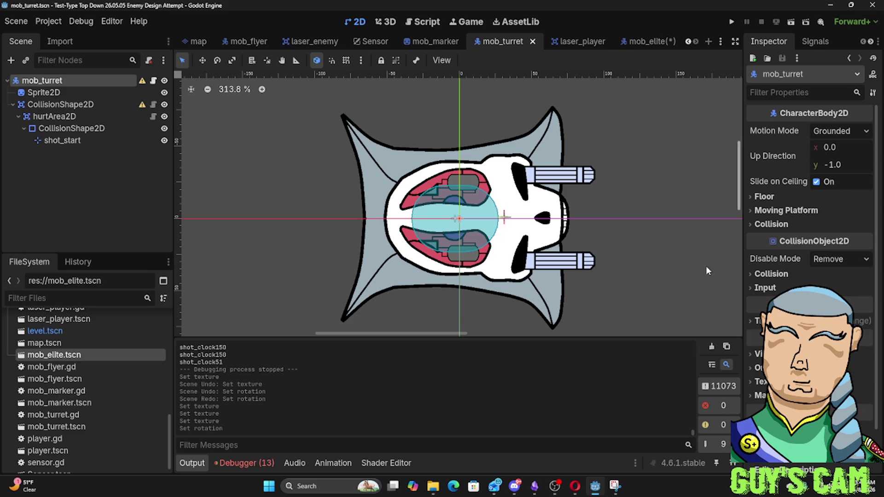
pyautogui.click(648, 158)
pyautogui.click(643, 44)
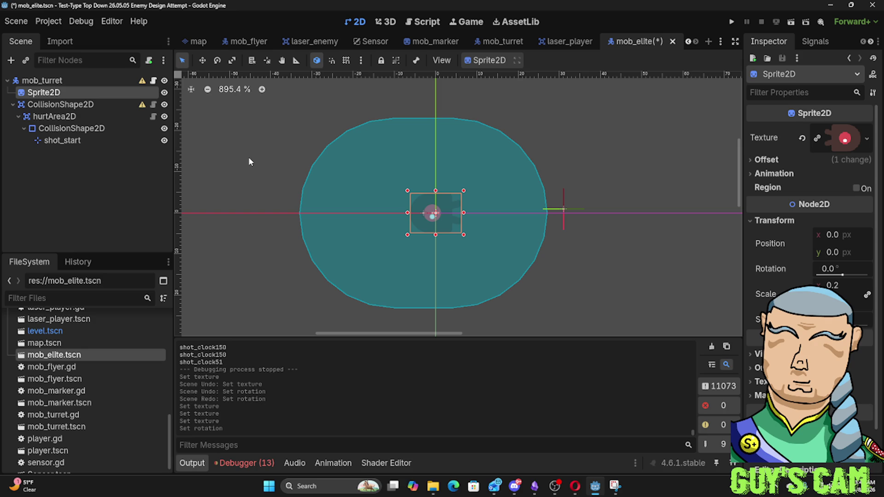
pyautogui.moveTo(564, 209)
pyautogui.mouseDown()
pyautogui.moveTo(544, 211)
pyautogui.moveTo(555, 213)
pyautogui.mouseUp()
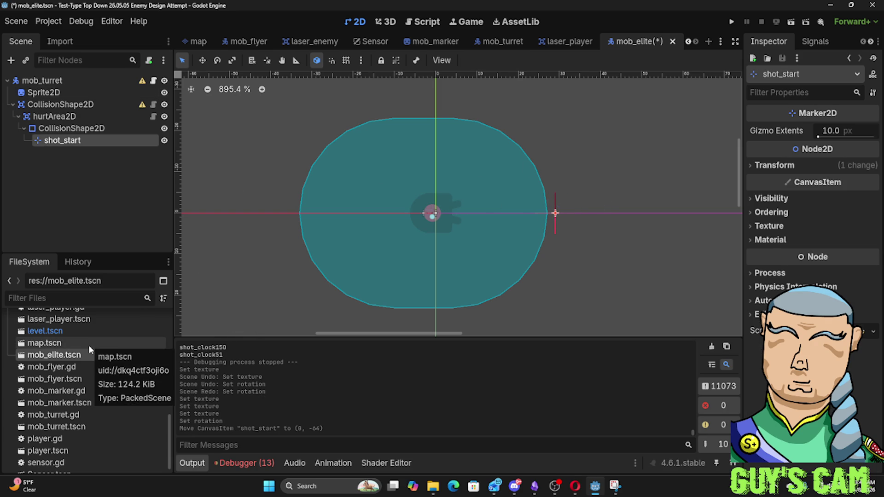
# Save and run the game with F5, drive the player forward past the enemies, then stop it
pyautogui.press('F5')
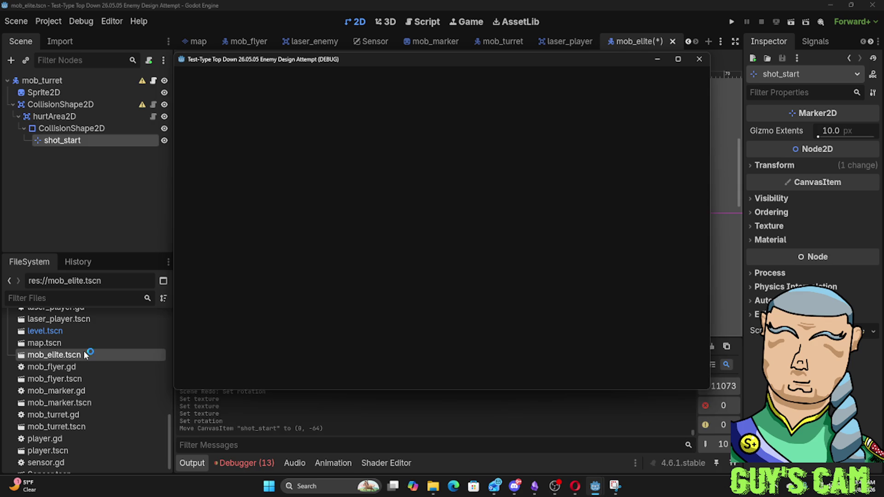
pyautogui.press('w')
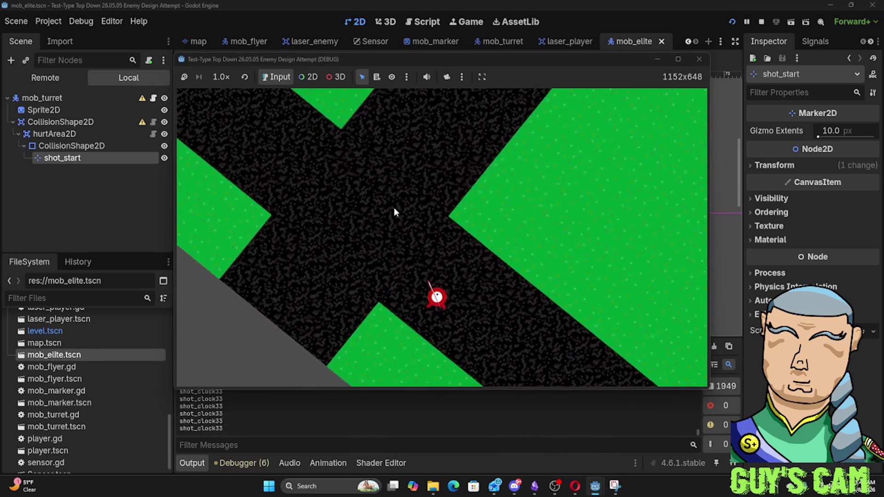
pyautogui.press('w')
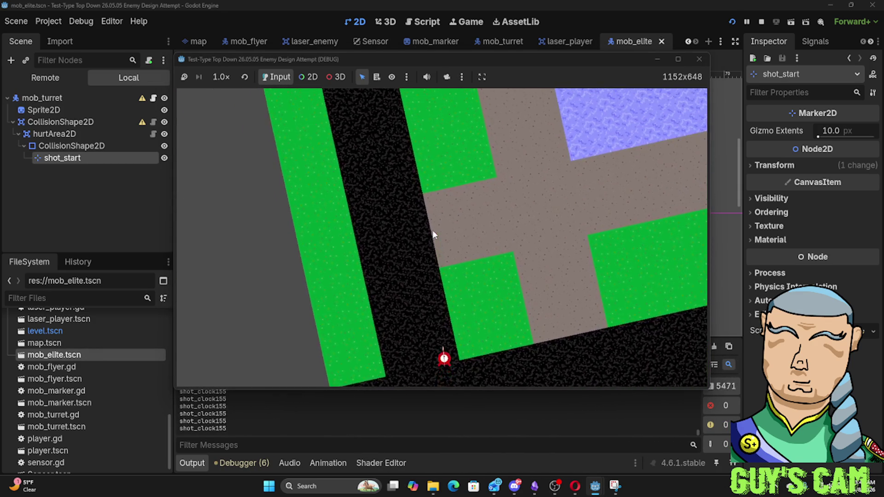
pyautogui.press('w')
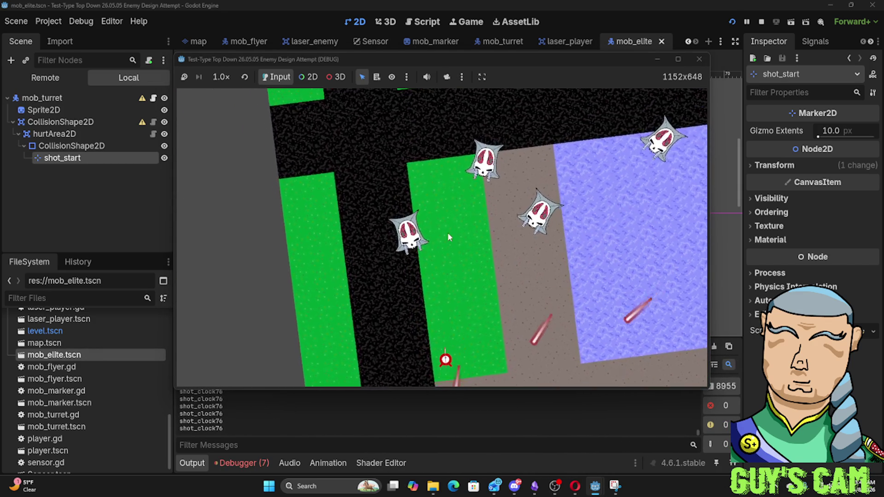
pyautogui.press('w')
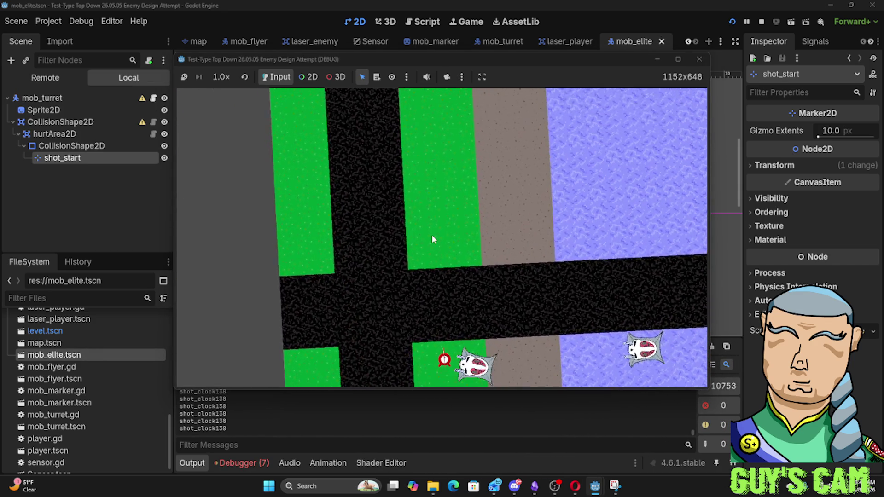
pyautogui.press('w')
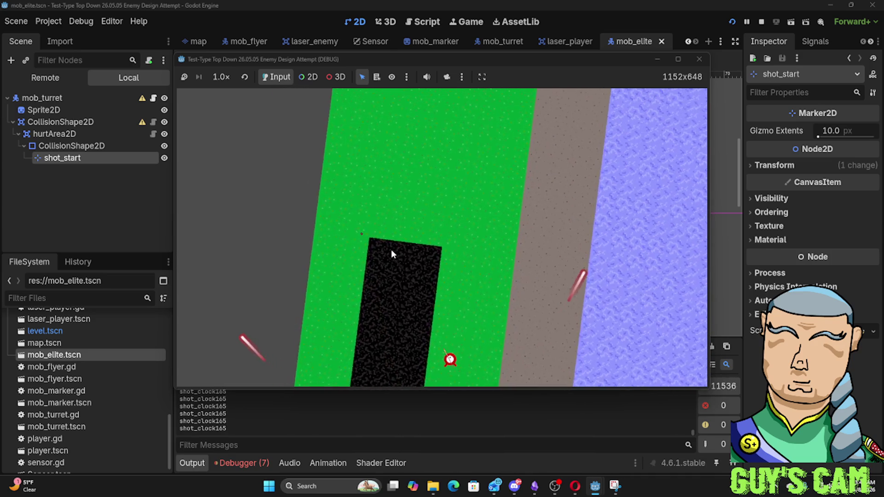
pyautogui.press('w')
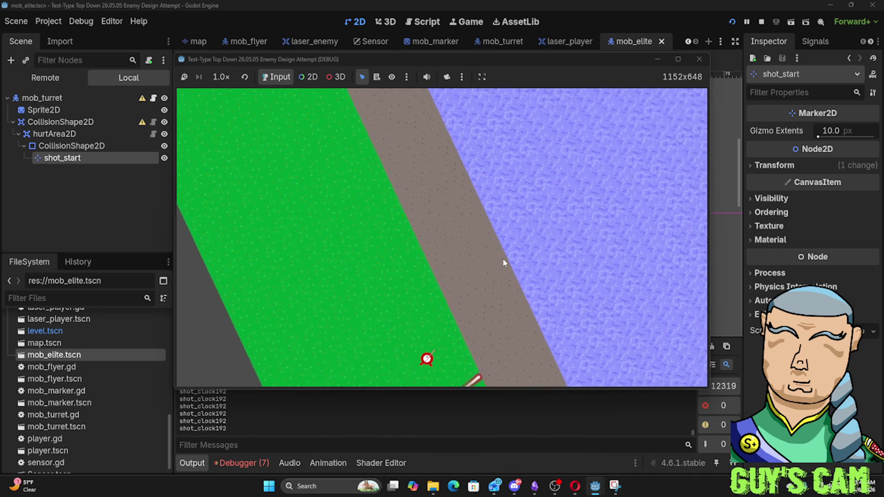
pyautogui.click(699, 59)
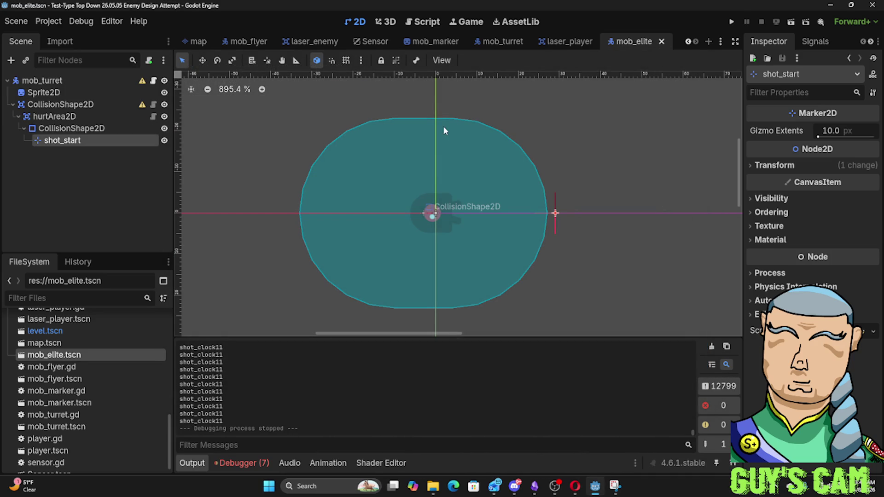
# Set the mob_elite sprite scale to 1, then 0.75, and run the game with F5
pyautogui.click(440, 232)
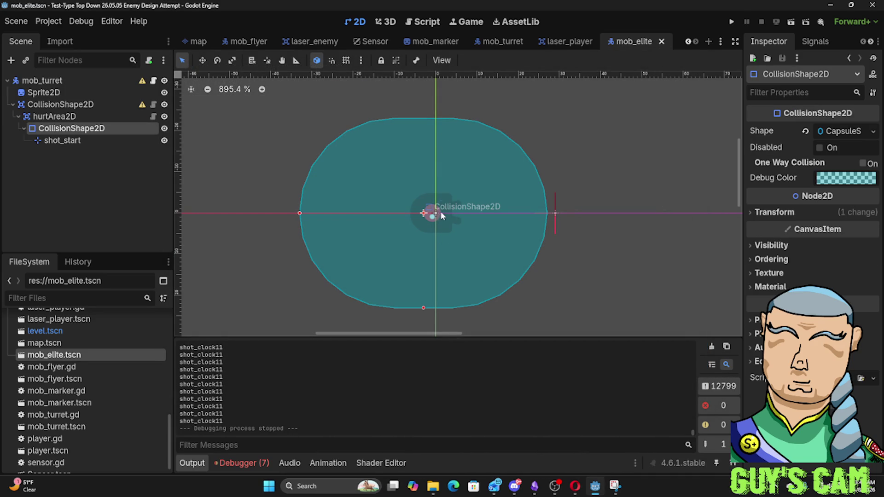
pyautogui.click(79, 92)
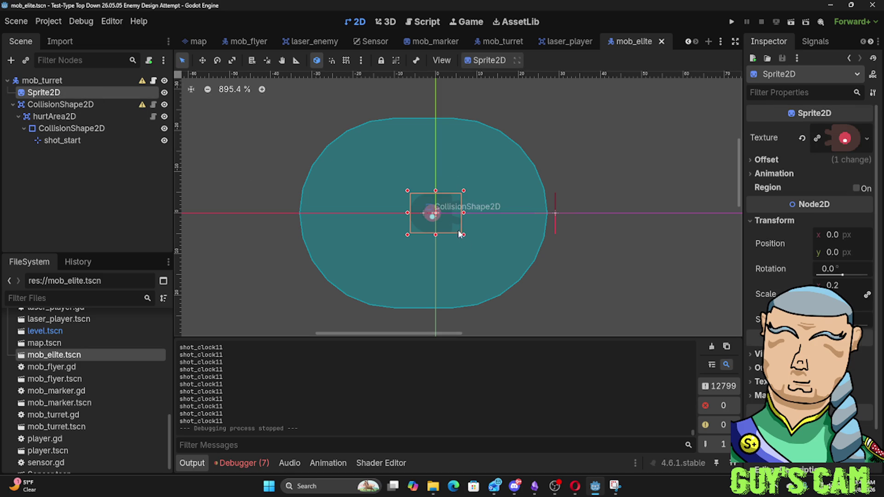
pyautogui.click(846, 287)
pyautogui.press('Escape')
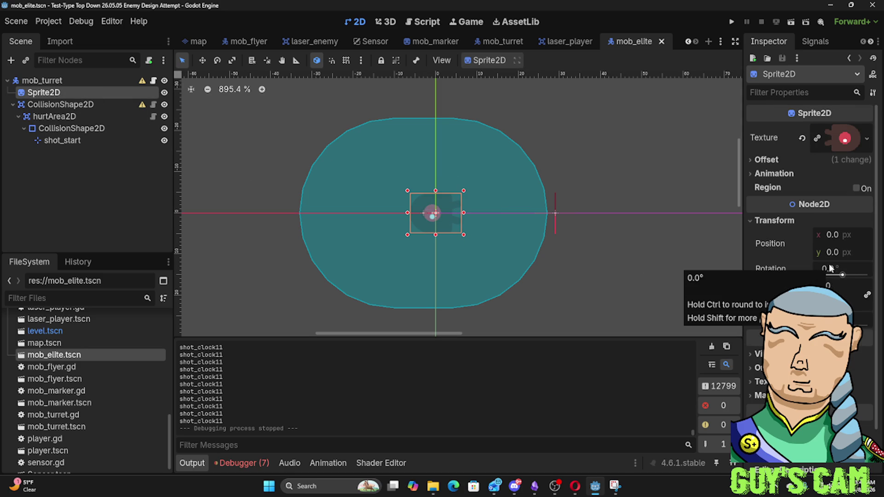
pyautogui.write('1')
pyautogui.press('Return')
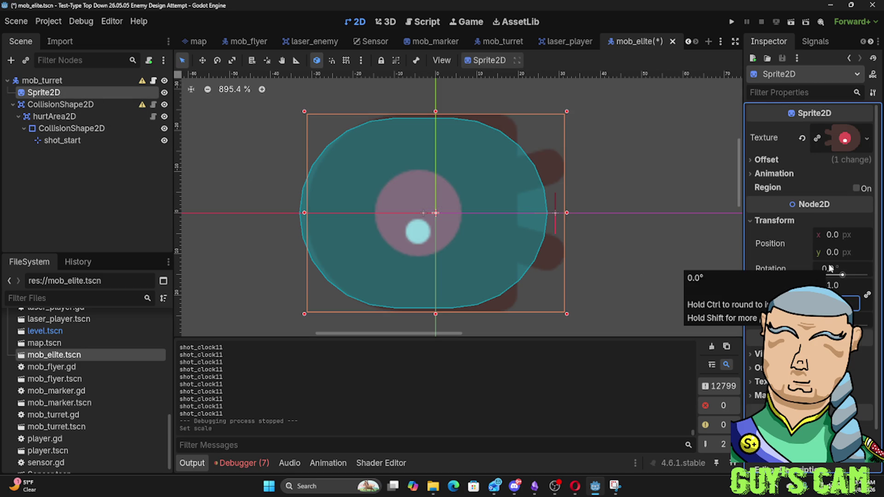
pyautogui.click(837, 287)
pyautogui.press('BackSpace')
pyautogui.press('Return')
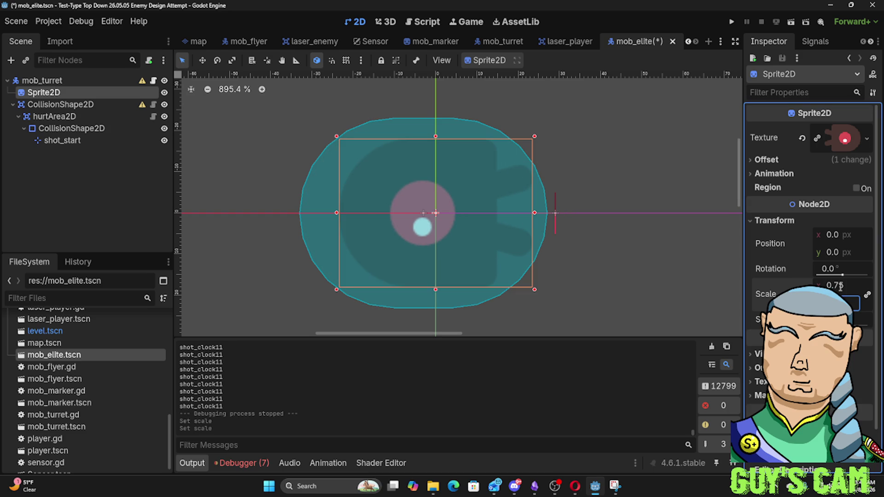
pyautogui.click(598, 266)
pyautogui.click(482, 206)
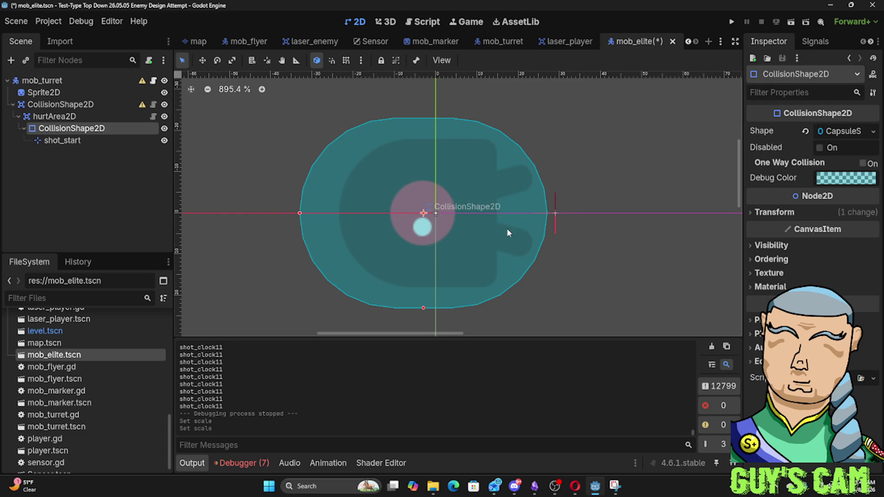
pyautogui.press('F5')
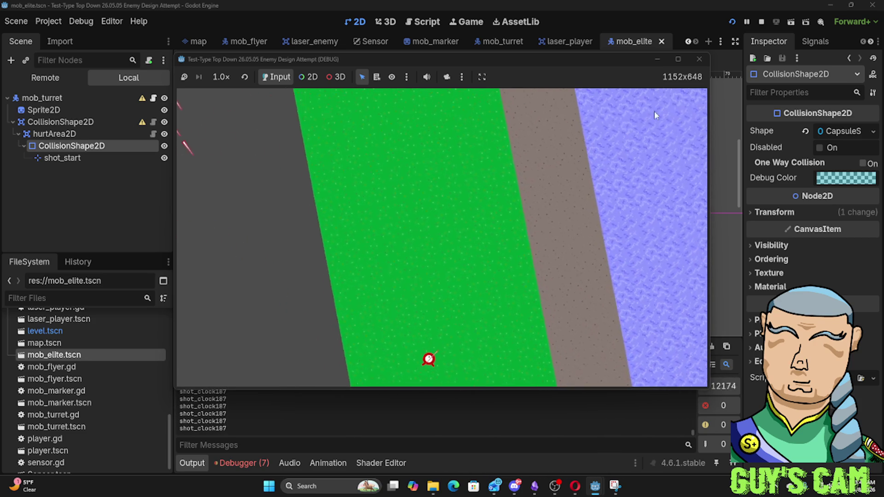
# Stop the playtest of the larger elite sprite and close the game window
pyautogui.click(698, 59)
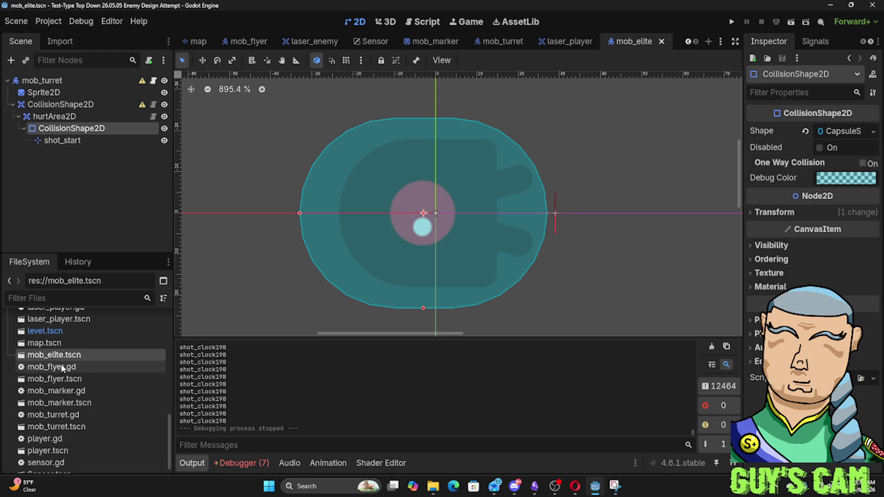
# Open mob_turret.gd in the script editor and set the speed on line 6 to 0
pyautogui.click(33, 415)
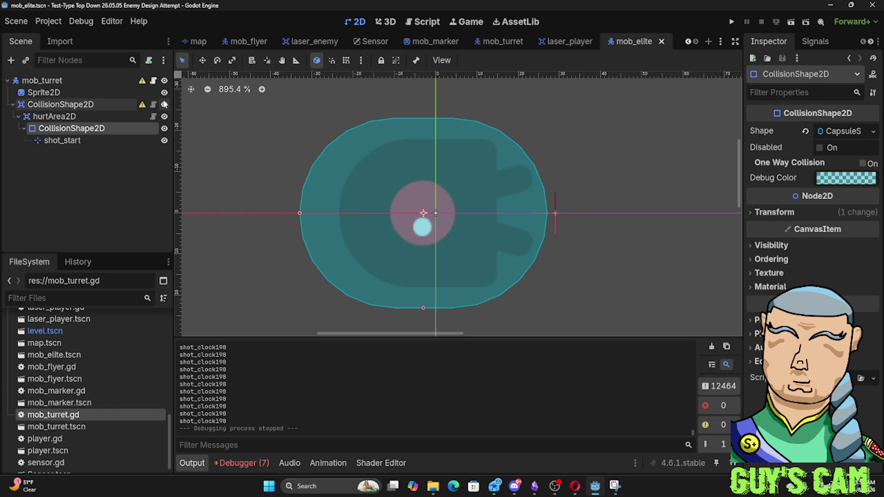
pyautogui.click(42, 81)
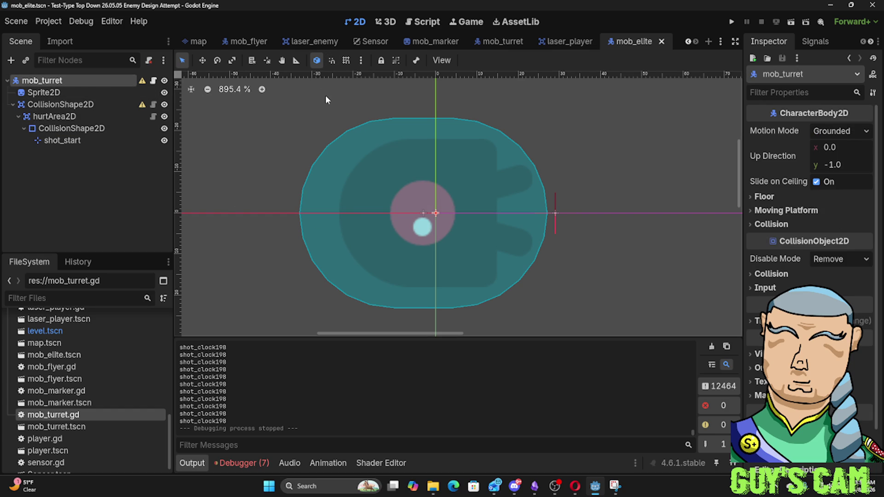
pyautogui.click(417, 25)
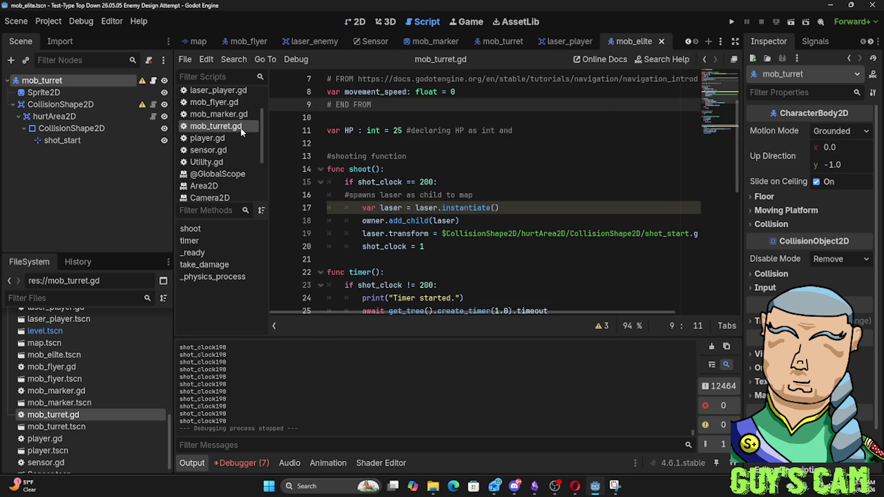
pyautogui.scroll(2, 389, 163)
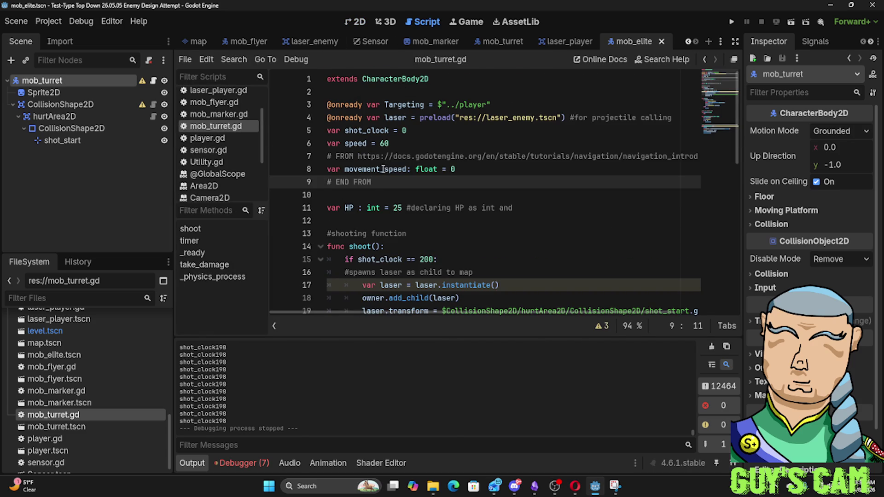
pyautogui.click(386, 147)
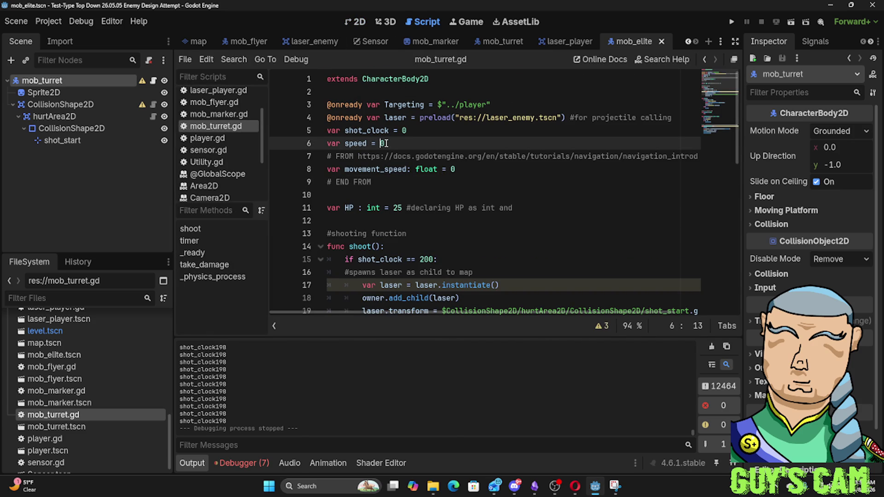
pyautogui.click(422, 198)
# Playtest the game with the new speed, then stop it and scroll back through the script
pyautogui.press('F5')
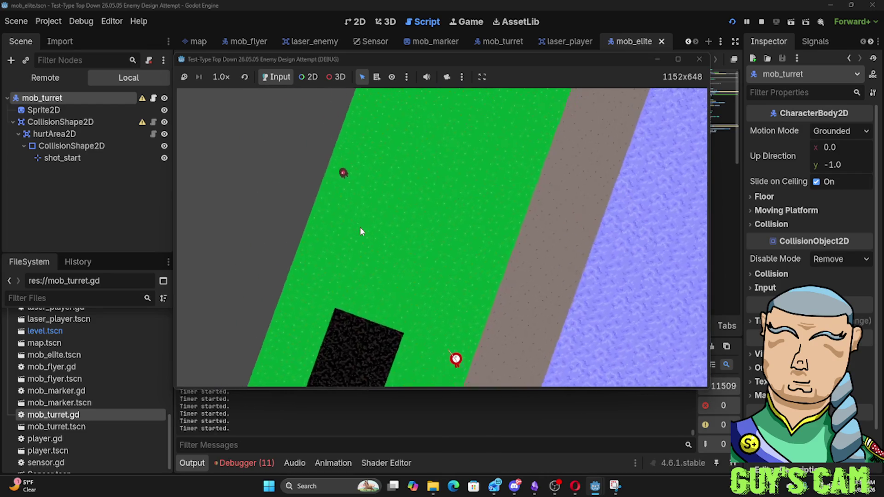
pyautogui.click(699, 59)
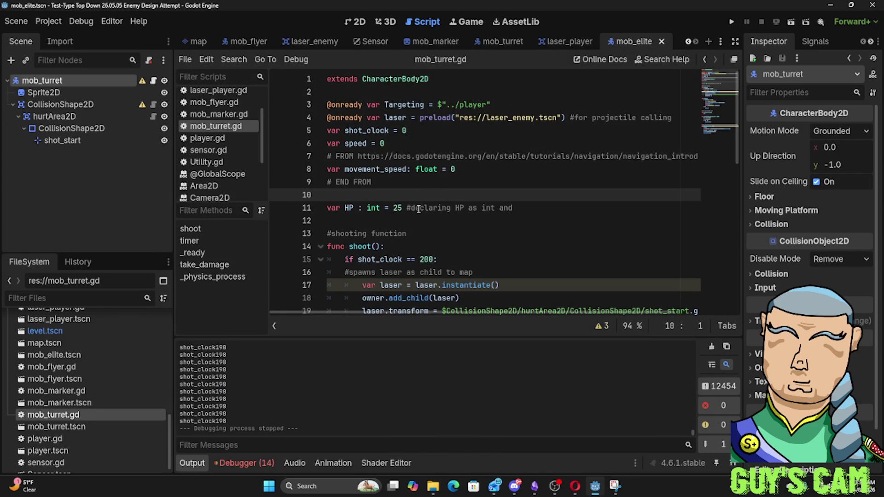
pyautogui.scroll(-4, 425, 202)
pyautogui.scroll(-6, 407, 224)
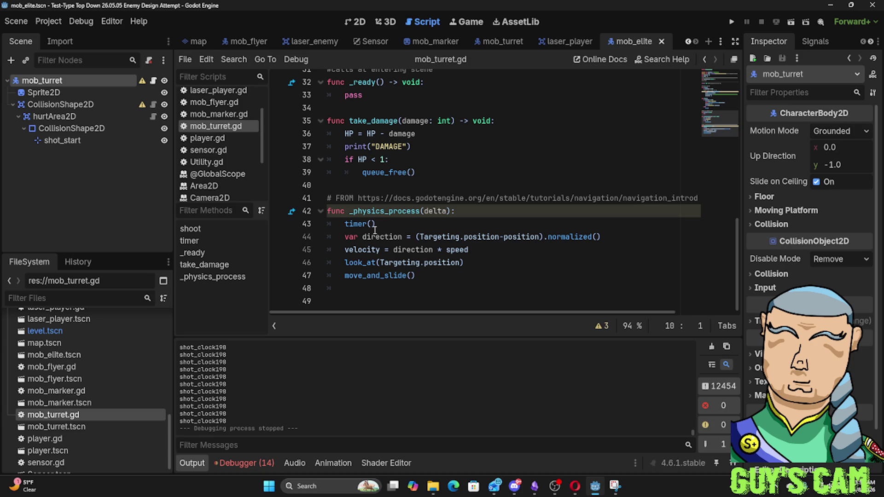
pyautogui.rightClick(225, 134)
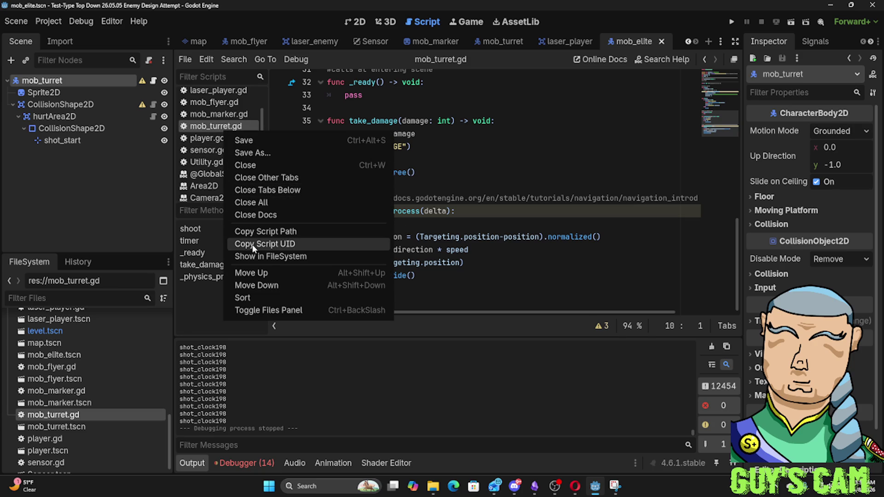
# Select the whole mob_turret.gd script and reopen the script attached to mob_turret
pyautogui.click(500, 205)
pyautogui.click(470, 250)
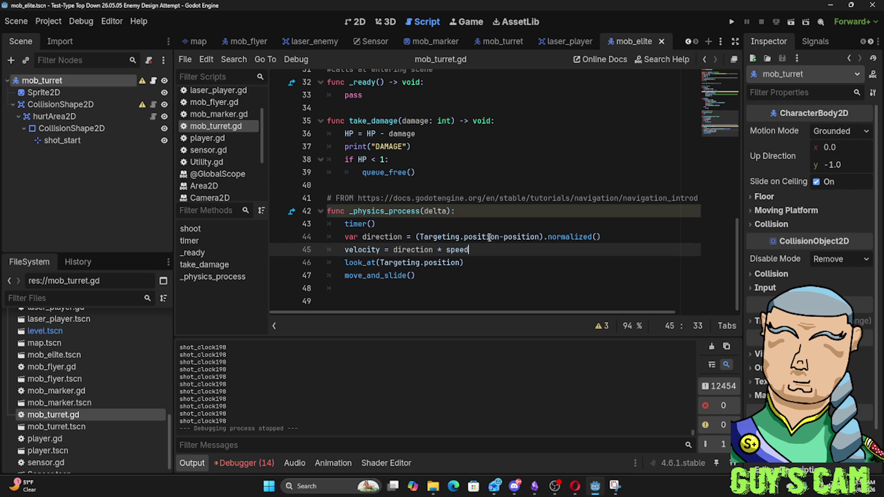
pyautogui.hotkey('ctrl', 'a')
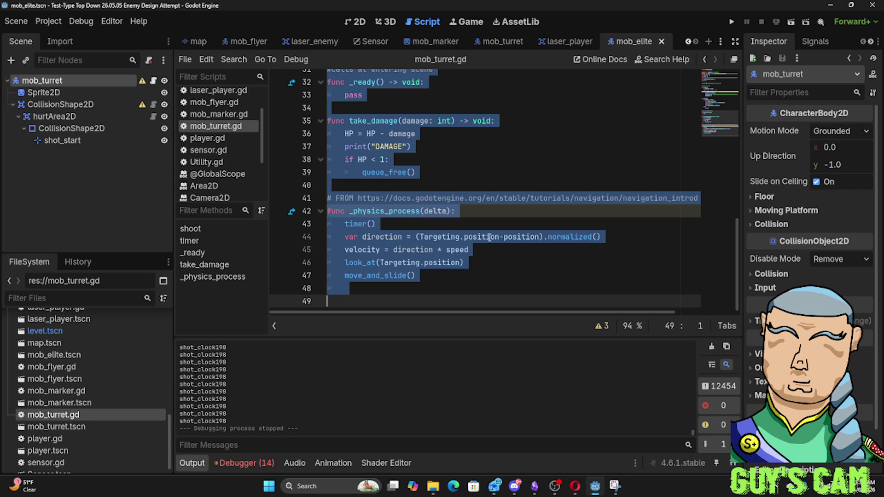
pyautogui.scroll(10, 517, 222)
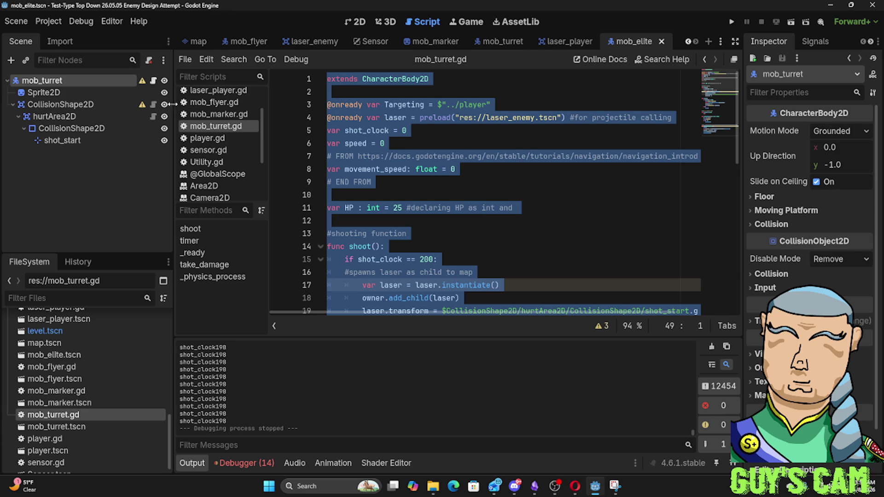
pyautogui.click(153, 81)
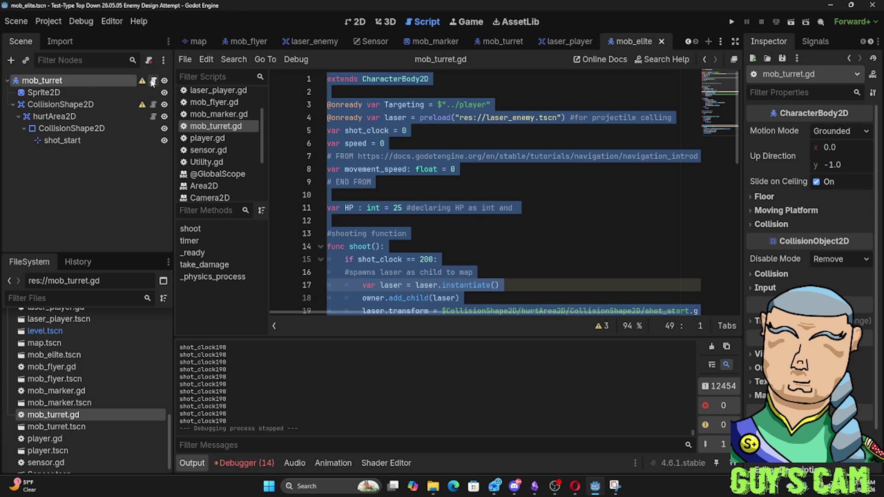
# Detach the script from the root node and start attaching a new res://mob_elite.gd script
pyautogui.rightClick(83, 83)
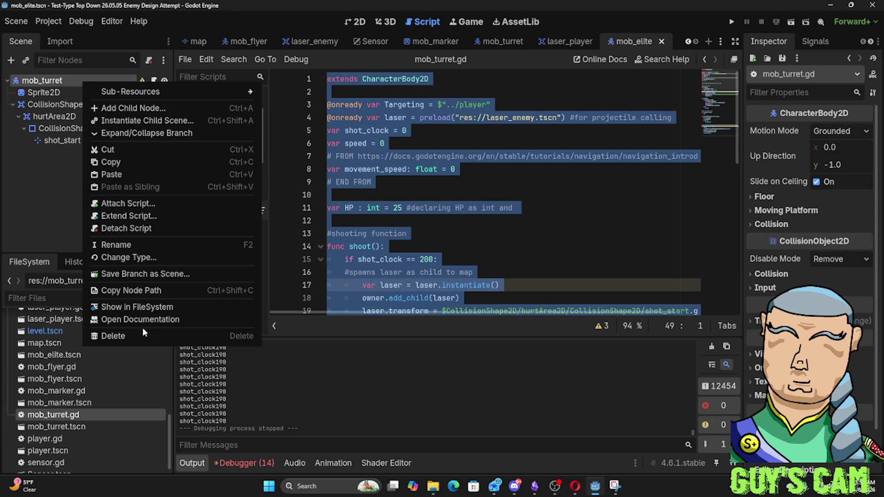
pyautogui.click(104, 229)
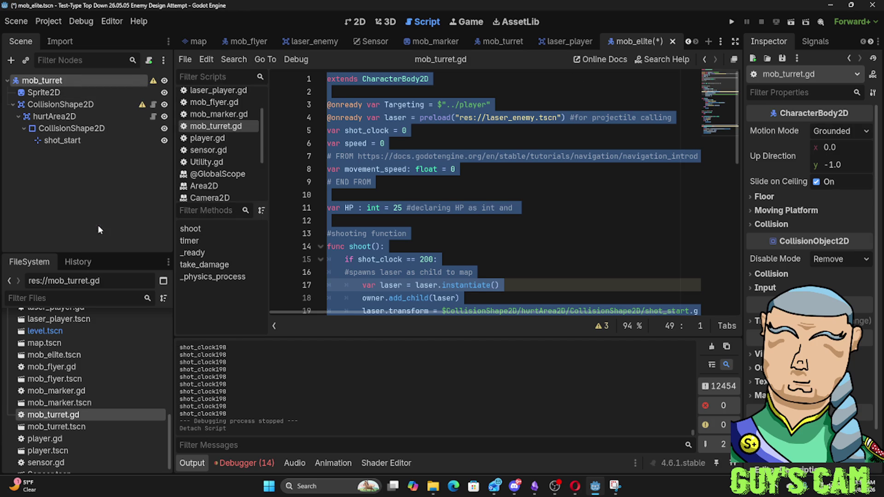
pyautogui.rightClick(124, 71)
pyautogui.click(90, 85)
pyautogui.rightClick(90, 82)
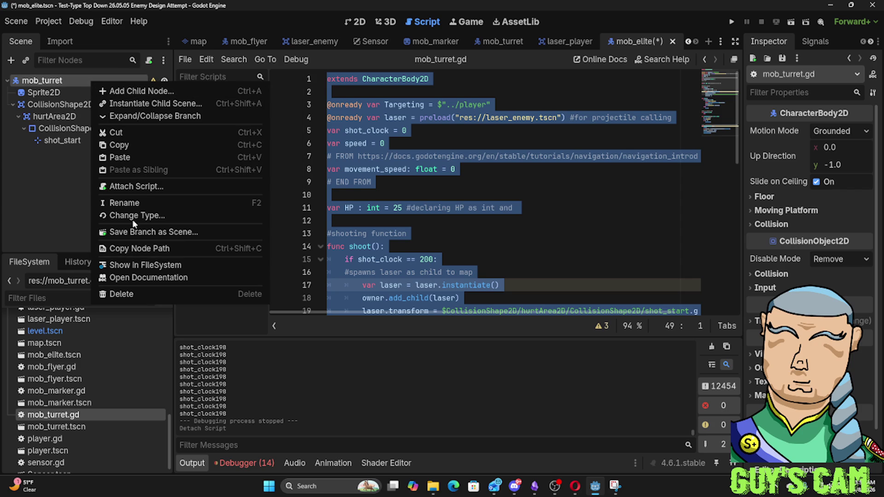
pyautogui.click(127, 189)
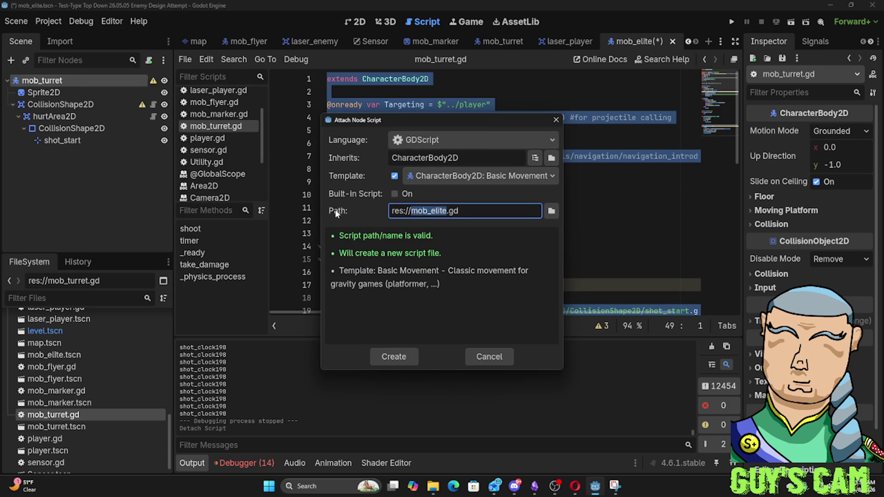
# Create mob_elite.gd and replace its template code with the copied turret code
pyautogui.click(405, 356)
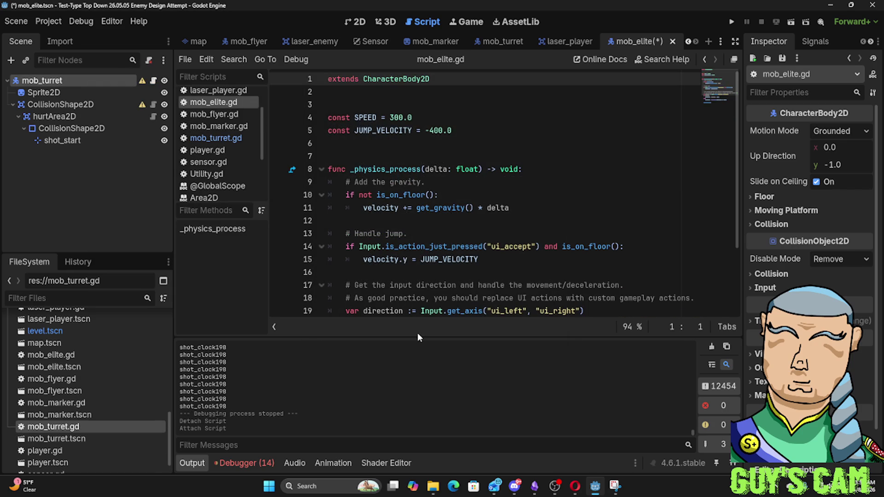
pyautogui.hotkey('ctrl', 'a')
pyautogui.hotkey('ctrl', 'v')
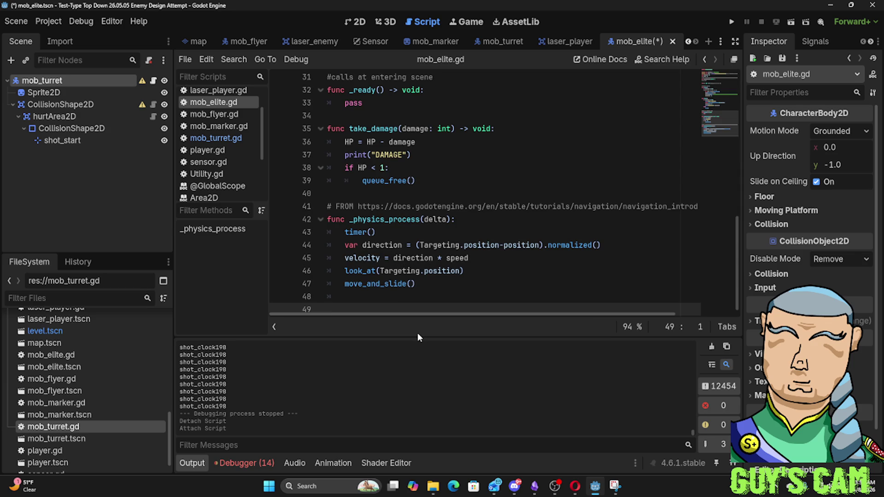
# Edit the speed value on line 6, then save the script and run the game
pyautogui.scroll(7, 393, 204)
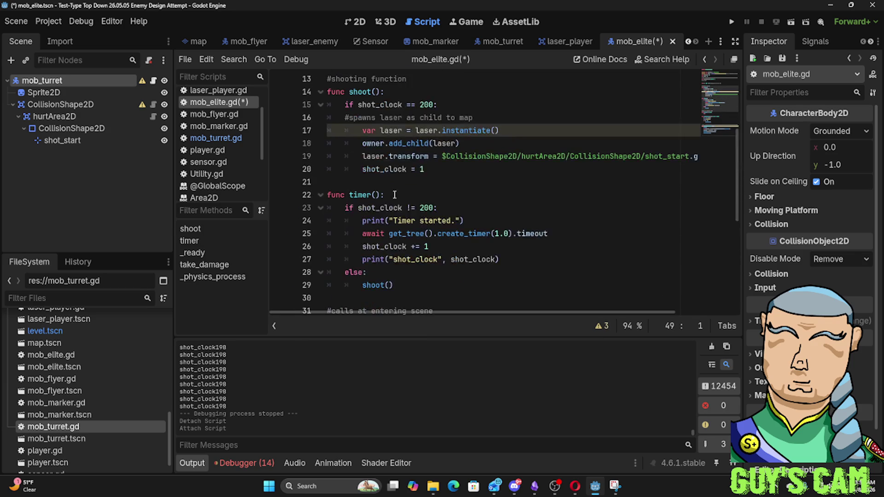
pyautogui.scroll(3, 394, 204)
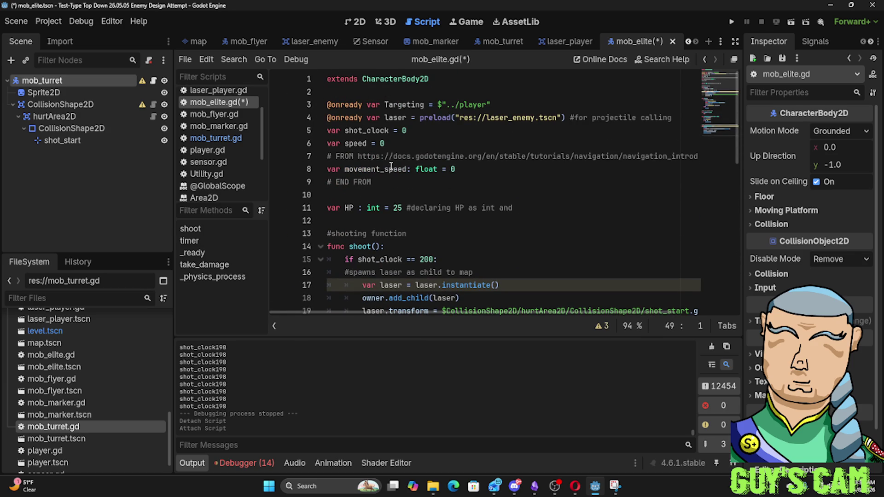
pyautogui.click(385, 144)
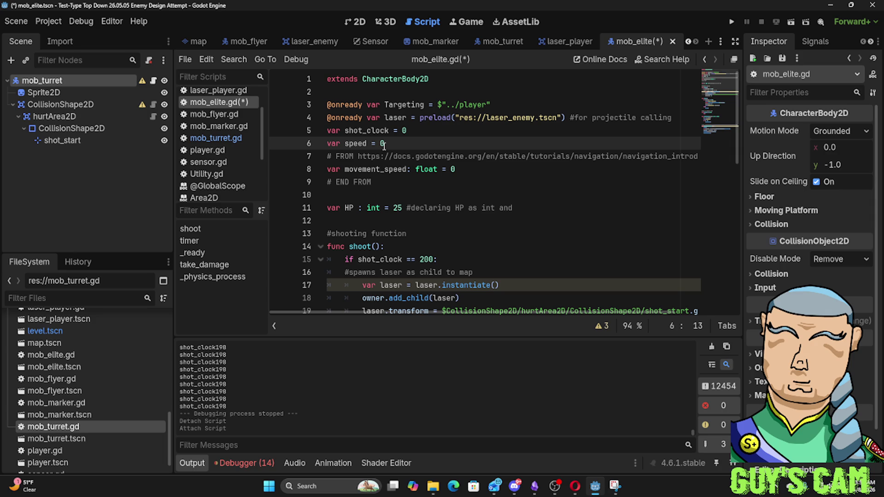
pyautogui.press('F5')
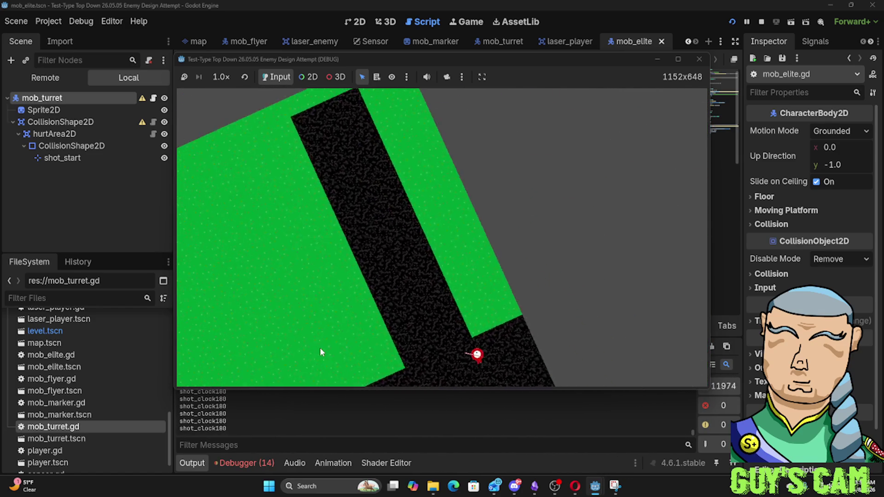
# Drive the player along the dark road onto the grass, then close the game window
pyautogui.press('w')
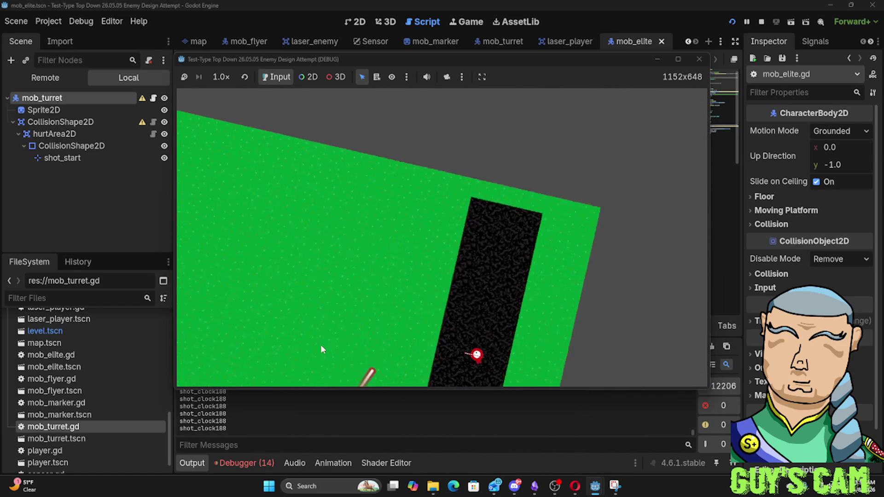
pyautogui.press('w')
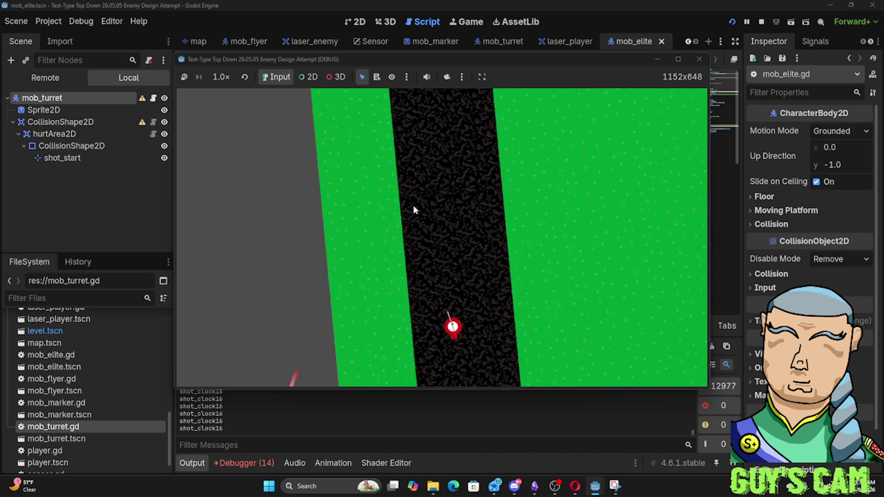
pyautogui.press('w')
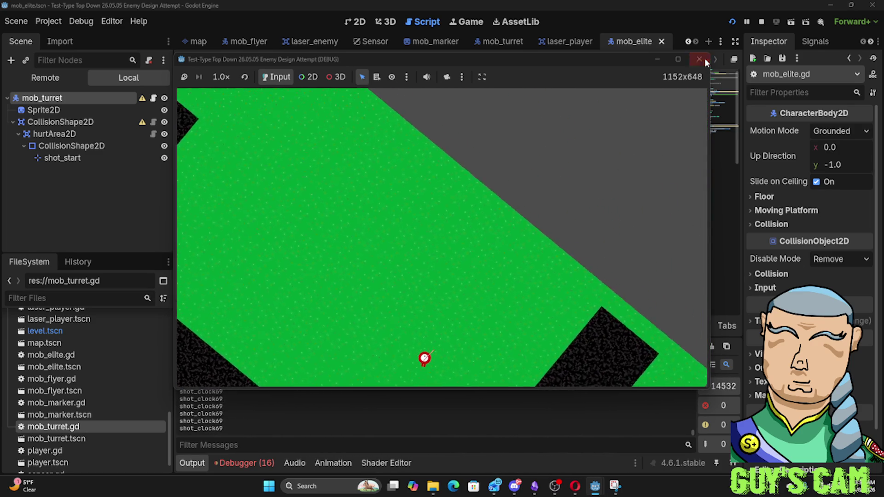
pyautogui.click(699, 59)
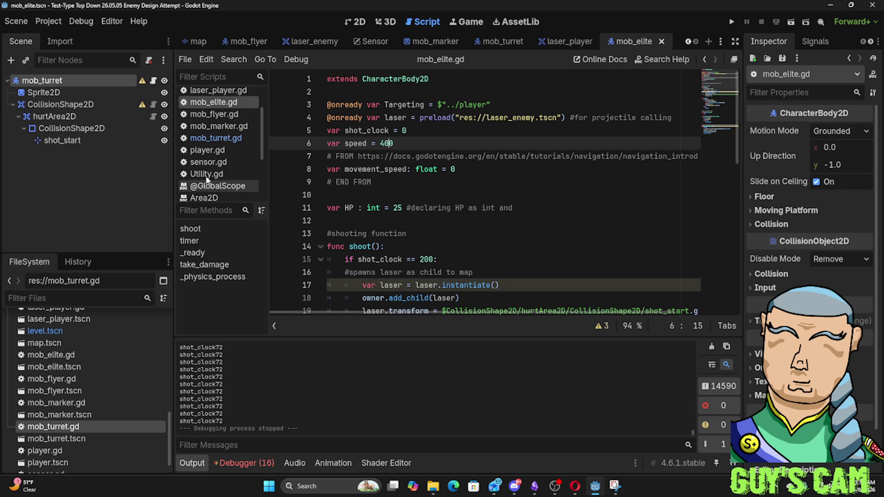
# Turn off Monitoring and Monitorable on the hurtArea2D node
pyautogui.click(56, 104)
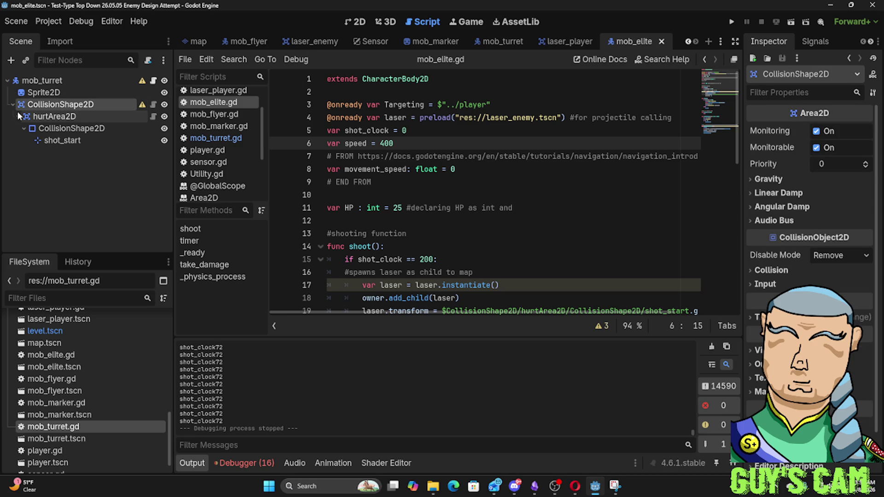
pyautogui.click(49, 118)
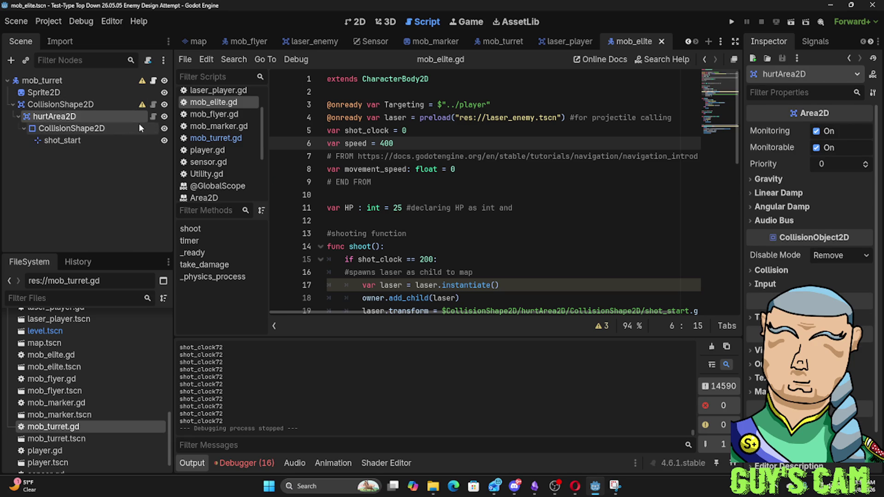
pyautogui.click(815, 131)
pyautogui.click(815, 147)
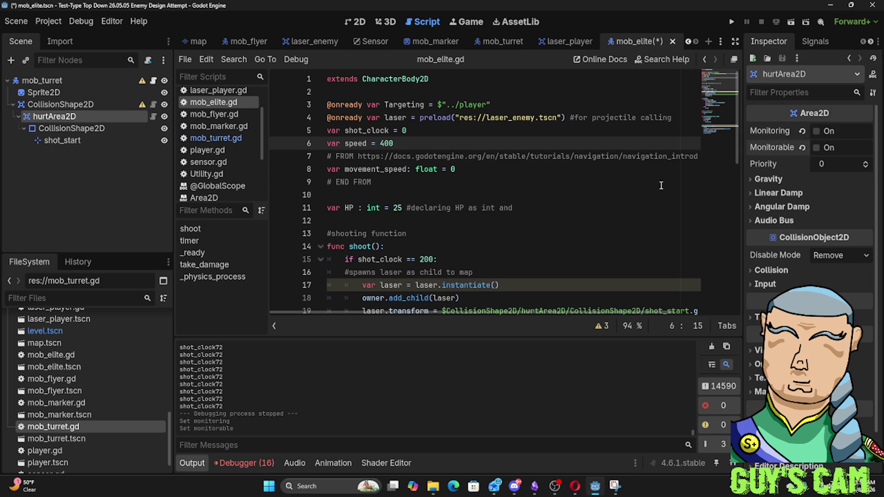
# Disable hurtArea2D's collision shape, re-enable Monitoring and Monitorable, and run the game again
pyautogui.click(78, 129)
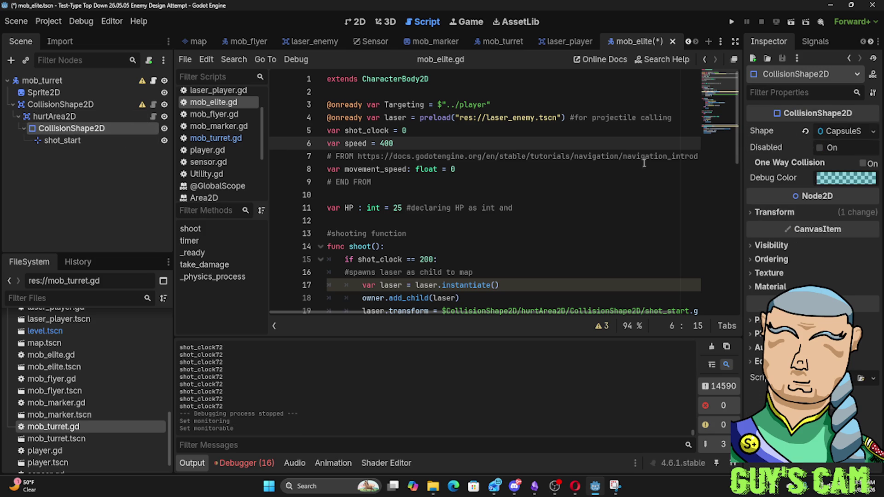
pyautogui.click(836, 149)
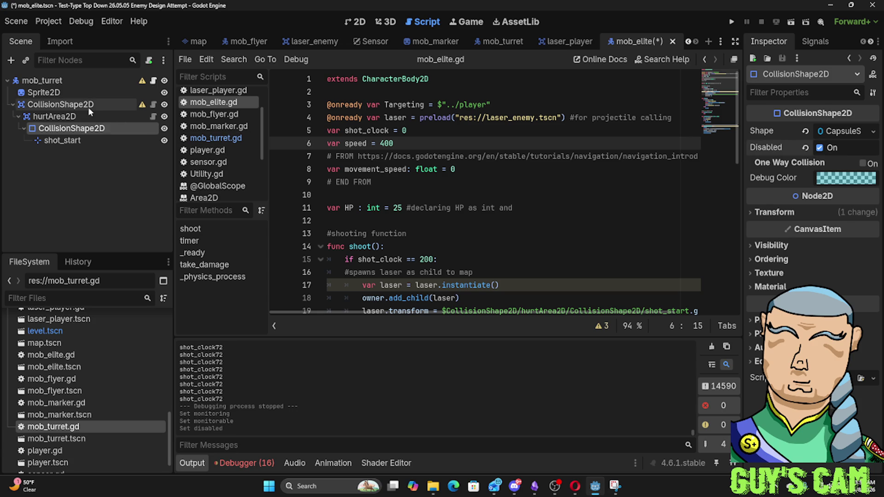
pyautogui.click(96, 117)
pyautogui.click(817, 131)
pyautogui.click(816, 148)
pyautogui.press('F5')
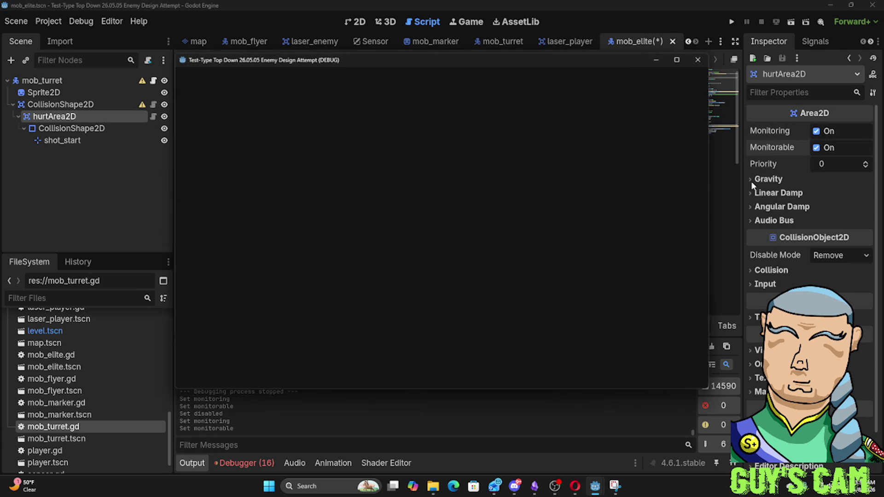
# Drive the player through water, paths and grass past the enemy mobs, then close the game window
pyautogui.press('w')
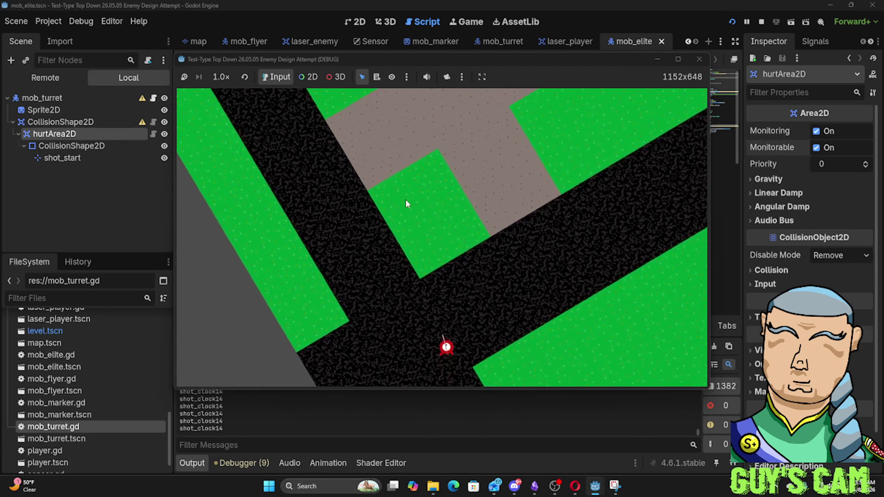
pyautogui.press('w')
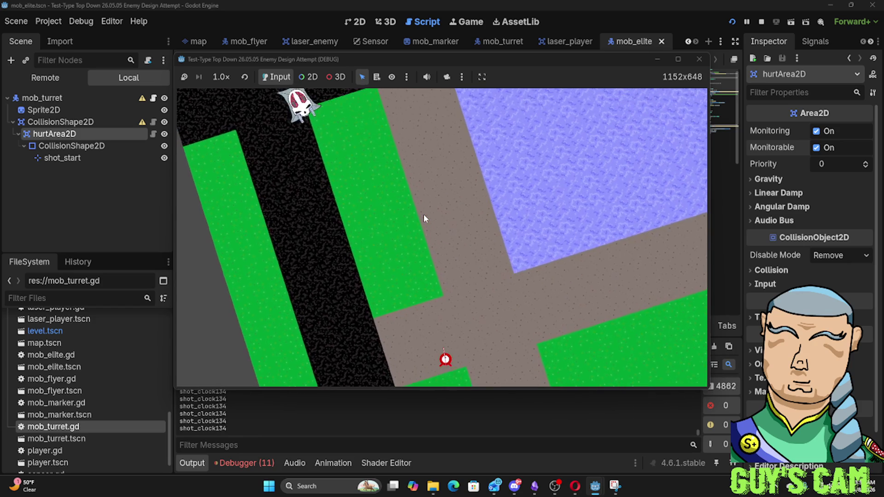
pyautogui.press('w')
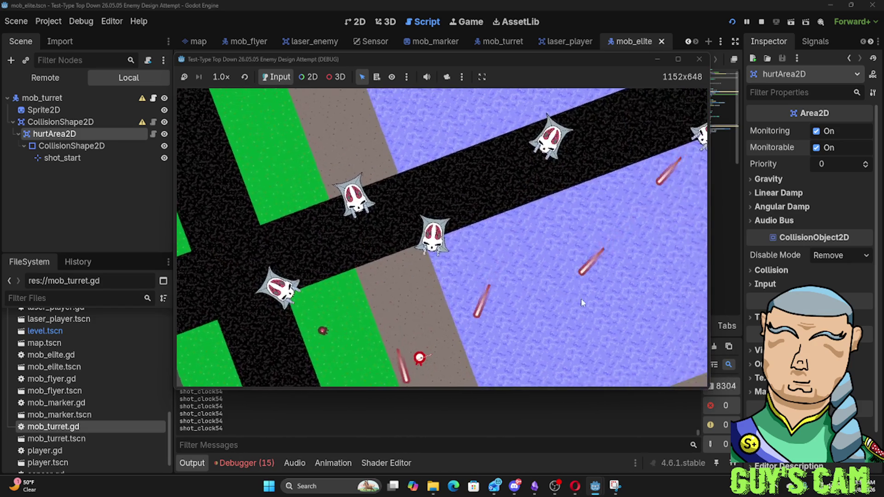
pyautogui.press('w')
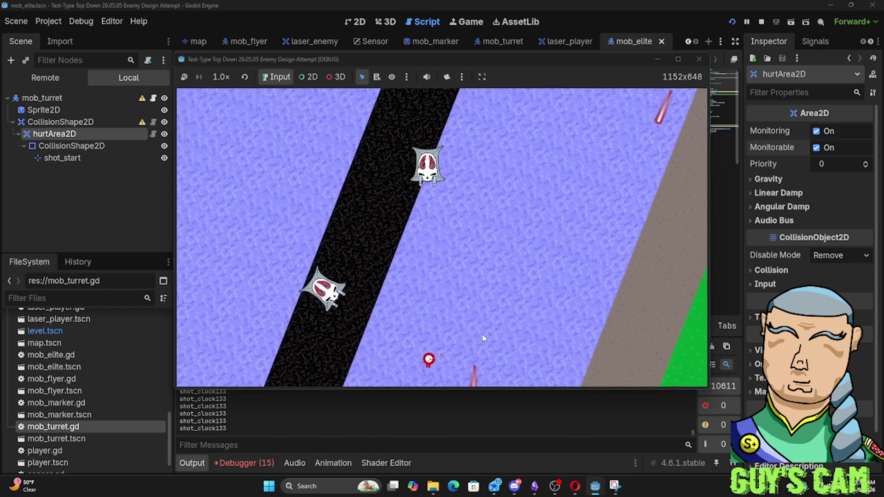
pyautogui.press('w')
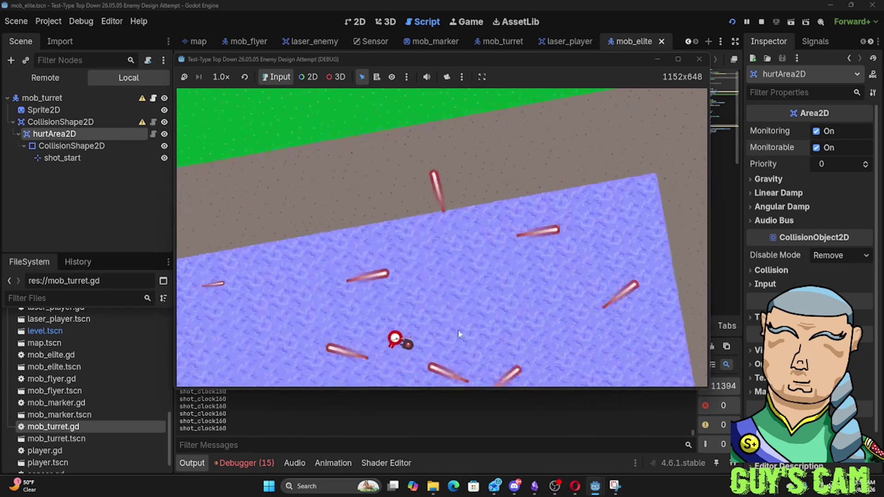
pyautogui.press('w')
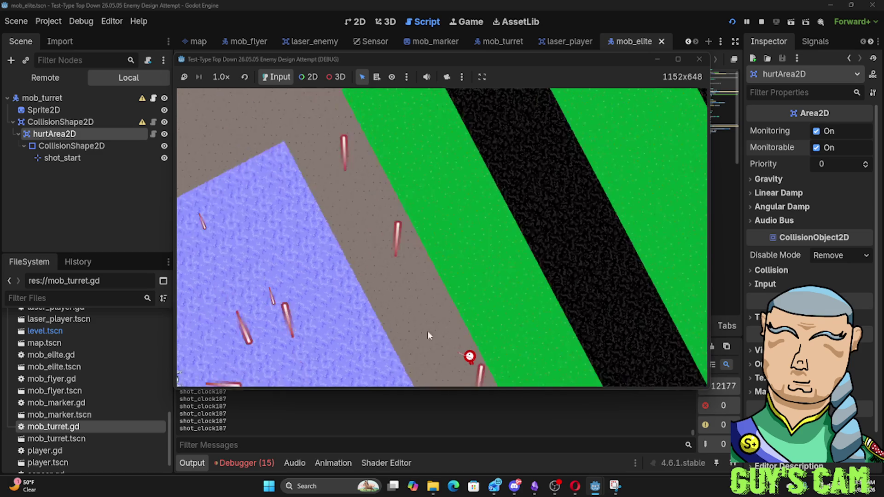
pyautogui.press('w')
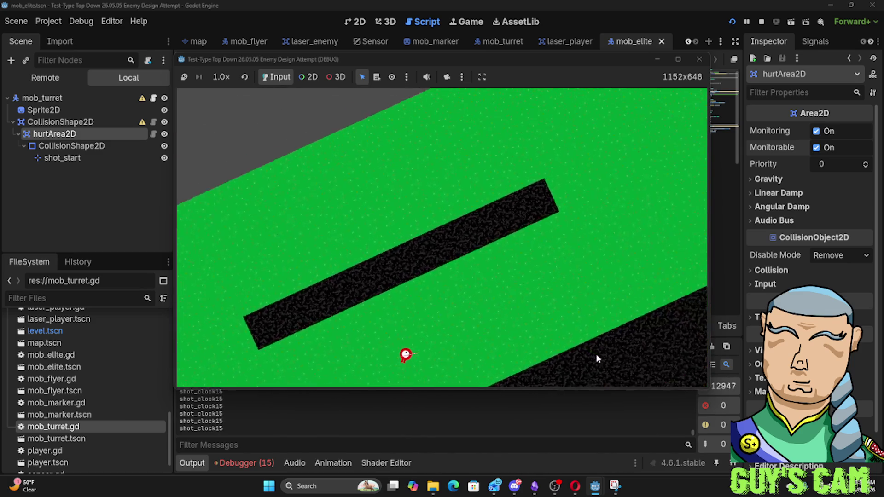
pyautogui.press('w')
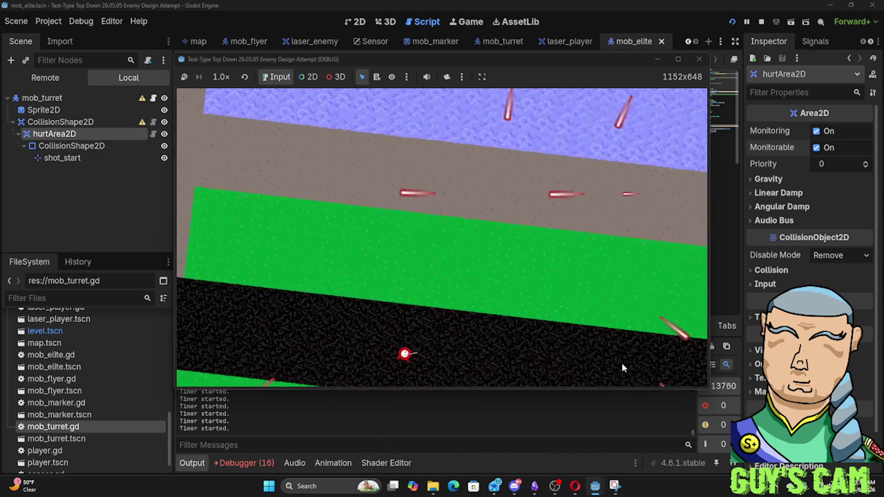
pyautogui.press('w')
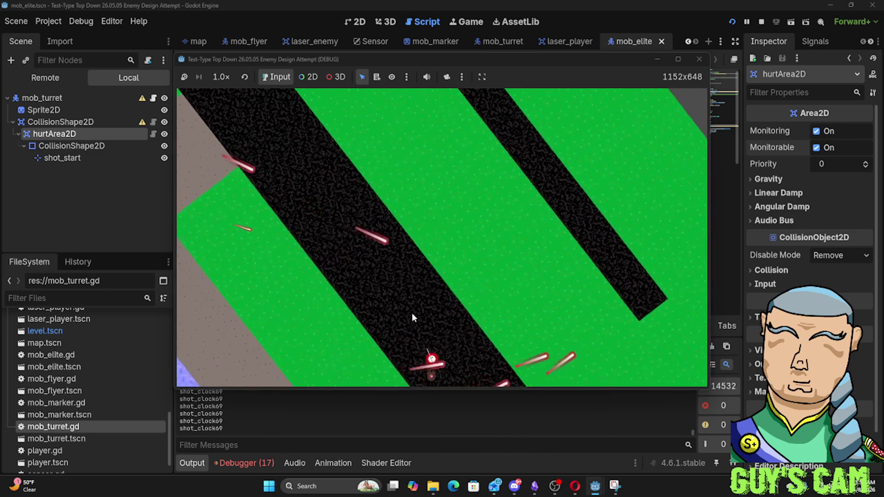
pyautogui.press('w')
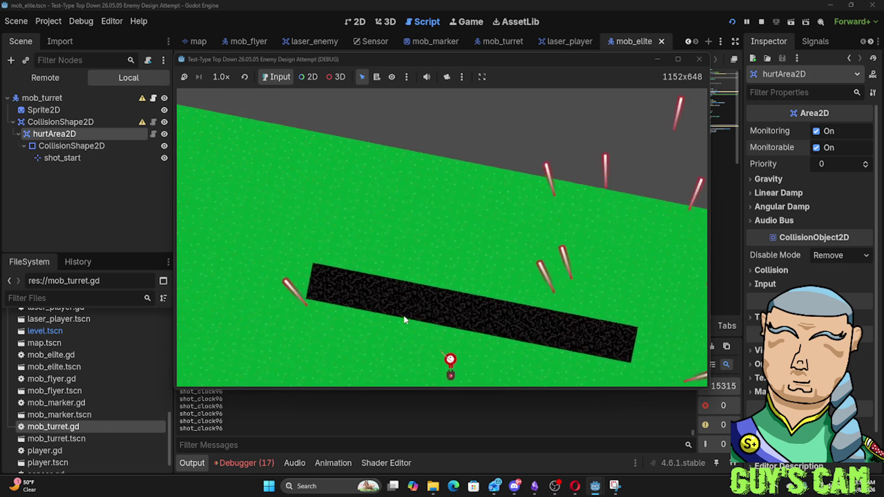
pyautogui.press('w')
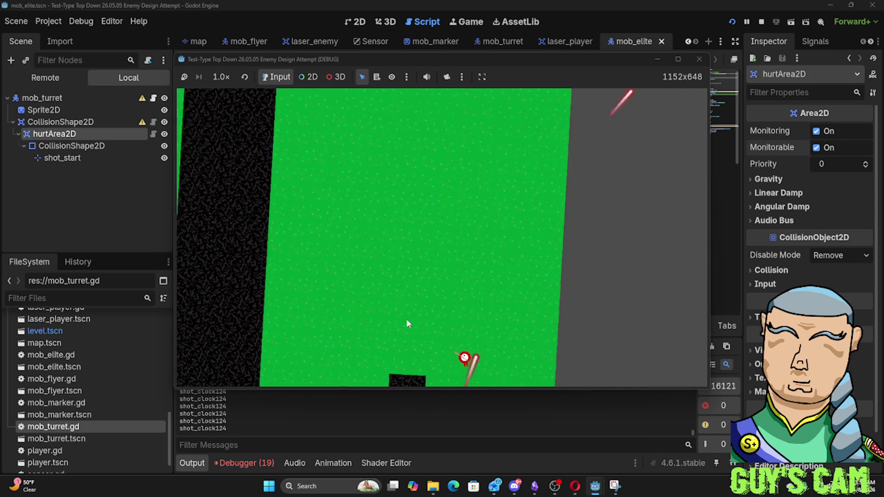
pyautogui.press('w')
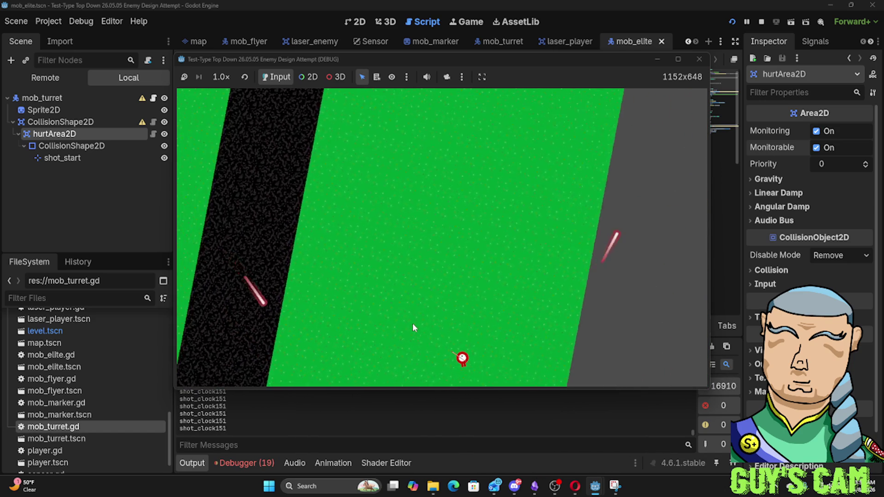
pyautogui.press('w')
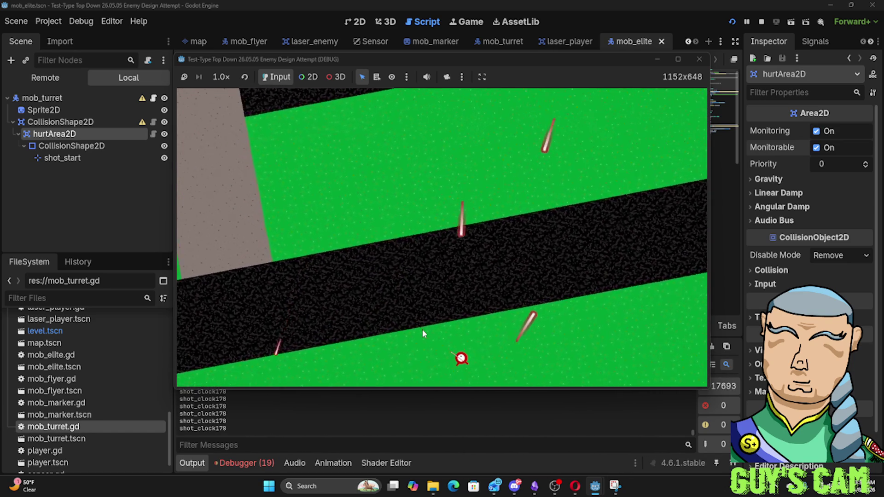
pyautogui.press('w')
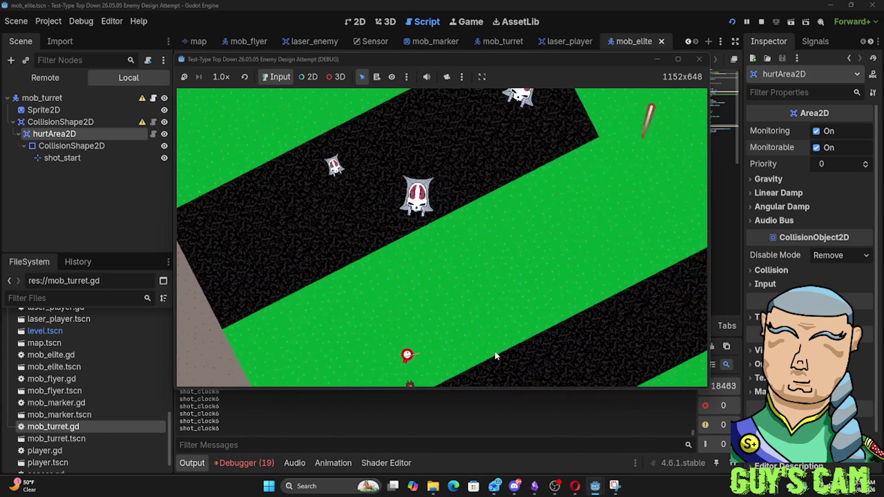
pyautogui.press('w')
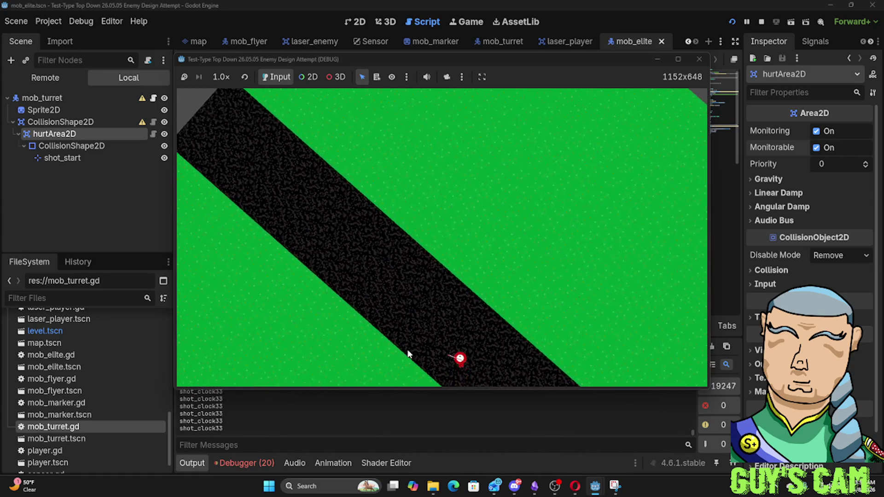
pyautogui.press('w')
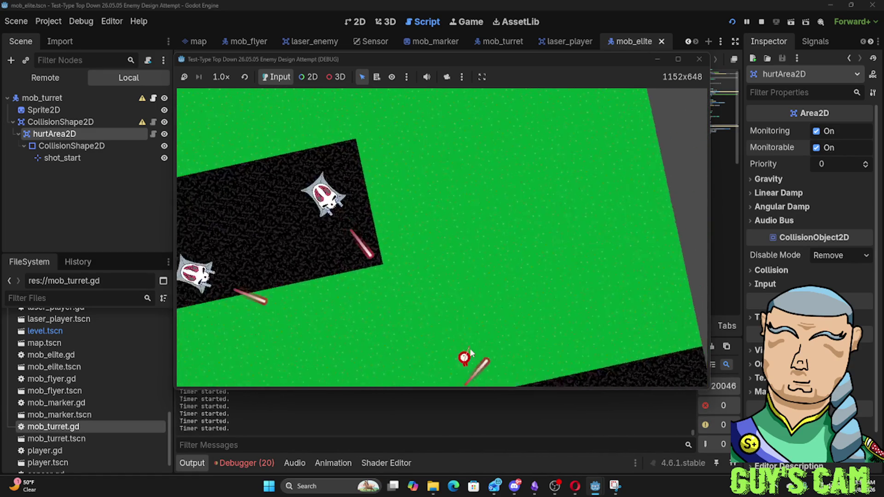
pyautogui.press('w')
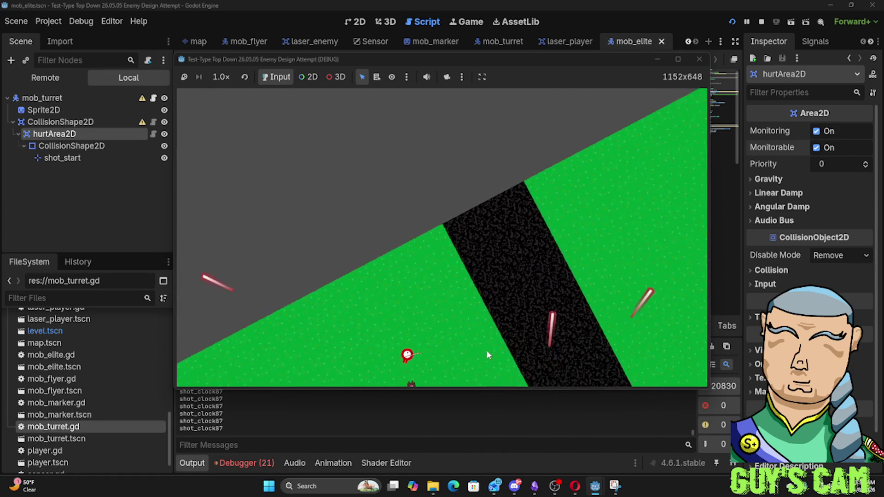
pyautogui.press('w')
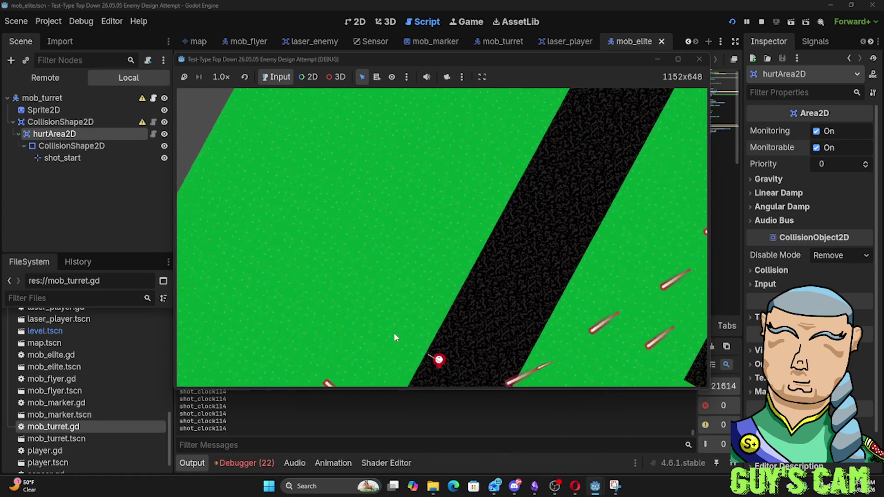
pyautogui.press('w')
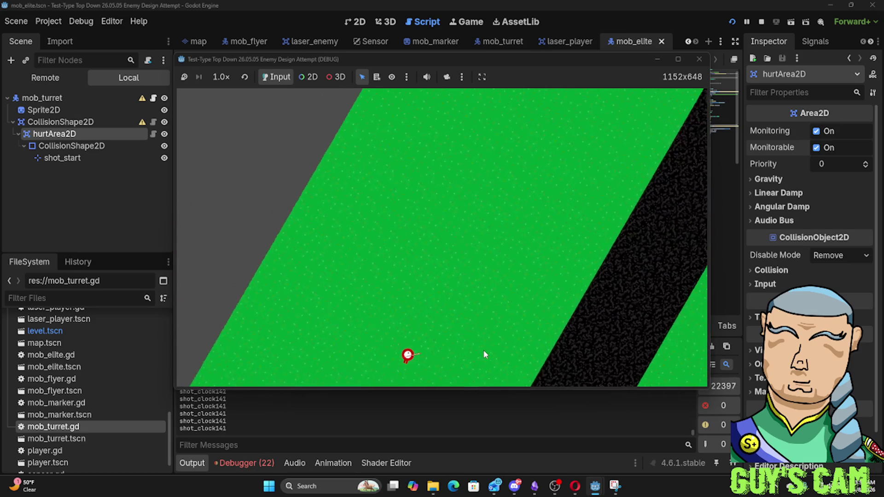
pyautogui.press('w')
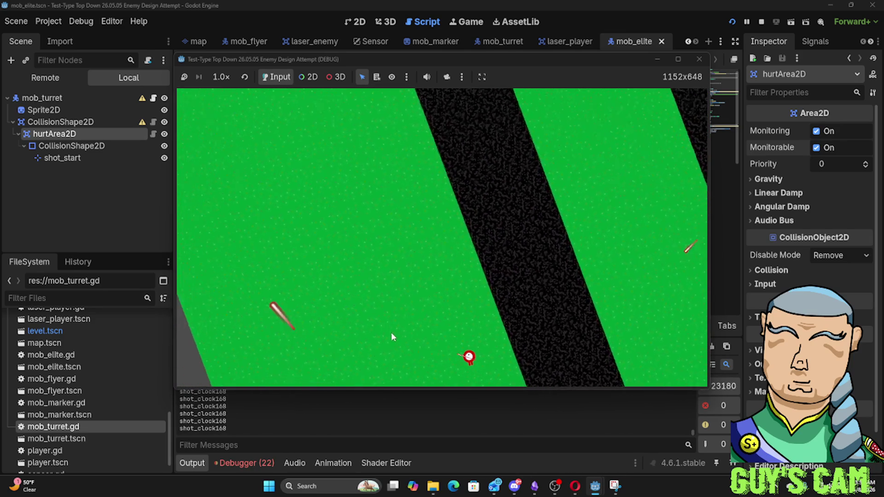
pyautogui.press('w')
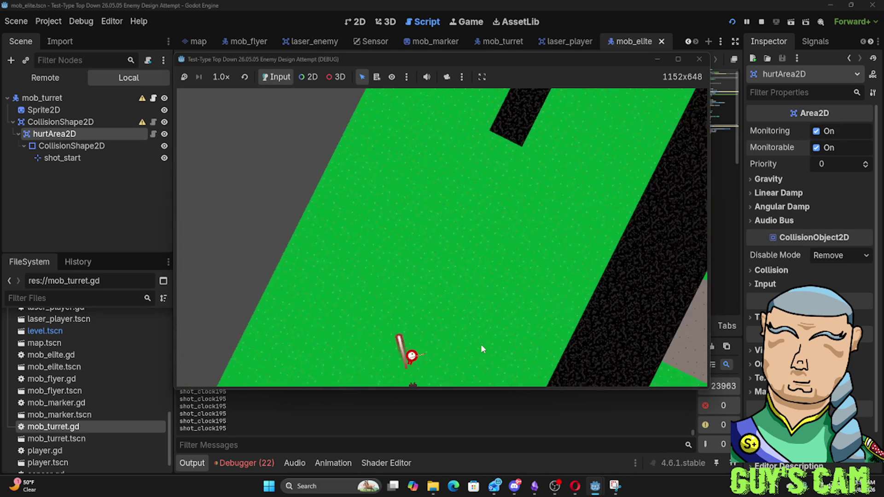
pyautogui.press('w')
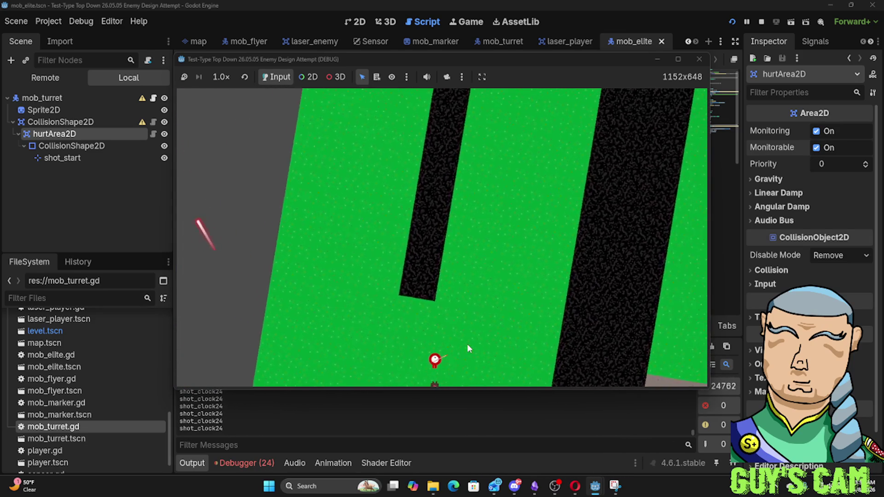
pyautogui.press('w')
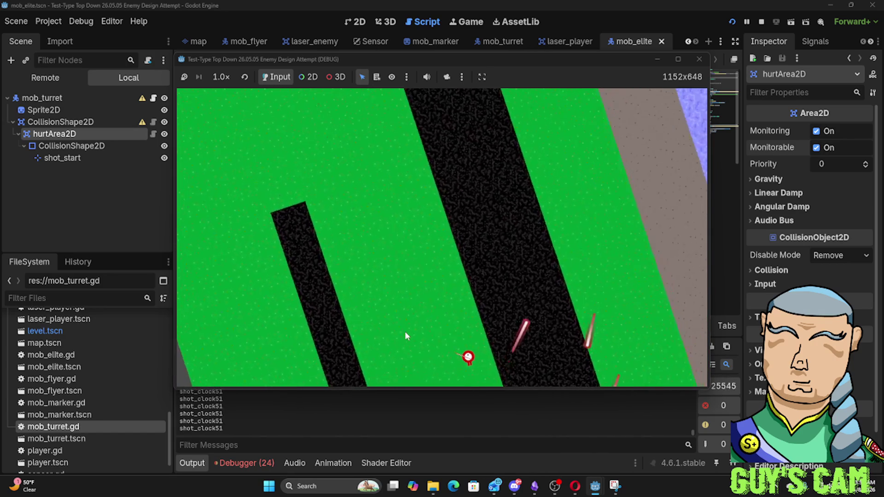
pyautogui.press('w')
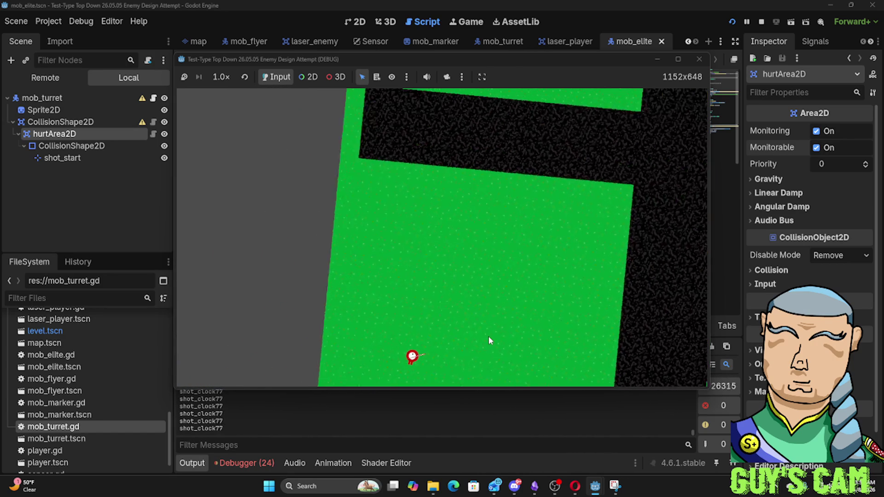
pyautogui.press('w')
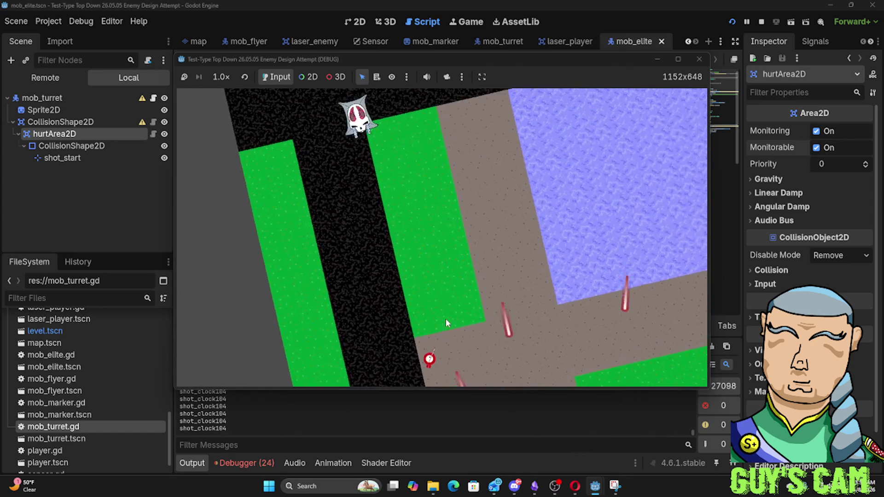
pyautogui.press('w')
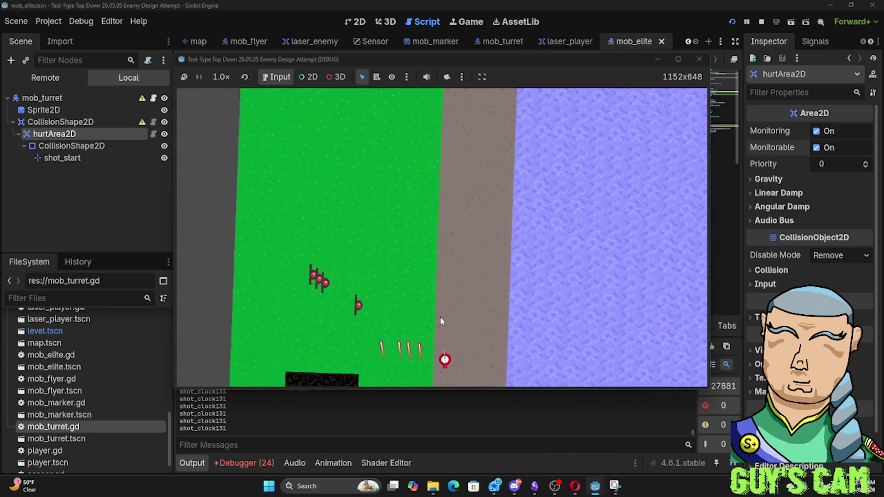
pyautogui.press('w')
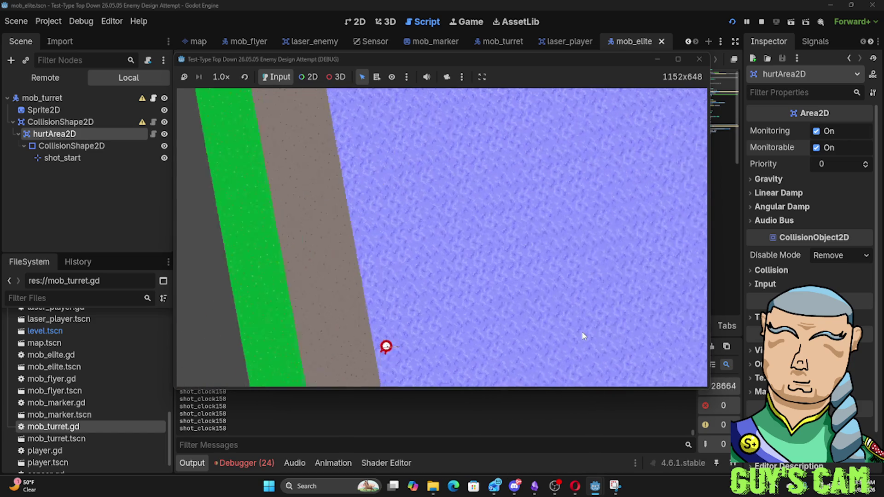
pyautogui.press('w')
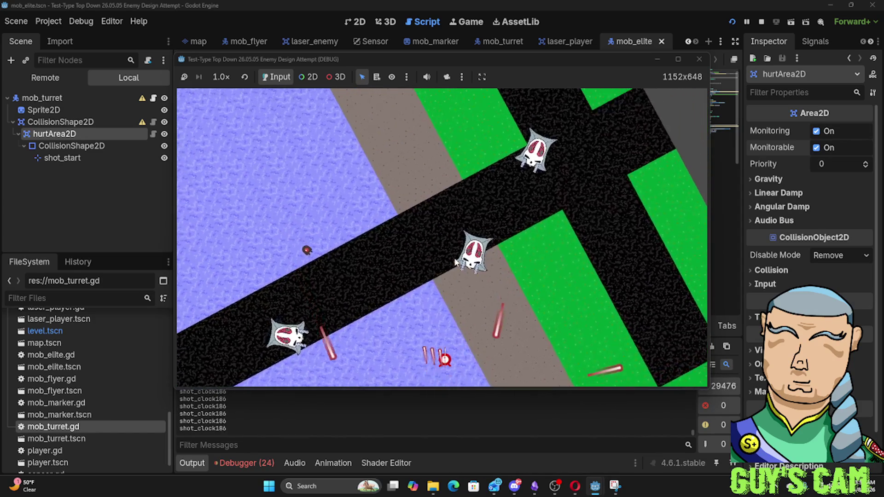
pyautogui.press('w')
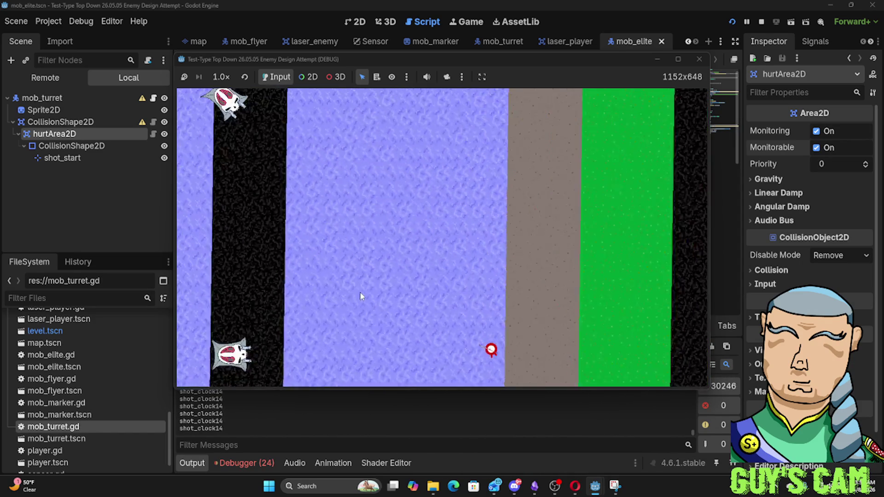
pyautogui.press('w')
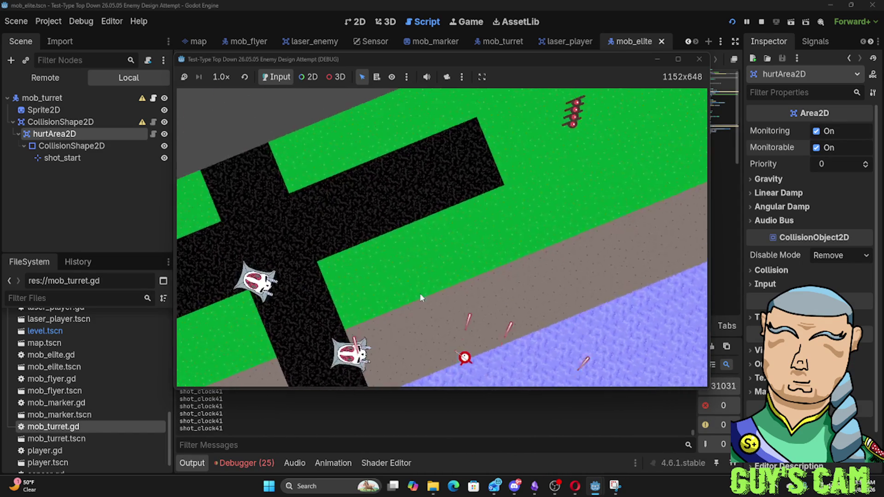
pyautogui.press('w')
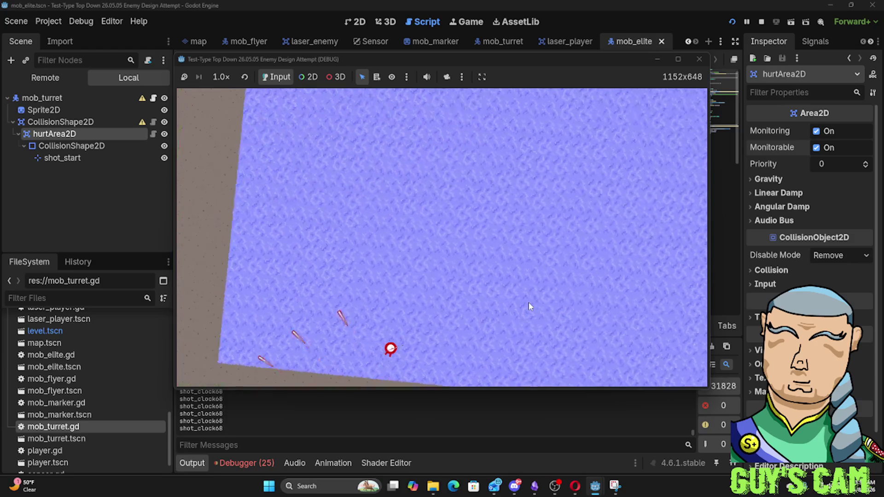
pyautogui.press('w')
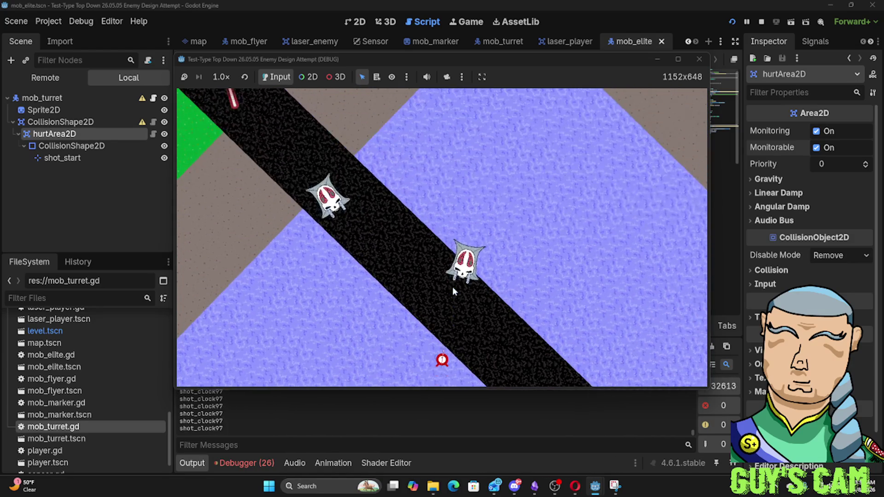
pyautogui.click(700, 60)
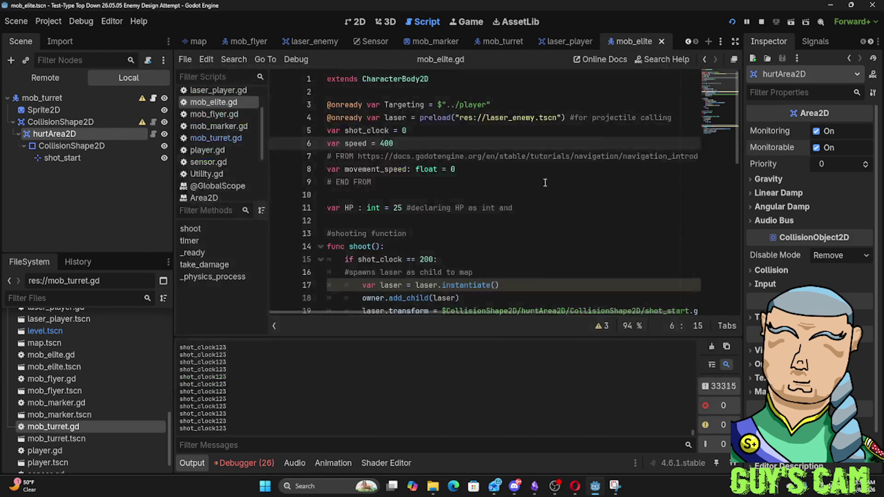
# End the debug session by stopping the running project with F8
pyautogui.moveTo(433, 486)
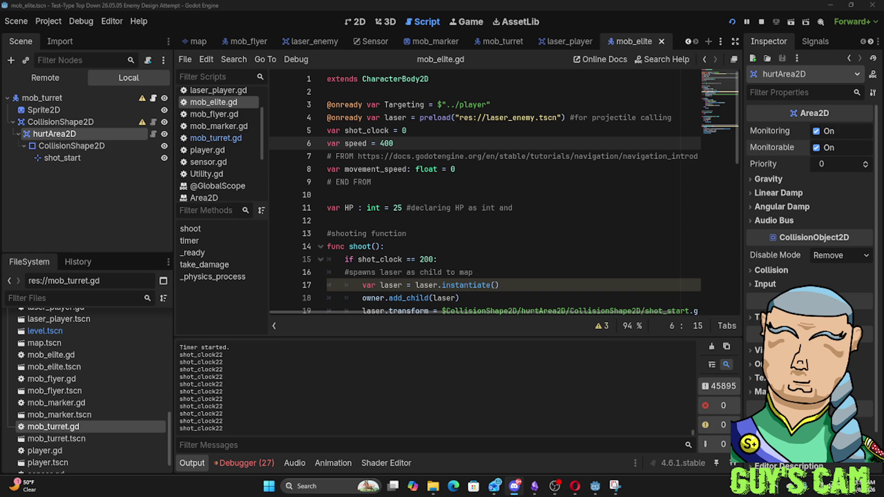
pyautogui.press('F8')
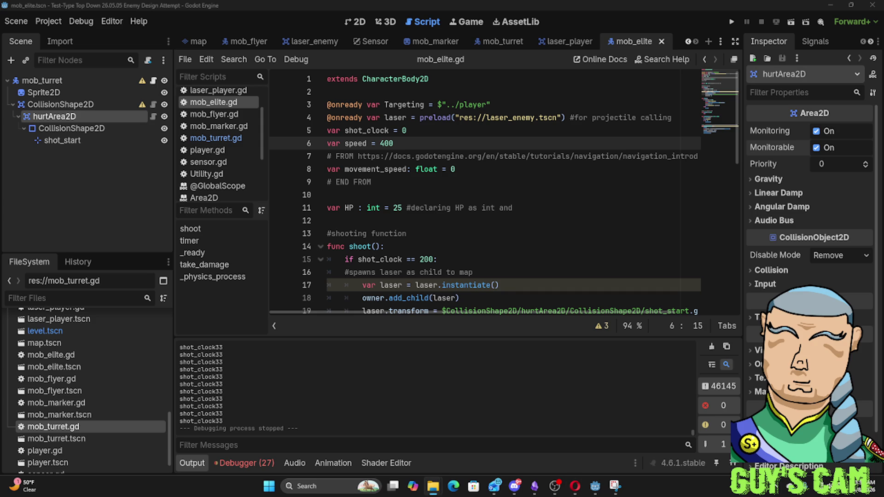
# In FileSystem, collapse Enemies and Characters, then expand Characters and Player to show playerGrey images
pyautogui.scroll(5, 48, 407)
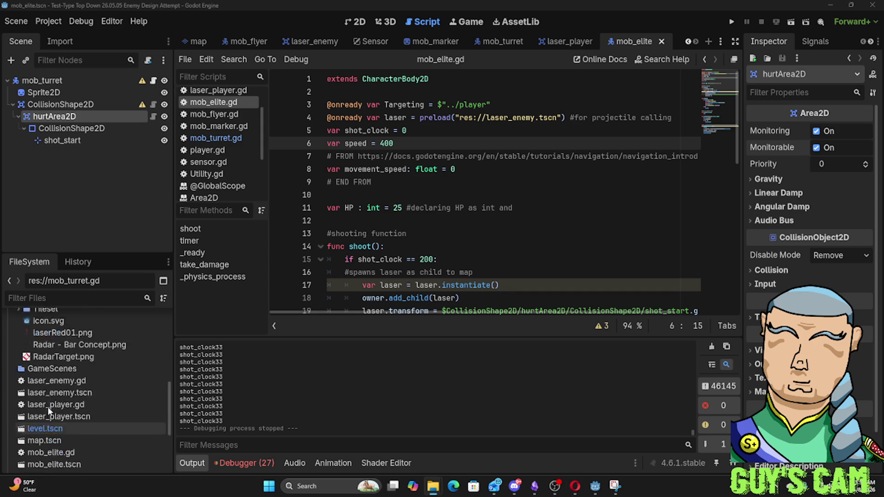
pyautogui.scroll(6, 44, 401)
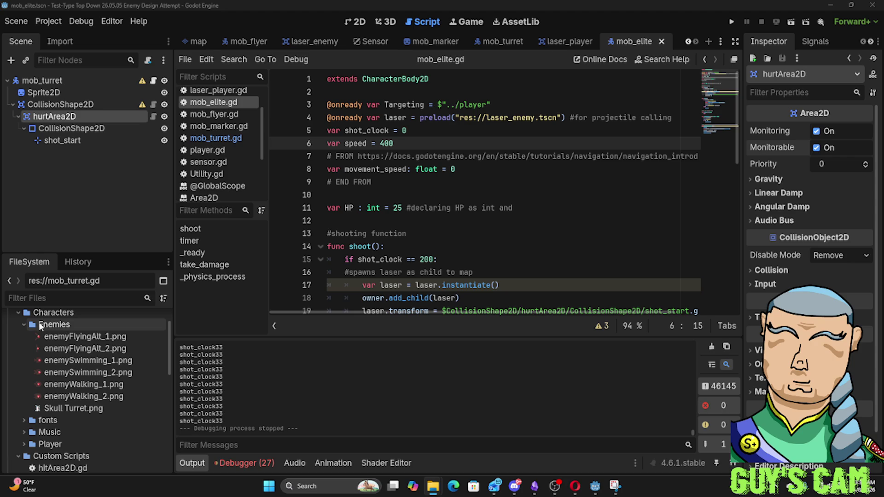
pyautogui.click(31, 326)
pyautogui.click(24, 324)
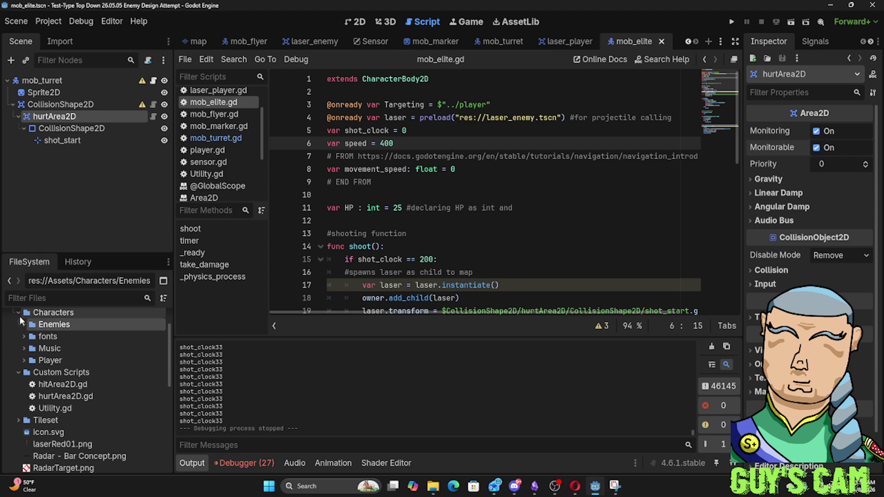
pyautogui.click(18, 313)
pyautogui.click(27, 325)
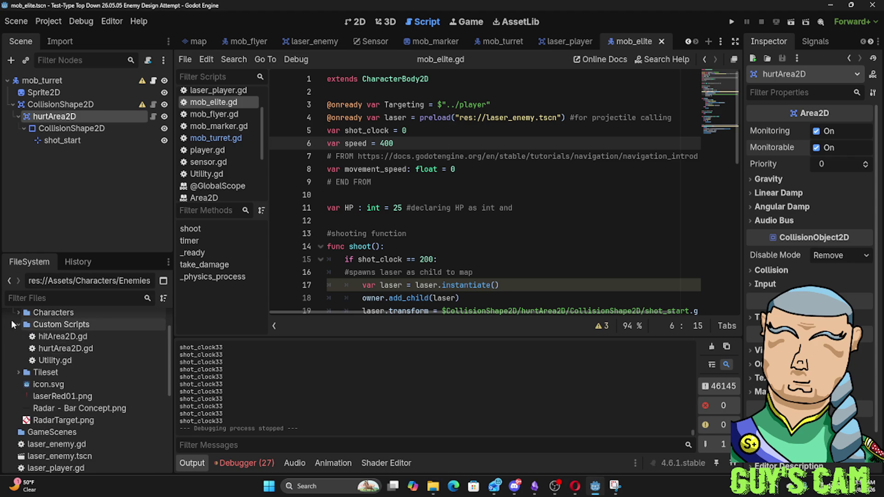
pyautogui.click(18, 313)
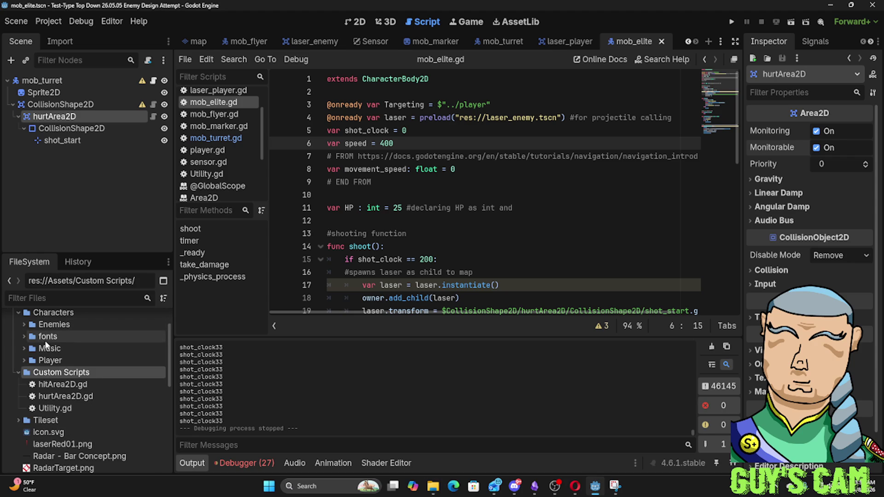
pyautogui.click(26, 362)
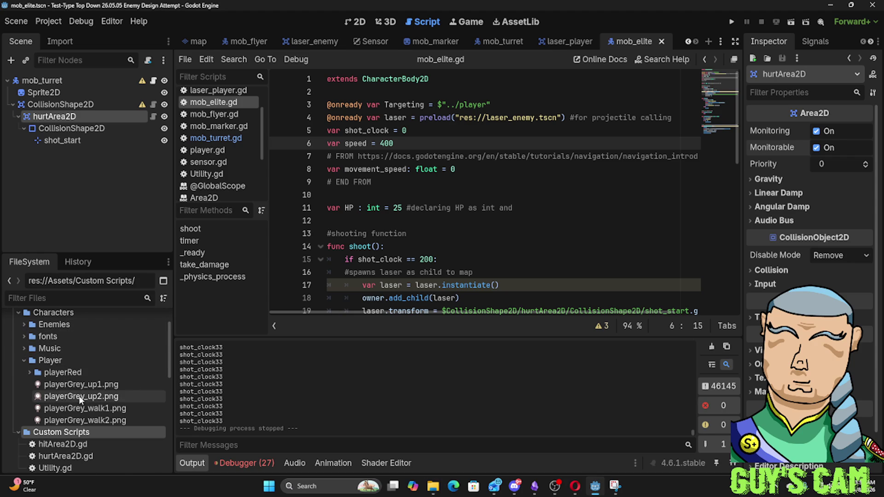